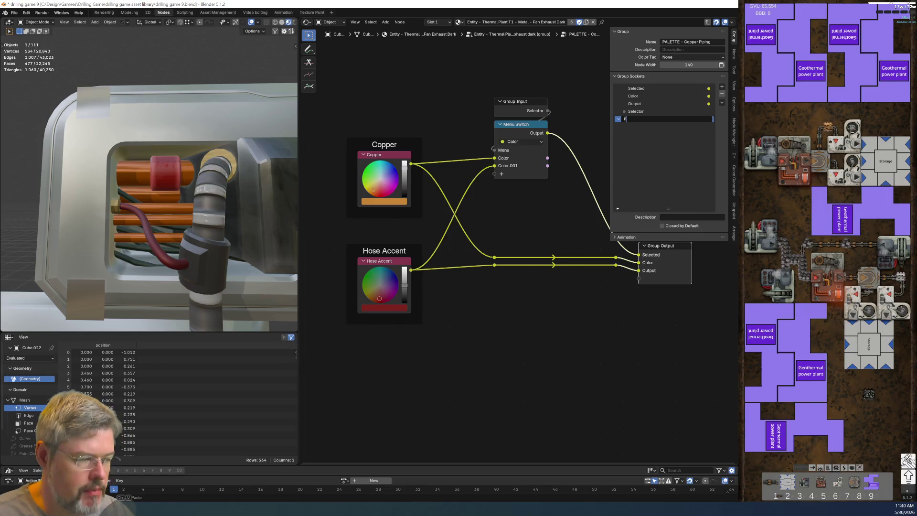
Name the first panel Main Metals, rename the Color output to Copper, and move it into Main Metals.
{"action": "key", "text": "BackSpace"}
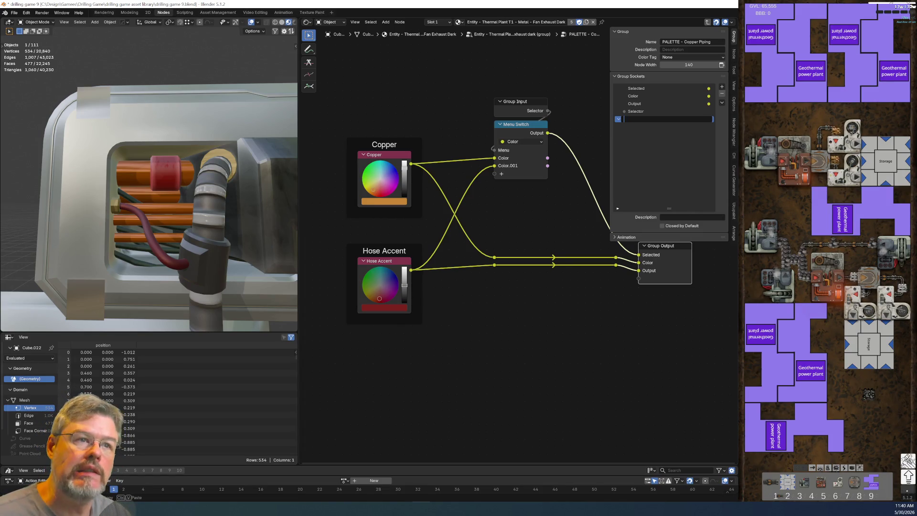
{"action": "type", "text": "Main Metals"}
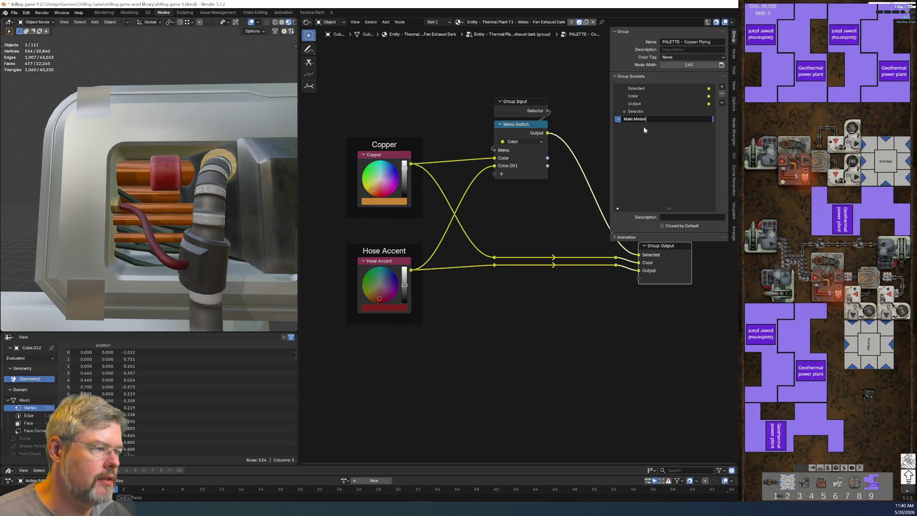
{"action": "left_click", "coordinate": [633, 97]}
{"action": "middle_click_drag", "start_coordinate": [658, 258], "coordinate": [574, 285]}
{"action": "scroll", "coordinate": [574, 277], "scroll_direction": "down", "scroll_amount": 1}
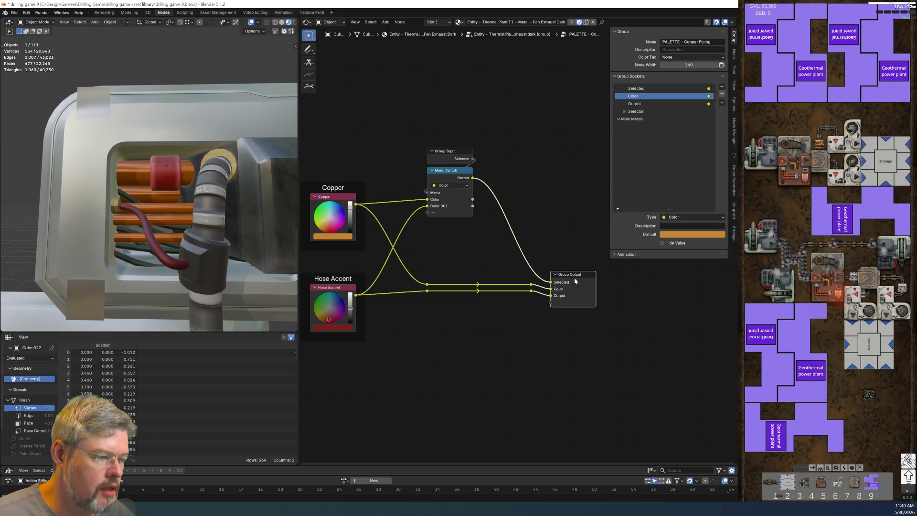
{"action": "double_click", "coordinate": [638, 96]}
{"action": "type", "text": "Copper"}
{"action": "key", "text": "Return"}
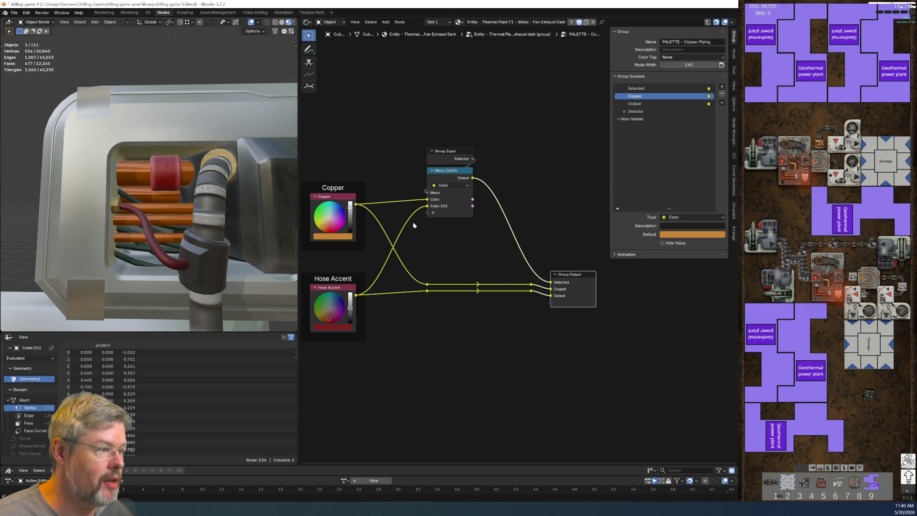
{"action": "mouse_move", "coordinate": [634, 111]}
{"action": "left_mouse_down"}
{"action": "mouse_move", "coordinate": [631, 98]}
{"action": "mouse_move", "coordinate": [632, 122]}
{"action": "left_mouse_up"}
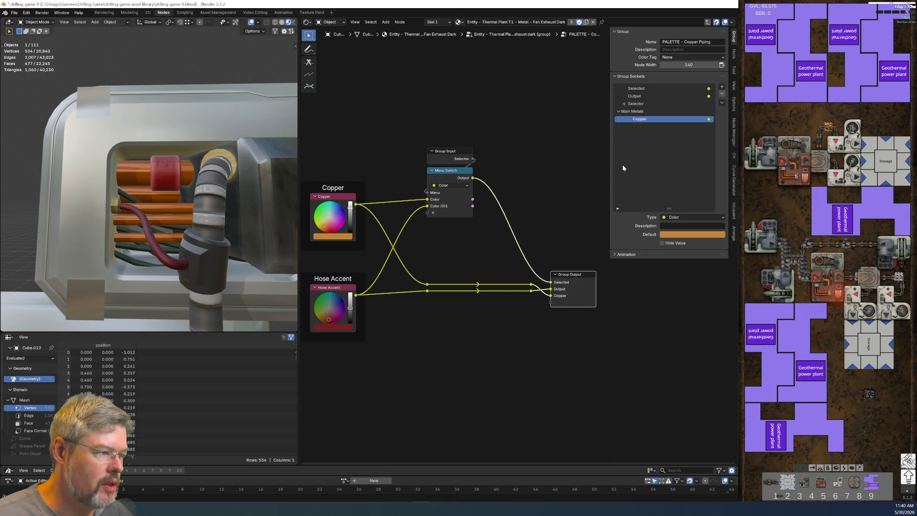
Rename the Output socket to Accent.
{"action": "left_click", "coordinate": [634, 96]}
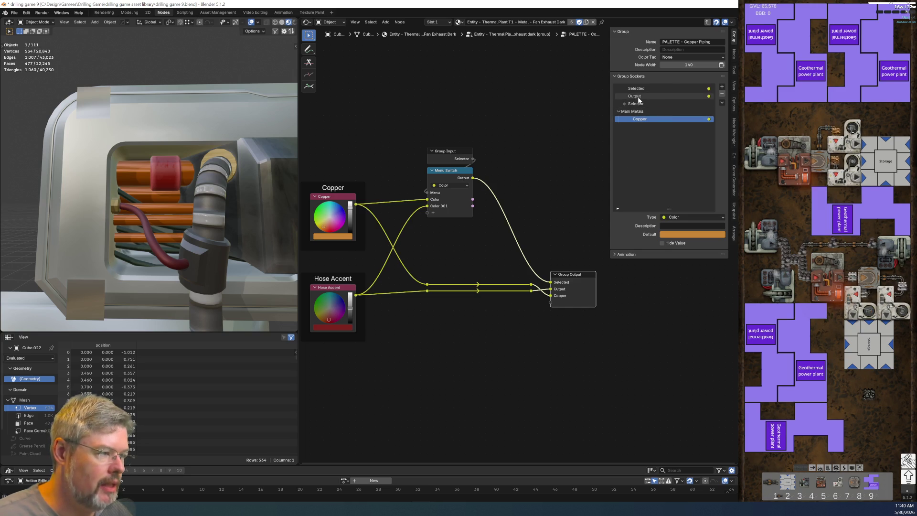
{"action": "double_click", "coordinate": [634, 96]}
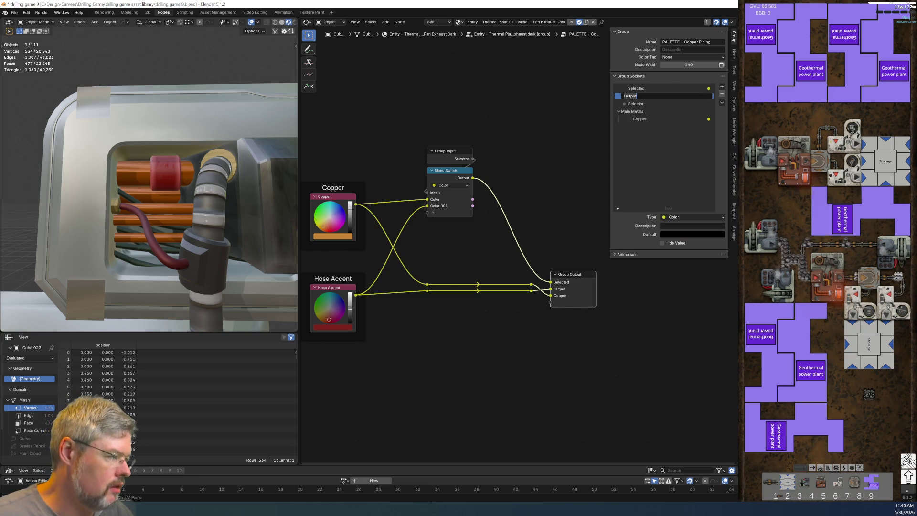
{"action": "type", "text": "Accent"}
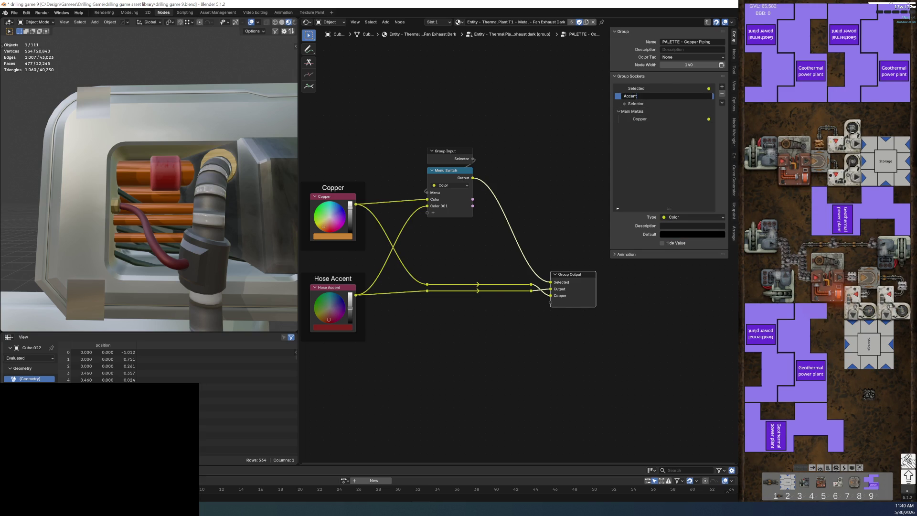
{"action": "key", "text": "Return"}
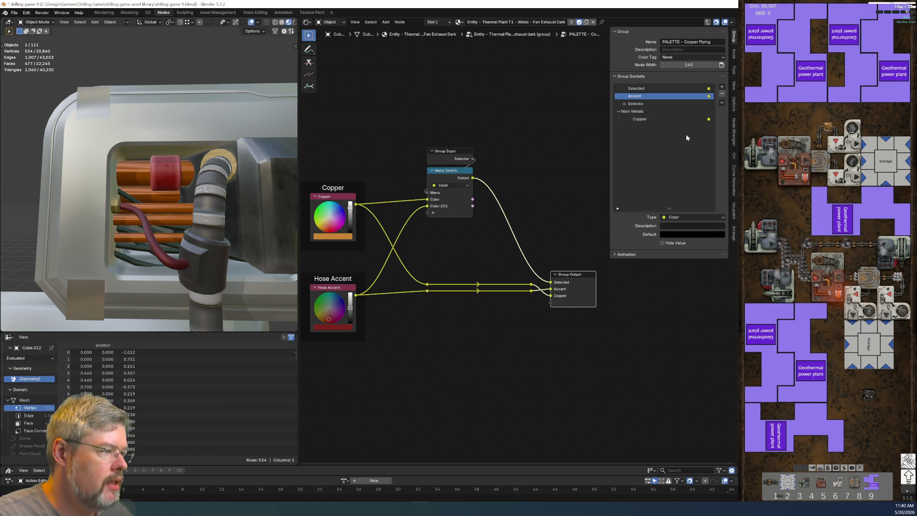
Add a new group interface panel named Accents.
{"action": "left_click", "coordinate": [722, 87]}
{"action": "left_click", "coordinate": [727, 110]}
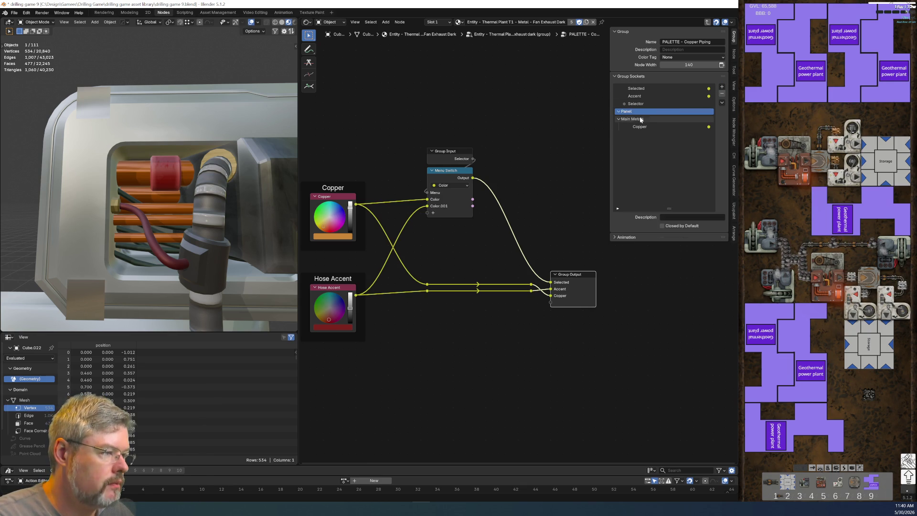
{"action": "double_click", "coordinate": [626, 112]}
{"action": "type", "text": "Accents"}
{"action": "key", "text": "Return"}
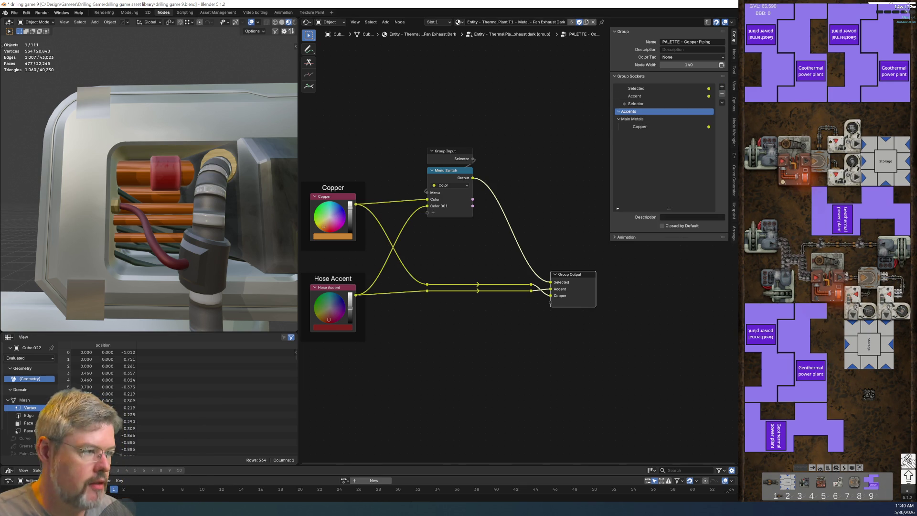
Rename the Accent socket to Red, move it into Accents, and place Main Metals above Accents.
{"action": "double_click", "coordinate": [635, 96]}
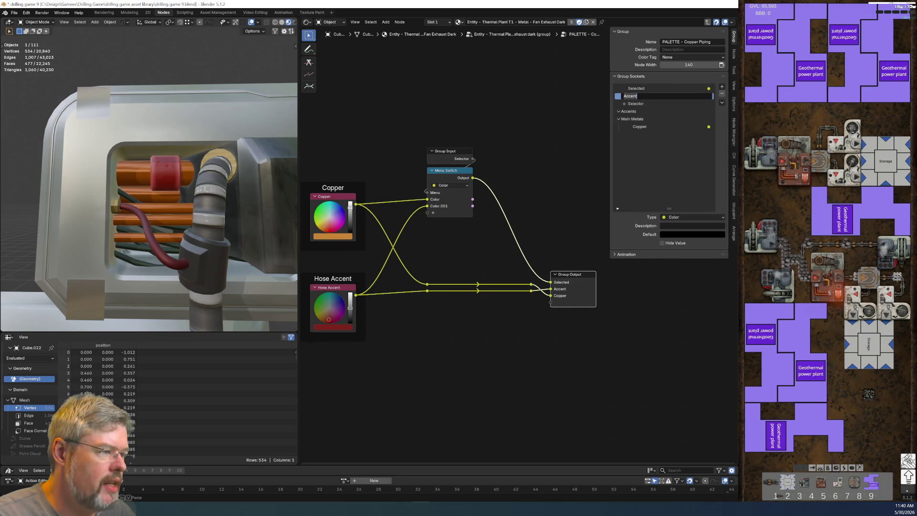
{"action": "type", "text": "Red"}
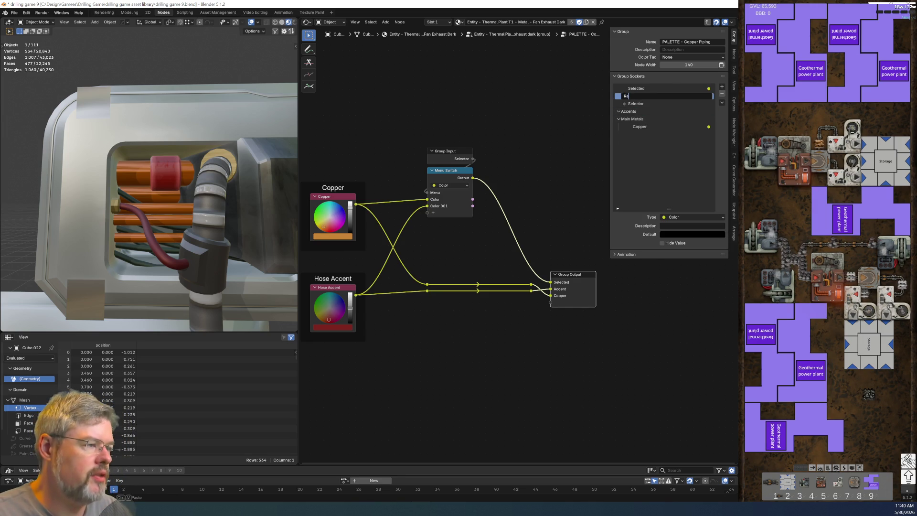
{"action": "key", "text": "Return"}
{"action": "left_click_drag", "start_coordinate": [631, 97], "coordinate": [629, 116]}
{"action": "left_click_drag", "start_coordinate": [632, 127], "coordinate": [633, 106]}
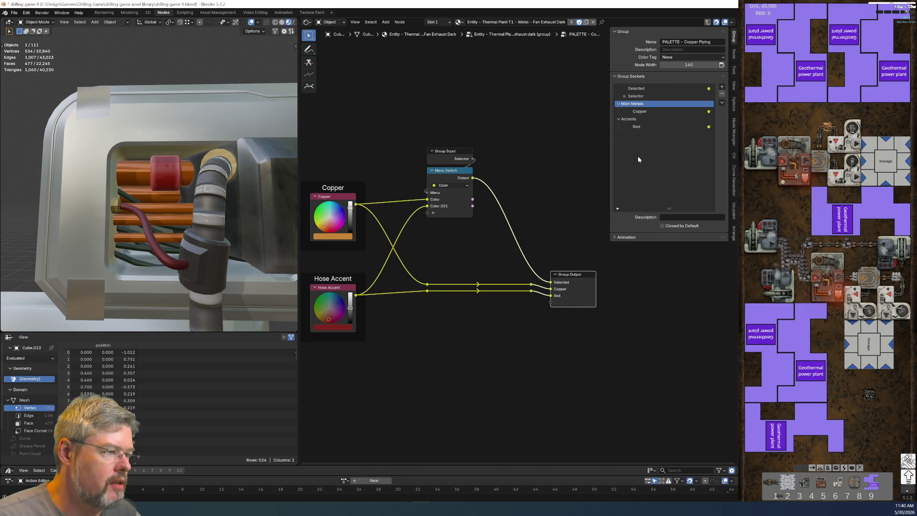
{"action": "scroll", "coordinate": [491, 306], "scroll_direction": "up", "scroll_amount": 2}
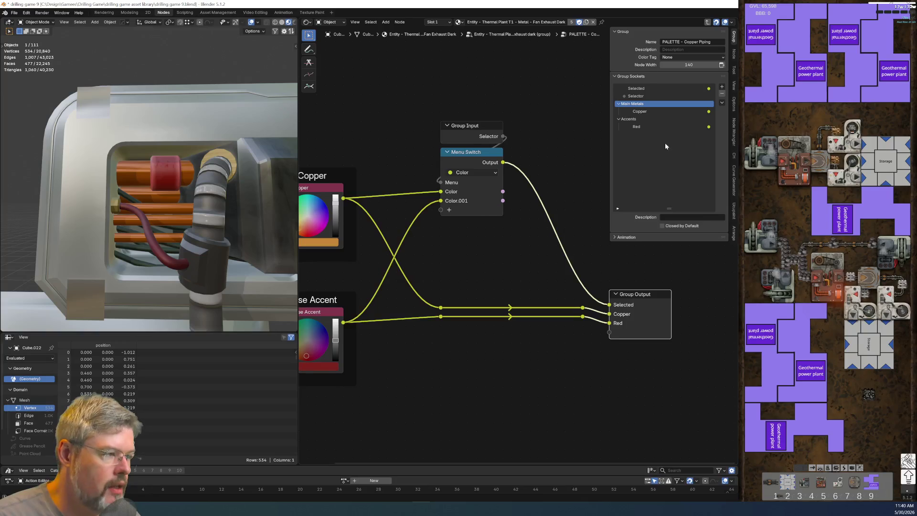
{"action": "left_click", "coordinate": [465, 153]}
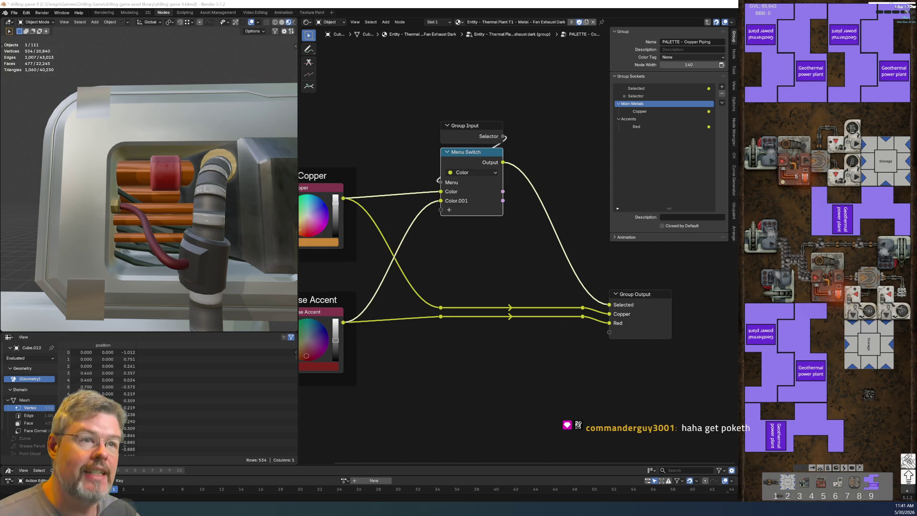
{"action": "left_click", "coordinate": [443, 354]}
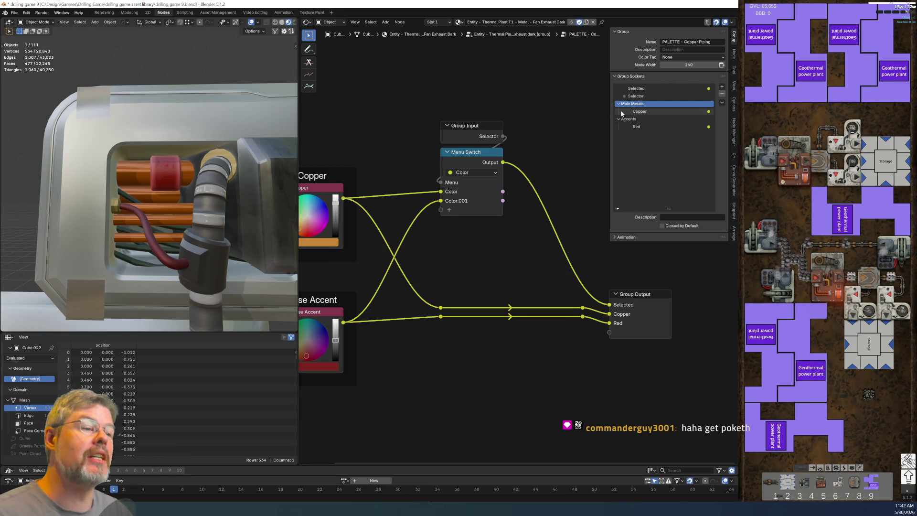
{"action": "left_click", "coordinate": [476, 156]}
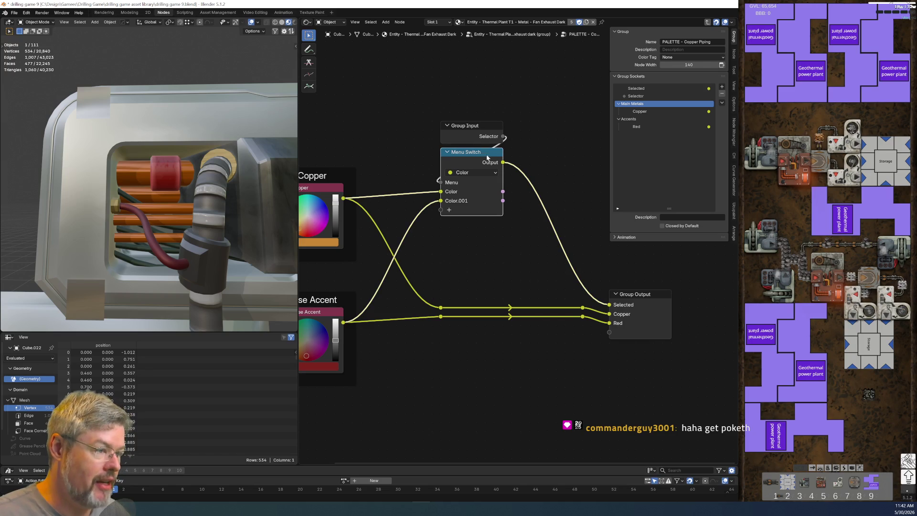
Rename the Menu Switch options to Copper and Red Accent.
{"action": "left_click", "coordinate": [734, 56]}
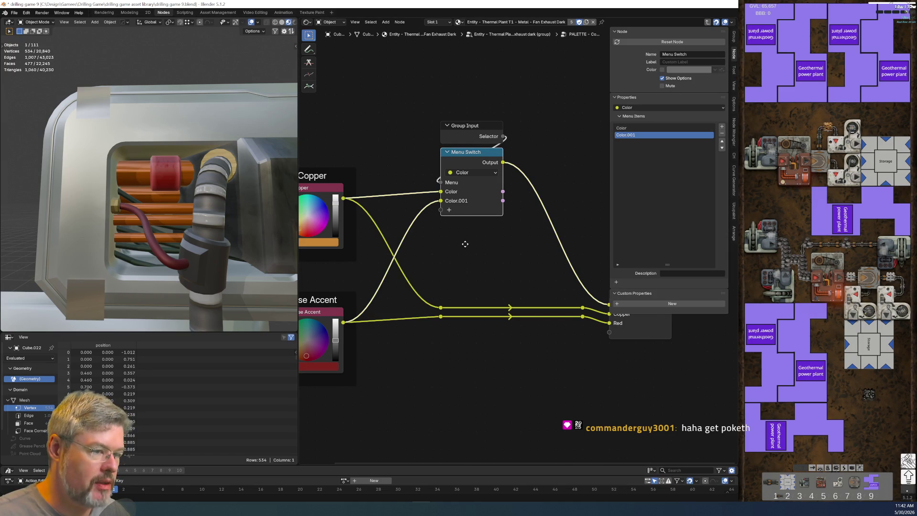
{"action": "middle_click_drag", "start_coordinate": [465, 241], "coordinate": [505, 247]}
{"action": "double_click", "coordinate": [660, 126]}
{"action": "type", "text": "Copper"}
{"action": "key", "text": "Return"}
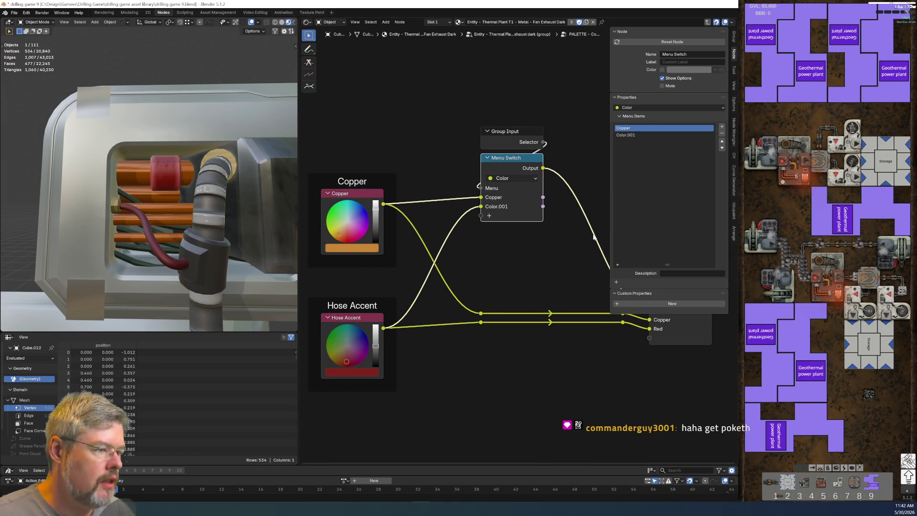
{"action": "double_click", "coordinate": [637, 134]}
{"action": "type", "text": "Red Accent"}
{"action": "key", "text": "Return"}
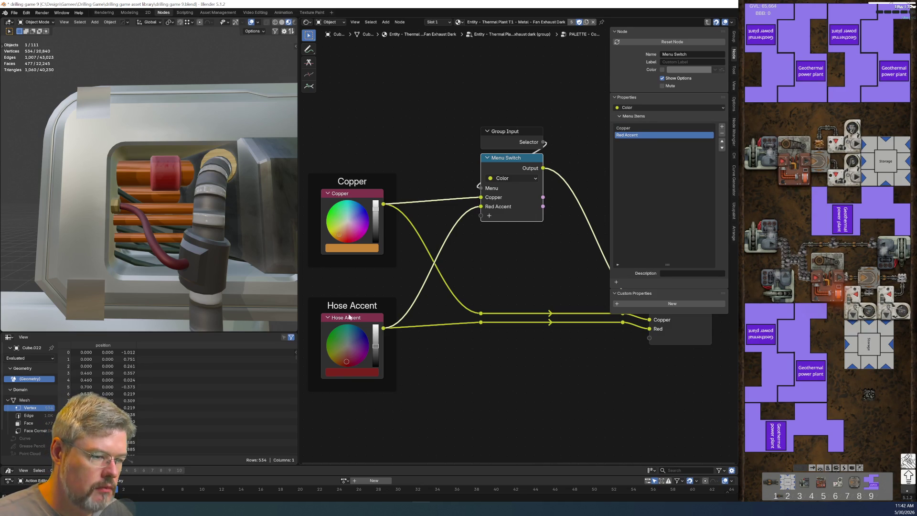
Relabel the red Hose Accent color node as Red Accent.
{"action": "left_click", "coordinate": [350, 317]}
{"action": "key", "text": "F2"}
{"action": "double_click", "coordinate": [320, 318]}
{"action": "type", "text": "Re Accent"}
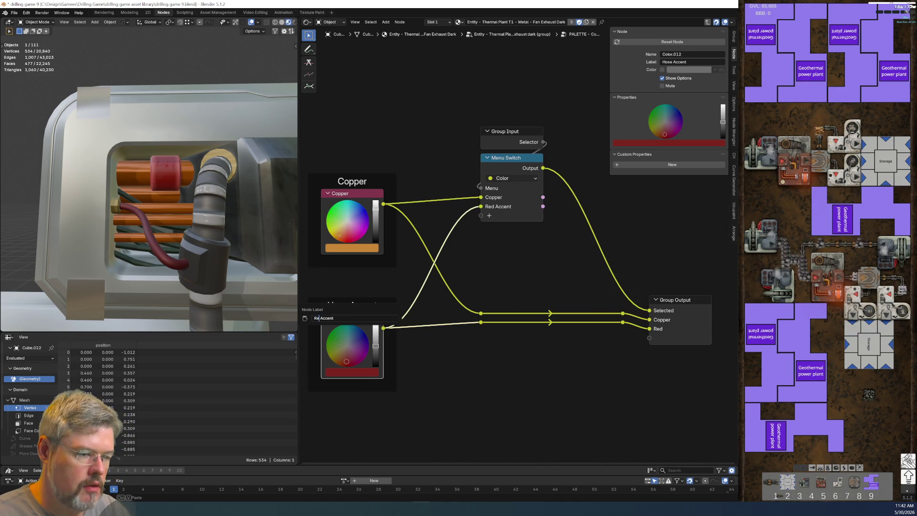
{"action": "type", "text": "d"}
{"action": "key", "text": "Return"}
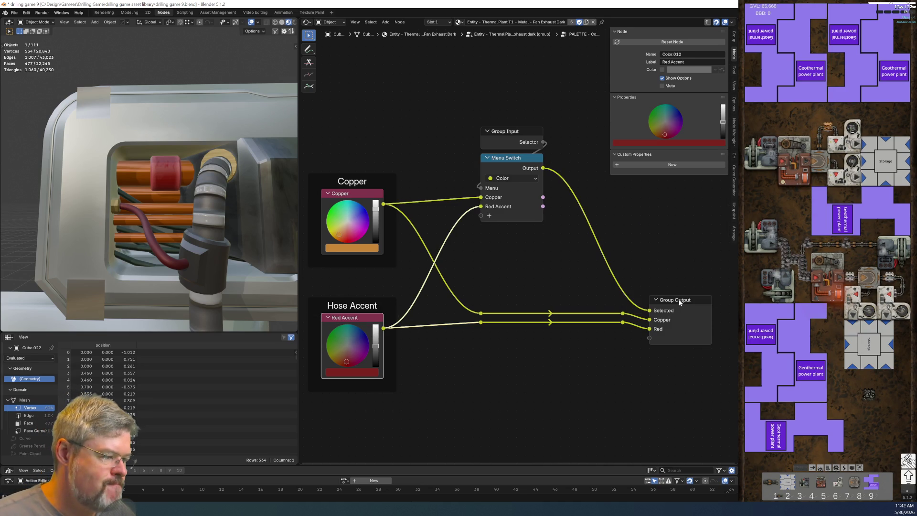
Rename the Group Output's red socket to Red Accent.
{"action": "left_click", "coordinate": [679, 300]}
{"action": "double_click", "coordinate": [669, 149]}
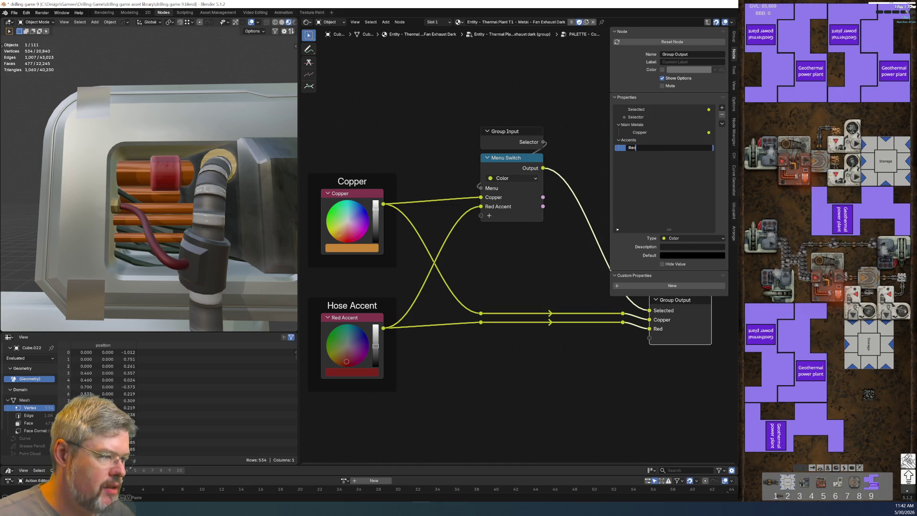
{"action": "type", "text": " Accent"}
{"action": "key", "text": "Return"}
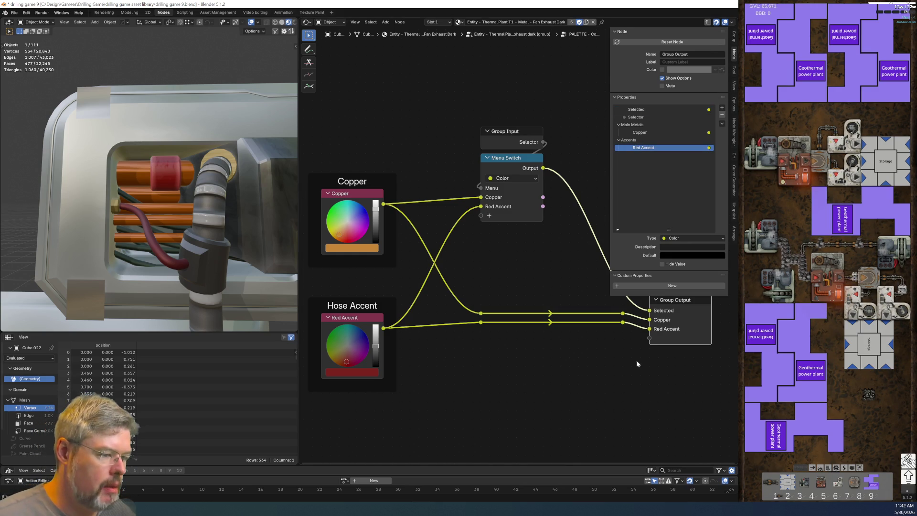
{"action": "left_click", "coordinate": [636, 361]}
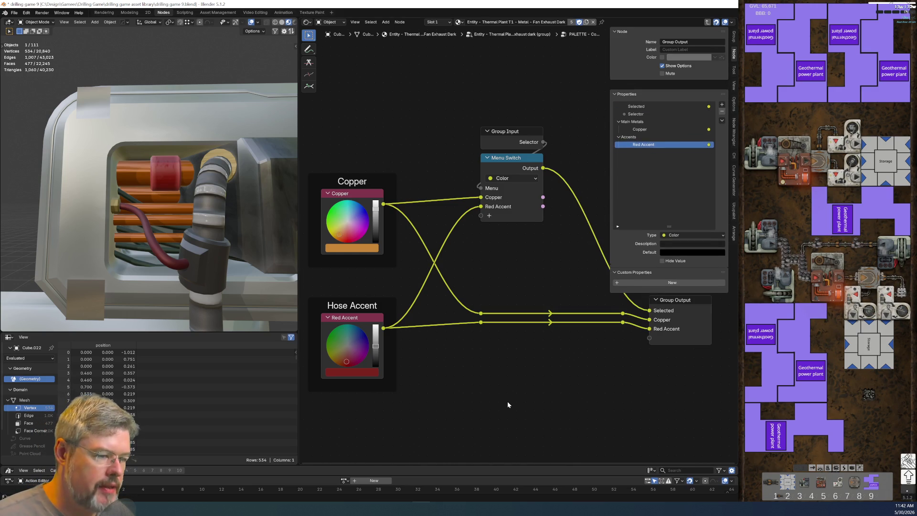
Relabel the frame Hose Accents and save drilling game 9.blend.
{"action": "left_click", "coordinate": [375, 302]}
{"action": "key", "text": "F2"}
{"action": "type", "text": "s"}
{"action": "key", "text": "Return"}
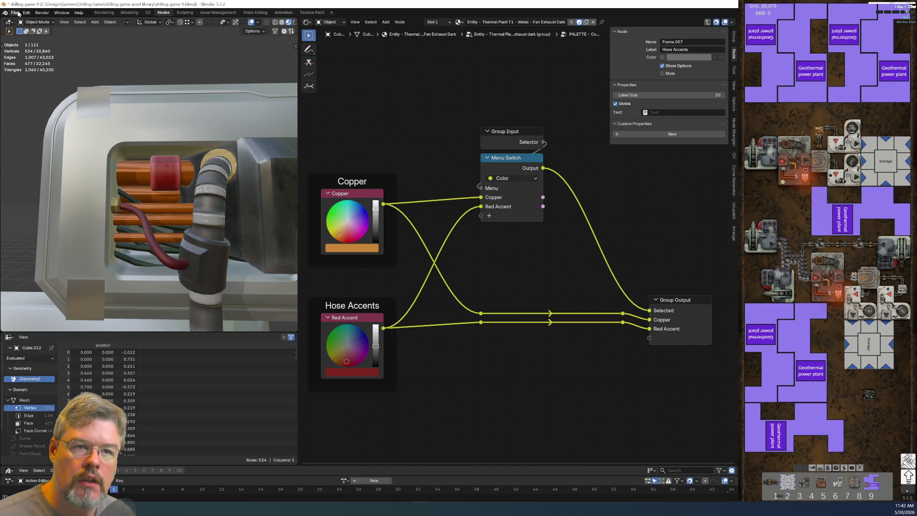
{"action": "left_click", "coordinate": [15, 13]}
{"action": "left_click", "coordinate": [38, 59]}
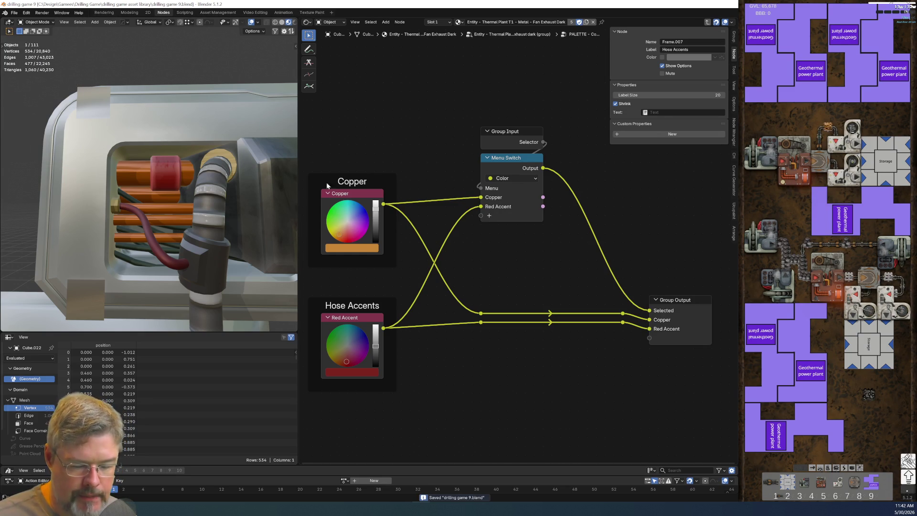
Select and frame the grey hose segment (cable.010) to show its Fan Exhaust Dark material.
{"action": "scroll", "coordinate": [554, 316], "scroll_direction": "down", "scroll_amount": 3}
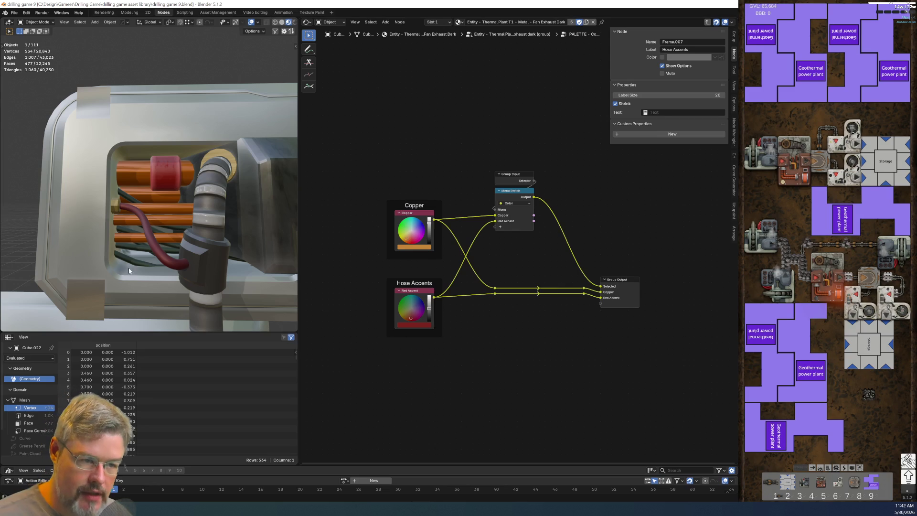
{"action": "left_click", "coordinate": [181, 264]}
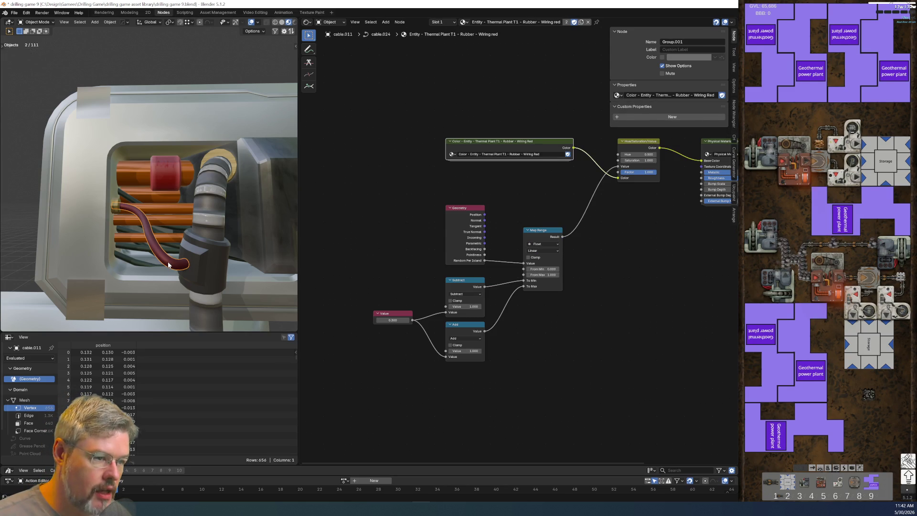
{"action": "left_click", "coordinate": [195, 259]}
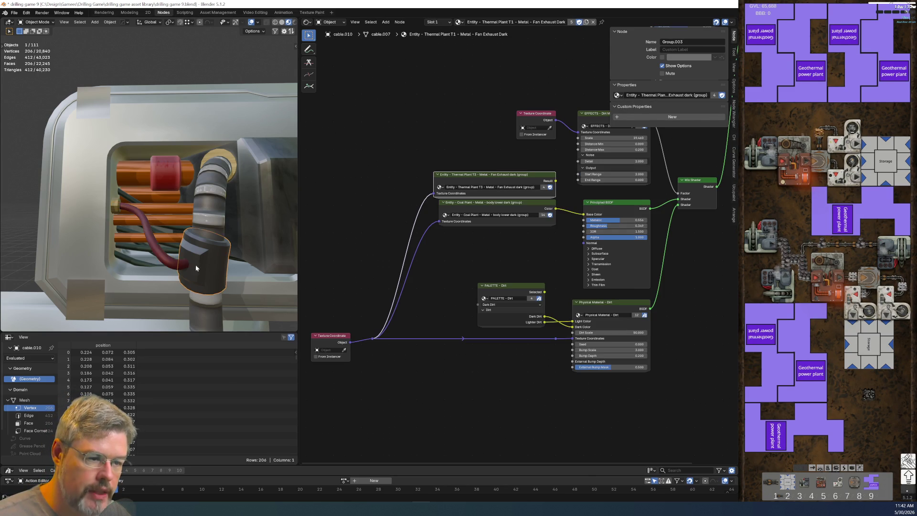
{"action": "key", "text": "KP_Decimal"}
{"action": "scroll", "coordinate": [202, 265], "scroll_direction": "down", "scroll_amount": 2}
{"action": "middle_click_drag", "start_coordinate": [193, 262], "coordinate": [183, 125]}
{"action": "middle_click_drag", "start_coordinate": [178, 323], "coordinate": [188, 258]}
{"action": "scroll", "coordinate": [184, 175], "scroll_direction": "up", "scroll_amount": 5}
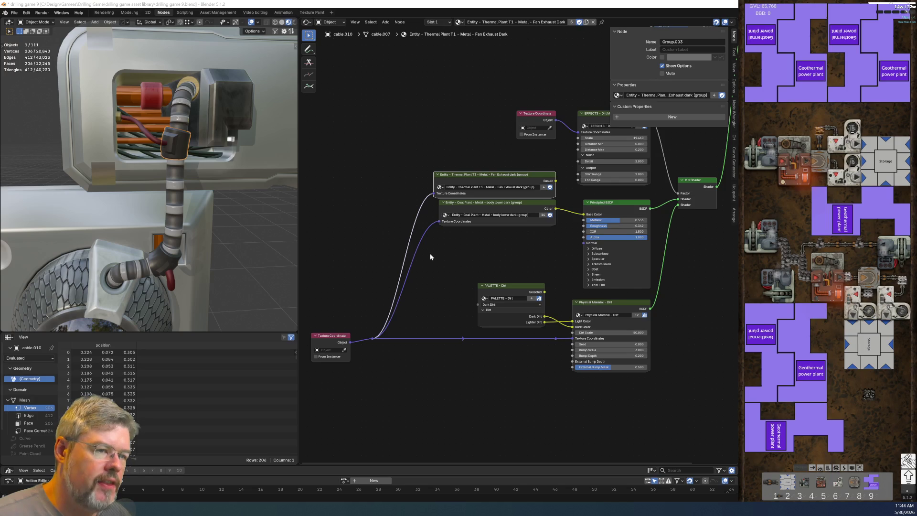
Inspect the cable connector close up, then select the backing plate to view its material.
{"action": "scroll", "coordinate": [228, 169], "scroll_direction": "down", "scroll_amount": 4}
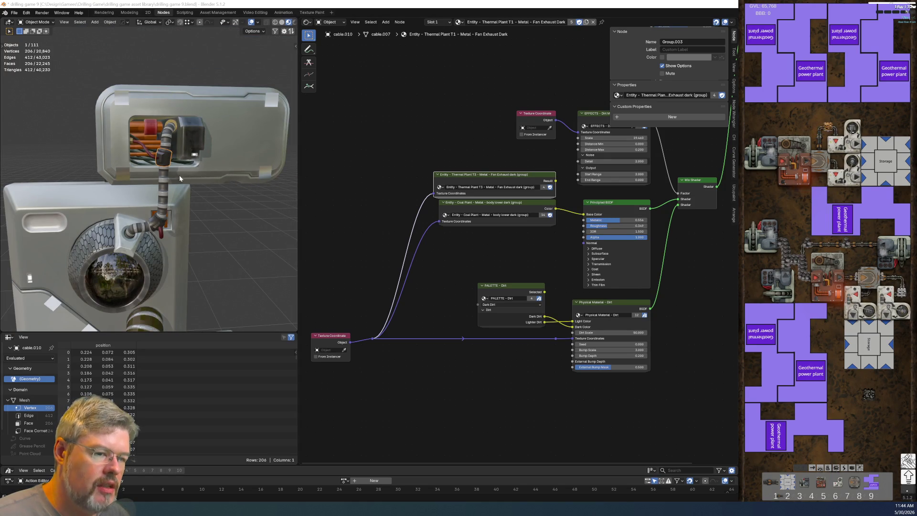
{"action": "scroll", "coordinate": [179, 178], "scroll_direction": "down", "scroll_amount": 3}
{"action": "middle_click_drag", "start_coordinate": [180, 178], "coordinate": [181, 228]}
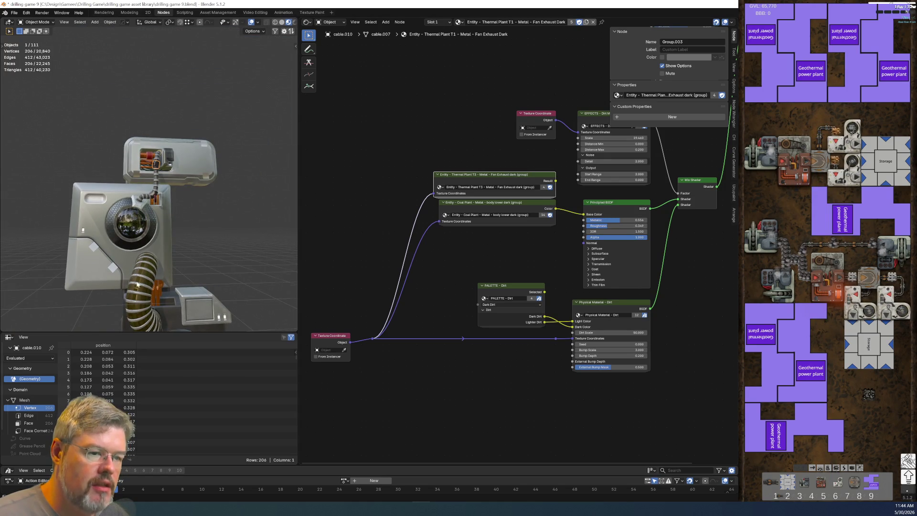
{"action": "scroll", "coordinate": [137, 285], "scroll_direction": "up", "scroll_amount": 3}
{"action": "scroll", "coordinate": [167, 227], "scroll_direction": "up", "scroll_amount": 3}
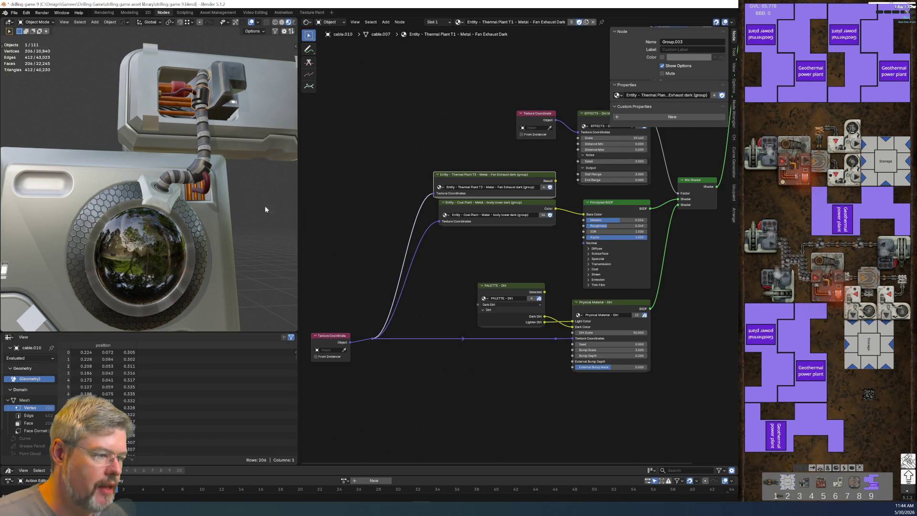
{"action": "middle_click_drag", "start_coordinate": [193, 92], "coordinate": [185, 128]}
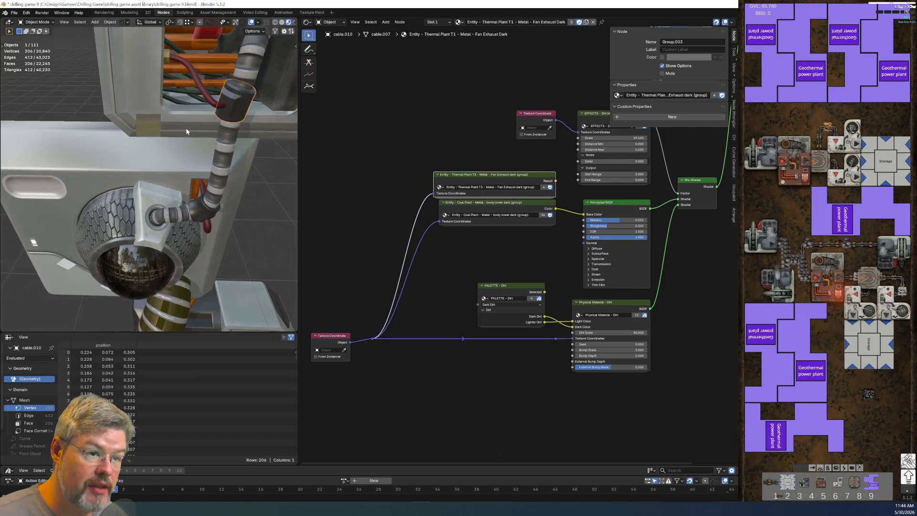
{"action": "scroll", "coordinate": [186, 127], "scroll_direction": "up", "scroll_amount": 4}
{"action": "middle_click_drag", "start_coordinate": [238, 151], "coordinate": [209, 125]}
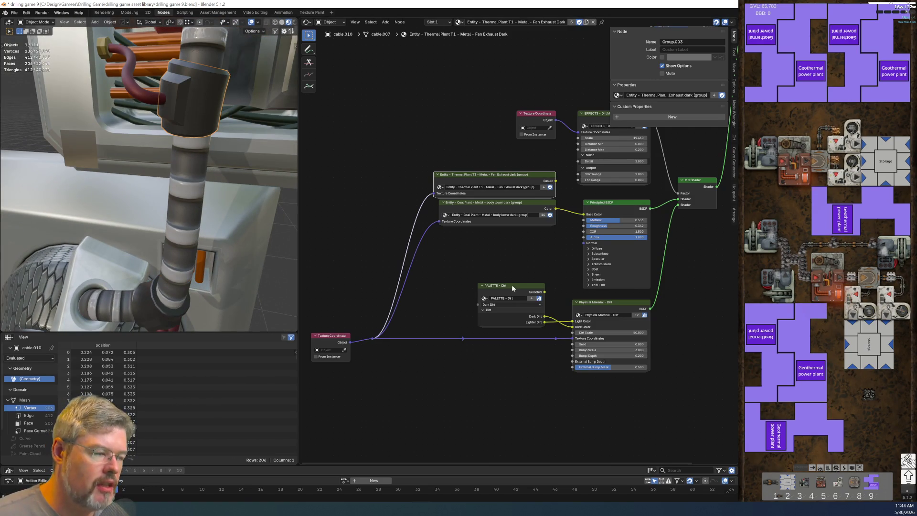
{"action": "left_click", "coordinate": [452, 159]}
{"action": "left_click", "coordinate": [191, 246]}
{"action": "left_click", "coordinate": [188, 107]}
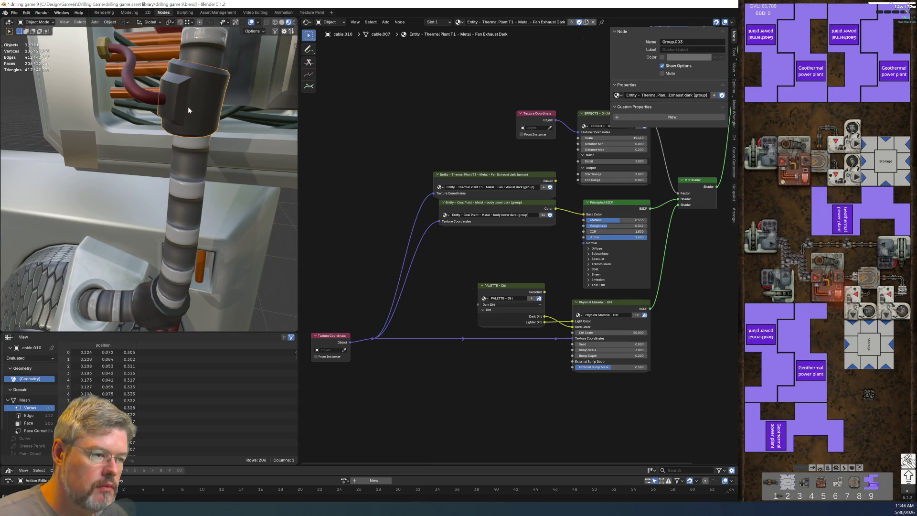
{"action": "scroll", "coordinate": [202, 270], "scroll_direction": "down", "scroll_amount": 8}
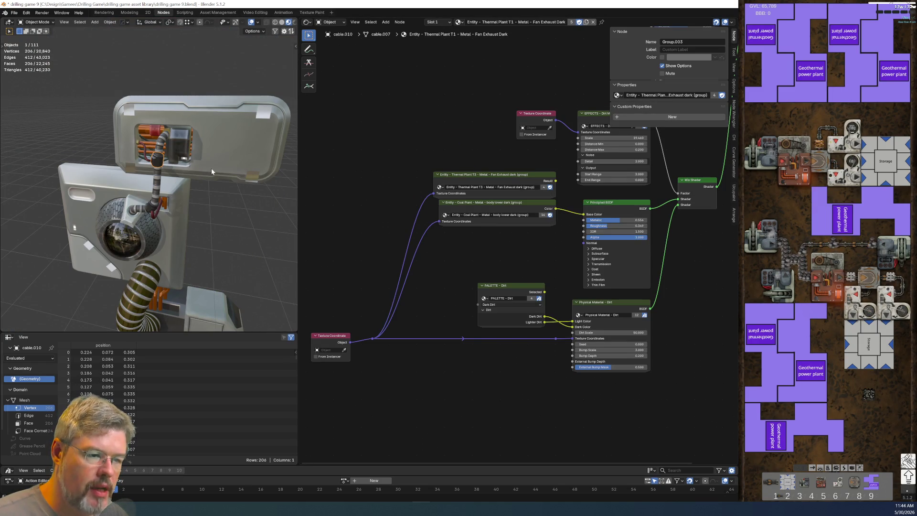
{"action": "scroll", "coordinate": [212, 168], "scroll_direction": "up", "scroll_amount": 8}
{"action": "left_click", "coordinate": [215, 107]}
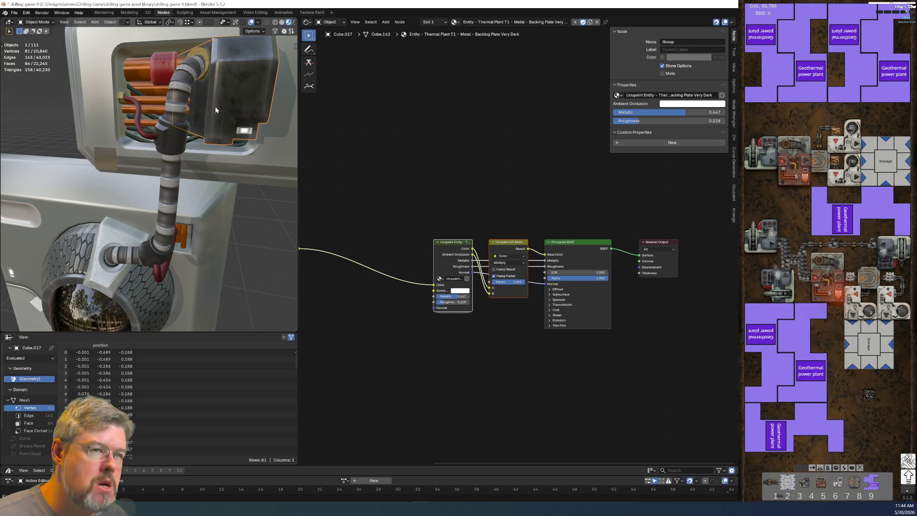
Check the lower housing's material, then show all of the flexible duct's material nodes.
{"action": "scroll", "coordinate": [174, 242], "scroll_direction": "down", "scroll_amount": 5}
{"action": "middle_click_drag", "start_coordinate": [156, 262], "coordinate": [176, 193]}
{"action": "scroll", "coordinate": [180, 163], "scroll_direction": "up", "scroll_amount": 2}
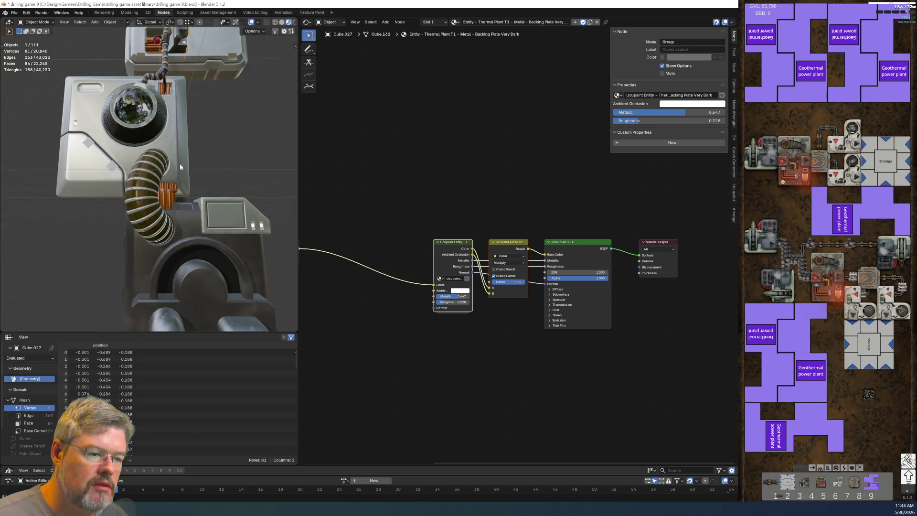
{"action": "left_click", "coordinate": [189, 231]}
{"action": "middle_click_drag", "start_coordinate": [194, 142], "coordinate": [207, 261]}
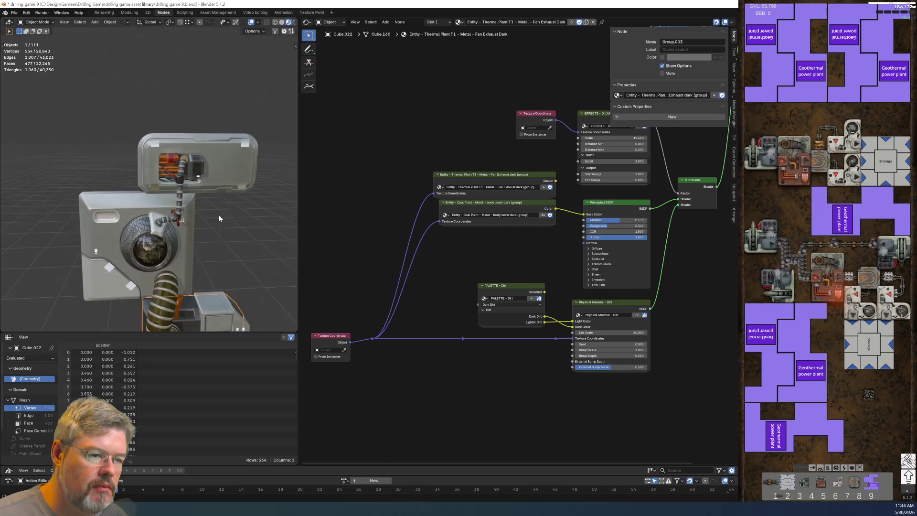
{"action": "scroll", "coordinate": [219, 215], "scroll_direction": "up", "scroll_amount": 5}
{"action": "mouse_move", "coordinate": [215, 207]}
{"action": "middle_mouse_down"}
{"action": "mouse_move", "coordinate": [187, 195]}
{"action": "mouse_move", "coordinate": [174, 214]}
{"action": "mouse_move", "coordinate": [182, 221]}
{"action": "mouse_move", "coordinate": [154, 176]}
{"action": "mouse_move", "coordinate": [158, 162]}
{"action": "middle_mouse_up"}
{"action": "scroll", "coordinate": [193, 122], "scroll_direction": "up", "scroll_amount": 2}
{"action": "middle_click_drag", "start_coordinate": [193, 126], "coordinate": [187, 143]}
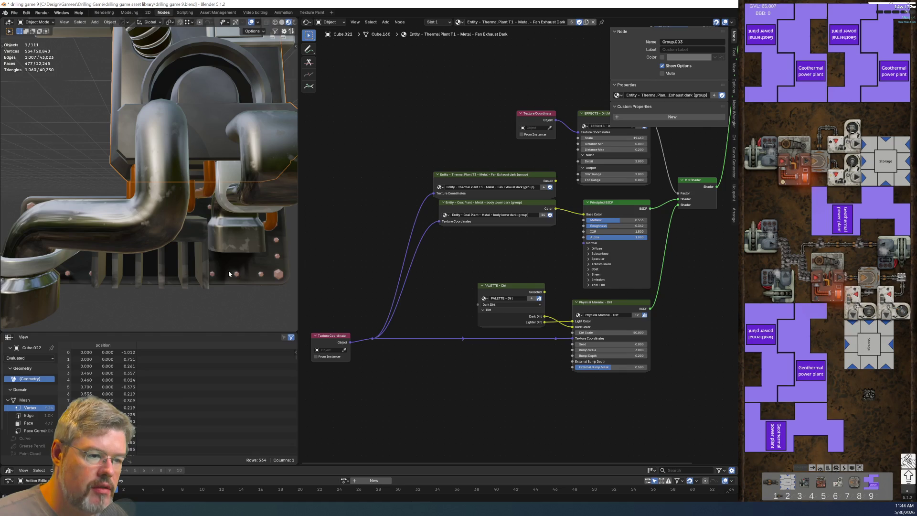
{"action": "middle_click_drag", "start_coordinate": [229, 274], "coordinate": [183, 211]}
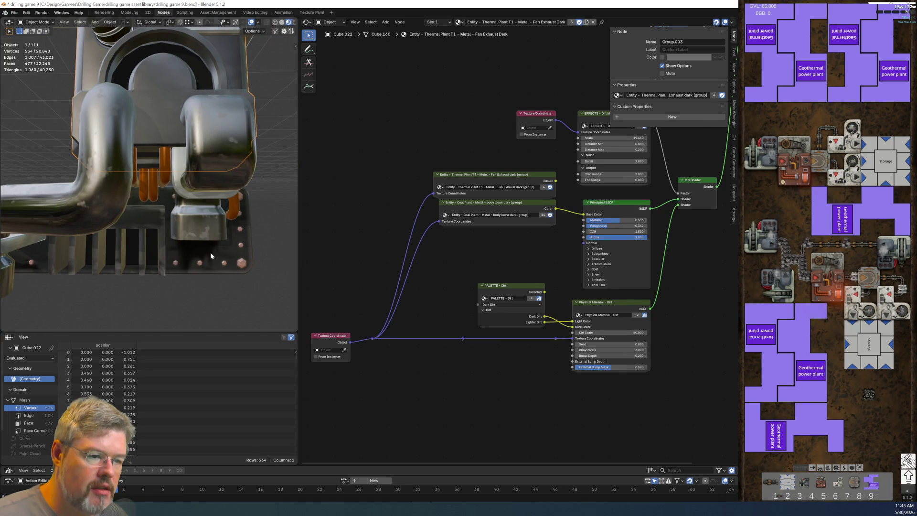
{"action": "scroll", "coordinate": [188, 252], "scroll_direction": "down", "scroll_amount": 3}
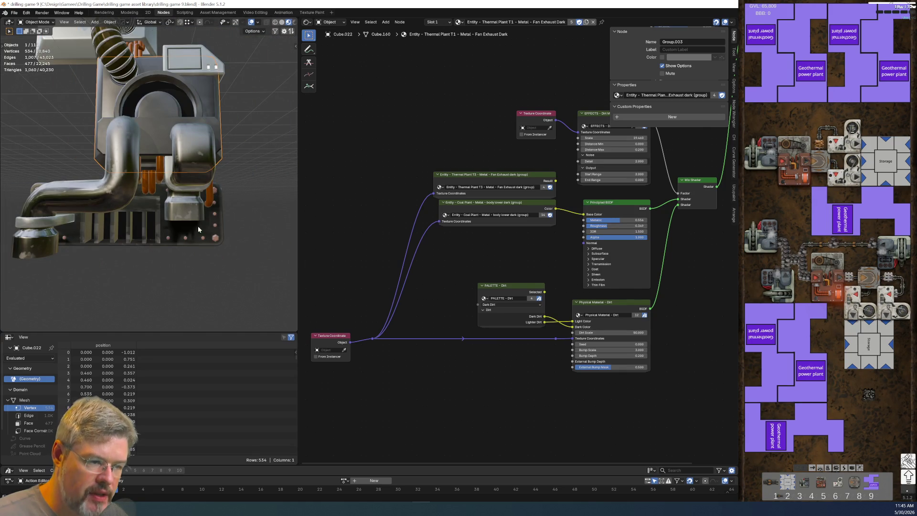
{"action": "scroll", "coordinate": [186, 231], "scroll_direction": "up", "scroll_amount": 6}
{"action": "mouse_move", "coordinate": [172, 225]}
{"action": "middle_mouse_down"}
{"action": "mouse_move", "coordinate": [110, 246]}
{"action": "mouse_move", "coordinate": [168, 260]}
{"action": "mouse_move", "coordinate": [142, 260]}
{"action": "mouse_move", "coordinate": [141, 248]}
{"action": "mouse_move", "coordinate": [176, 232]}
{"action": "mouse_move", "coordinate": [162, 200]}
{"action": "mouse_move", "coordinate": [183, 153]}
{"action": "mouse_move", "coordinate": [161, 227]}
{"action": "mouse_move", "coordinate": [173, 277]}
{"action": "middle_mouse_up"}
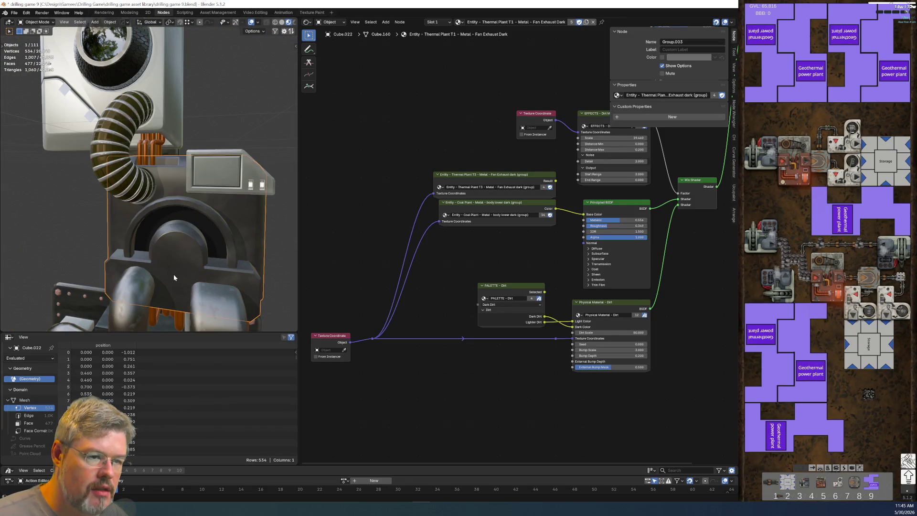
{"action": "left_click", "coordinate": [115, 170]}
{"action": "key", "text": "Home"}
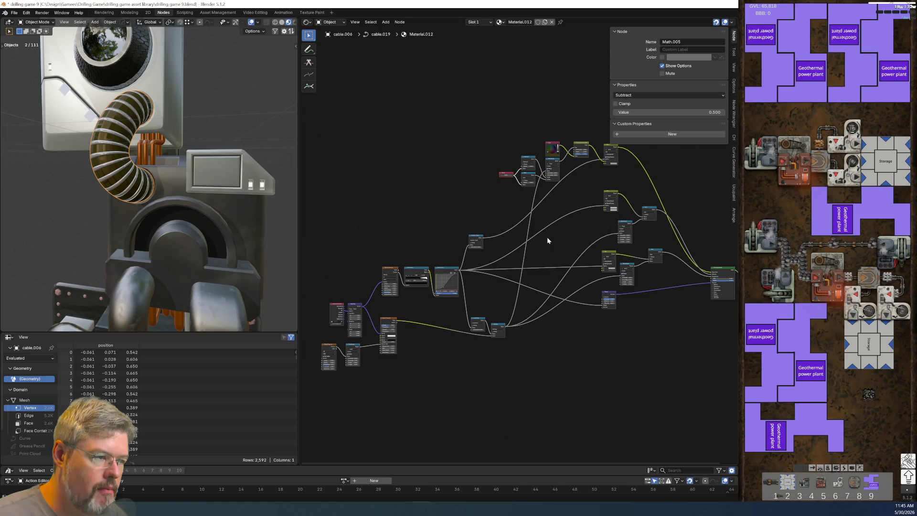
Locate the Color node in Material.012's tint chain and copy it to the clipboard.
{"action": "scroll", "coordinate": [548, 240], "scroll_direction": "up", "scroll_amount": 6}
{"action": "scroll", "coordinate": [478, 260], "scroll_direction": "down", "scroll_amount": 2}
{"action": "scroll", "coordinate": [94, 182], "scroll_direction": "up", "scroll_amount": 5}
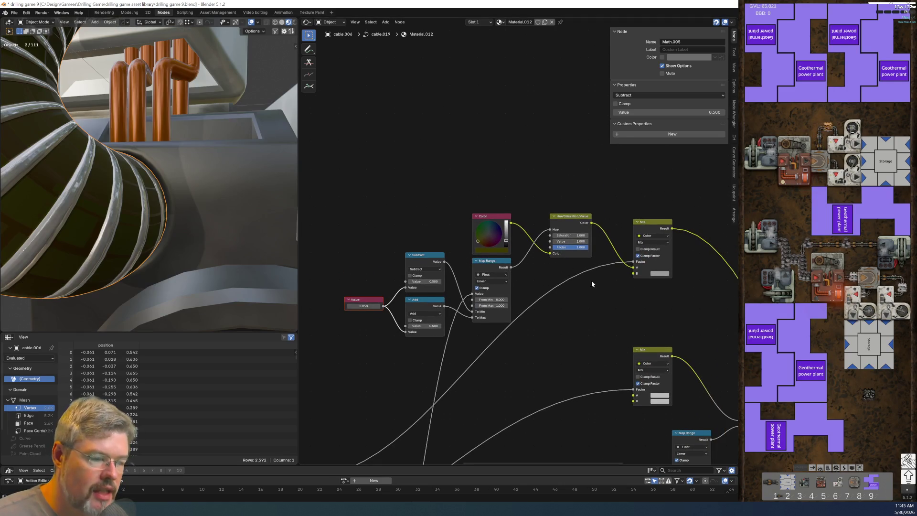
{"action": "mouse_move", "coordinate": [672, 284]}
{"action": "middle_mouse_down"}
{"action": "mouse_move", "coordinate": [491, 252]}
{"action": "mouse_move", "coordinate": [411, 320]}
{"action": "middle_mouse_up"}
{"action": "scroll", "coordinate": [412, 320], "scroll_direction": "up", "scroll_amount": 2}
{"action": "scroll", "coordinate": [411, 320], "scroll_direction": "down", "scroll_amount": 2}
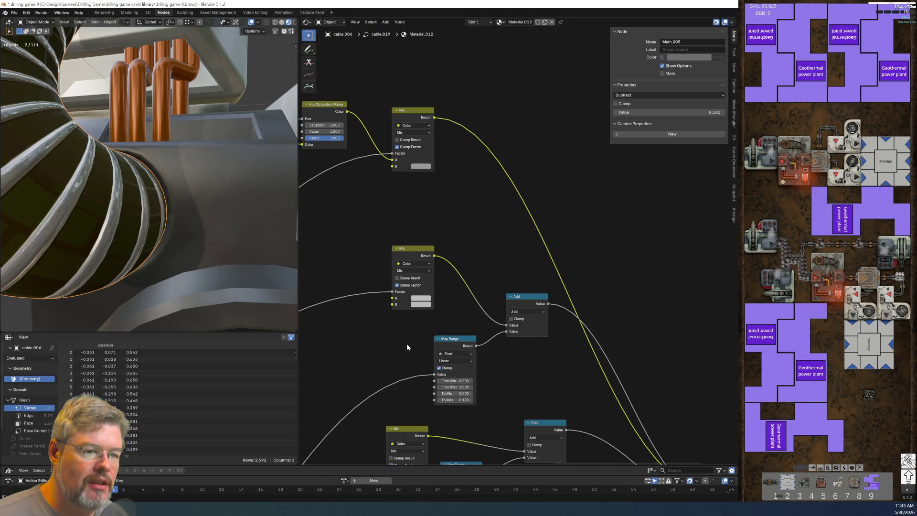
{"action": "middle_click_drag", "start_coordinate": [371, 208], "coordinate": [506, 207]}
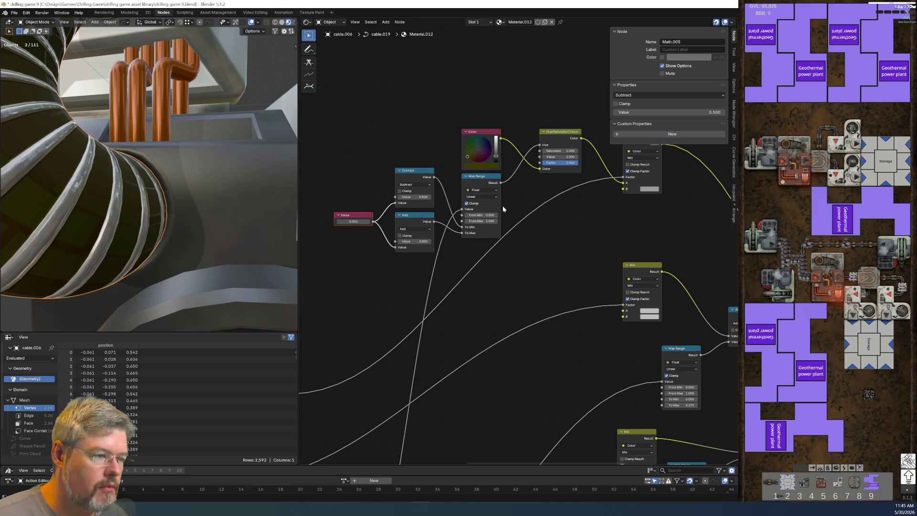
{"action": "left_click", "coordinate": [478, 132]}
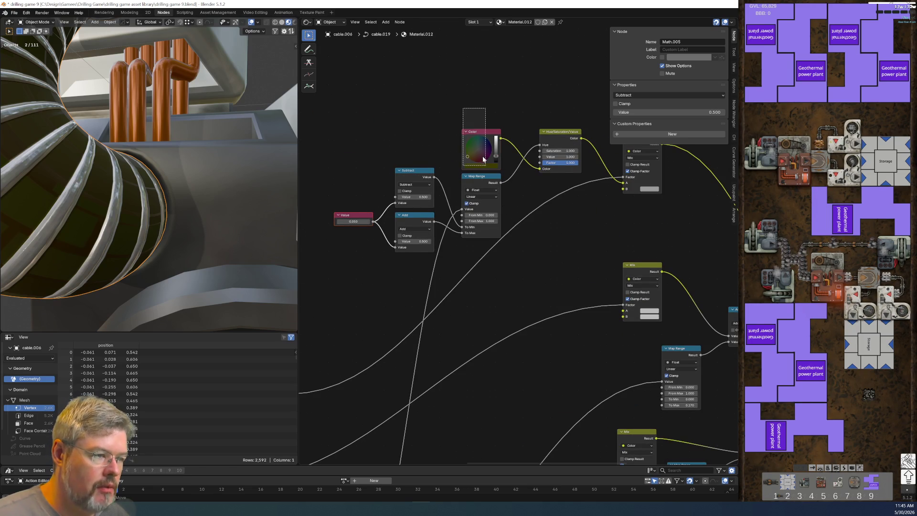
{"action": "key", "text": "ctrl+c"}
{"action": "scroll", "coordinate": [415, 114], "scroll_direction": "down", "scroll_amount": 3}
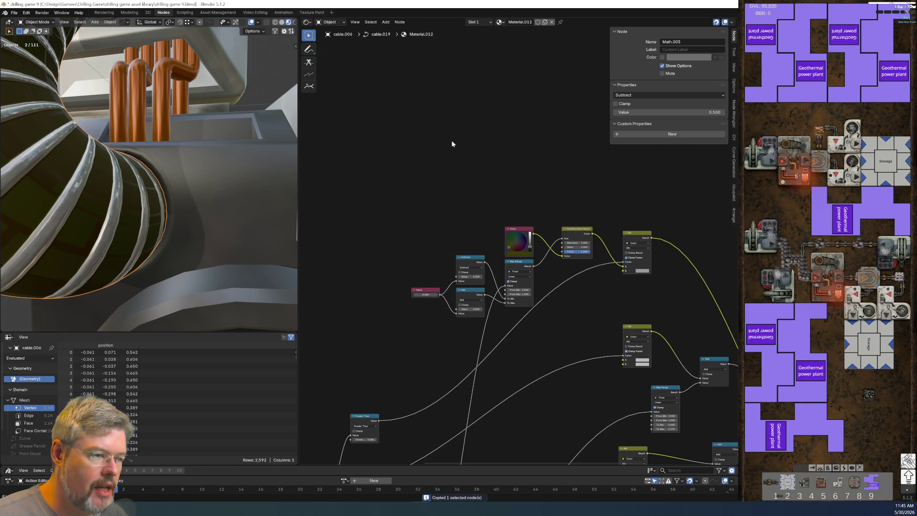
Add a PALETTE - Thermal Plant group node to Material.012.
{"action": "key", "text": "shift+a"}
{"action": "left_click", "coordinate": [444, 115]}
{"action": "type", "text": "palette -"}
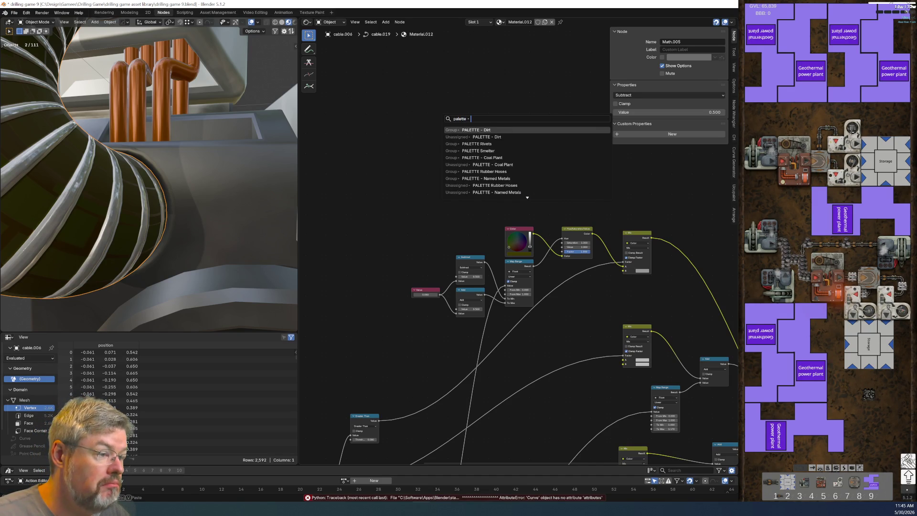
{"action": "type", "text": "ther"}
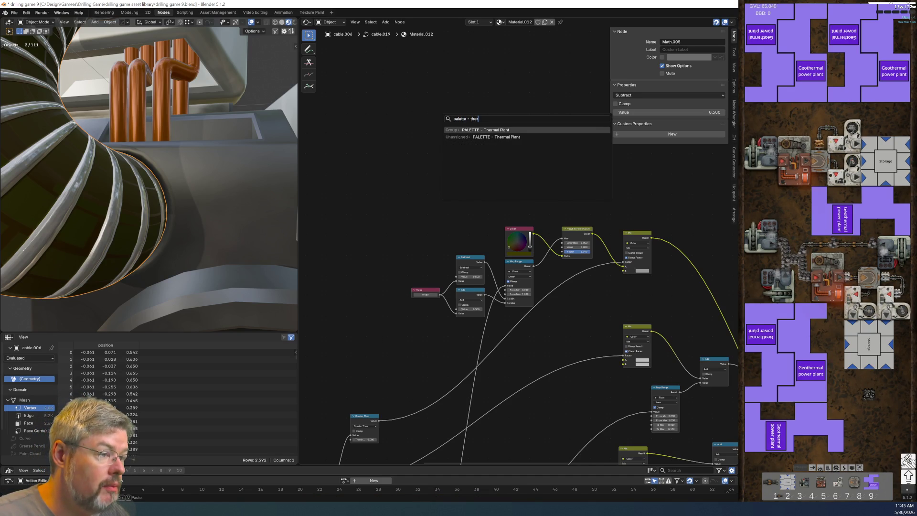
{"action": "key", "text": "Return"}
{"action": "left_click", "coordinate": [451, 123]}
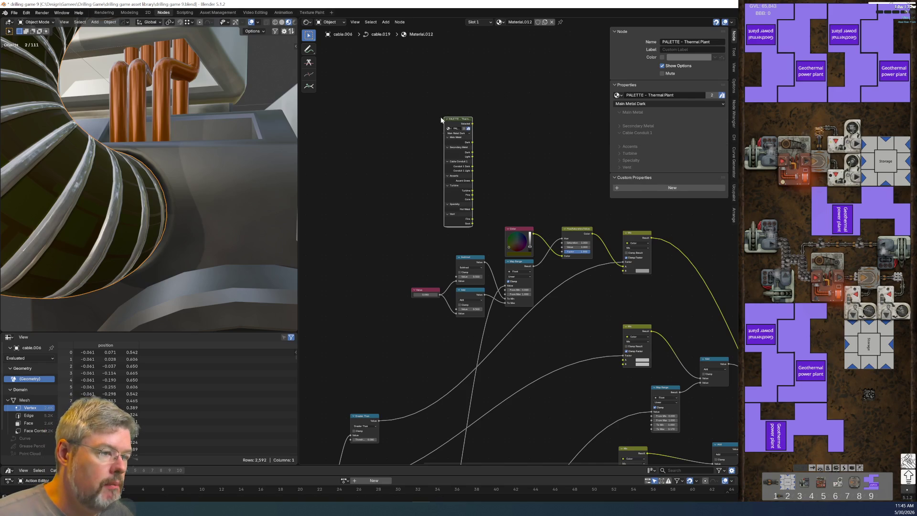
Inside the PALETTE - Thermal Plant group, paste the copied Color node beside the Hose Accent frame.
{"action": "key", "text": "Tab"}
{"action": "scroll", "coordinate": [393, 271], "scroll_direction": "up", "scroll_amount": 2}
{"action": "middle_click_drag", "start_coordinate": [393, 271], "coordinate": [496, 281]}
{"action": "left_click_drag", "start_coordinate": [358, 170], "coordinate": [431, 263]}
{"action": "left_click", "coordinate": [466, 230]}
{"action": "key", "text": "ctrl+v"}
{"action": "left_click_drag", "start_coordinate": [401, 197], "coordinate": [421, 295]}
{"action": "left_click_drag", "start_coordinate": [400, 187], "coordinate": [430, 283]}
Replace the old colour node in Hose Accent with the pasted Color node, labelled Wide Hose.
{"action": "key", "text": "x"}
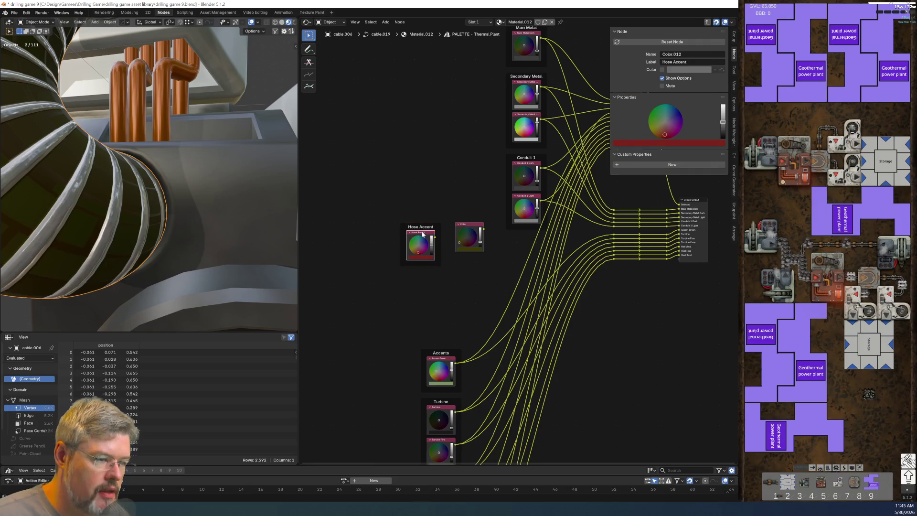
{"action": "left_click", "coordinate": [470, 231]}
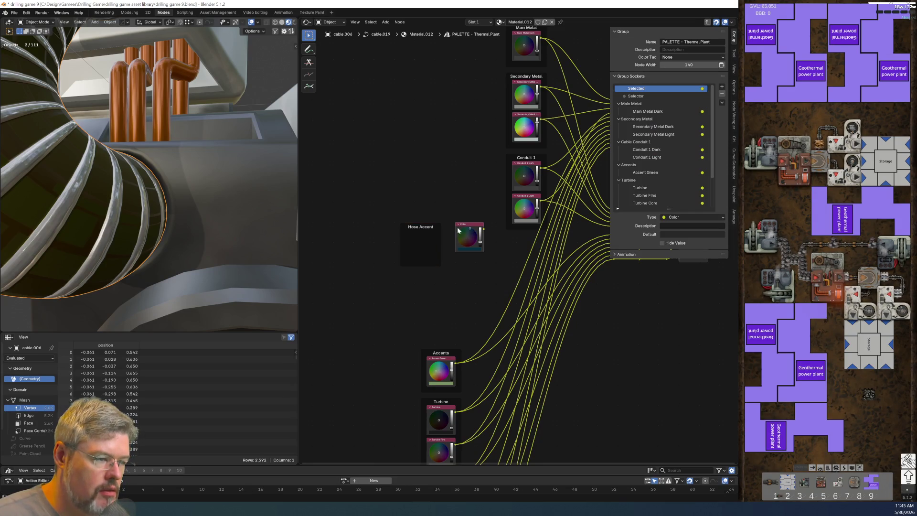
{"action": "left_click_drag", "start_coordinate": [466, 225], "coordinate": [417, 233]}
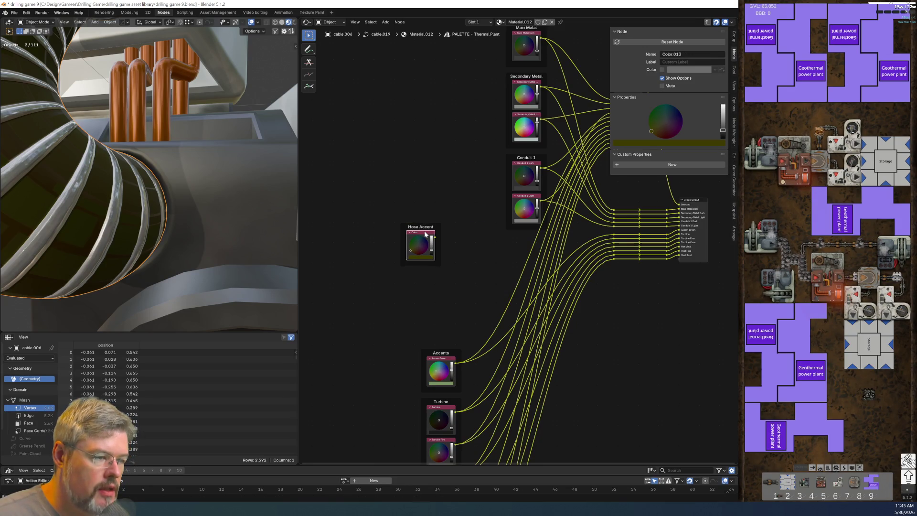
{"action": "key", "text": "F2"}
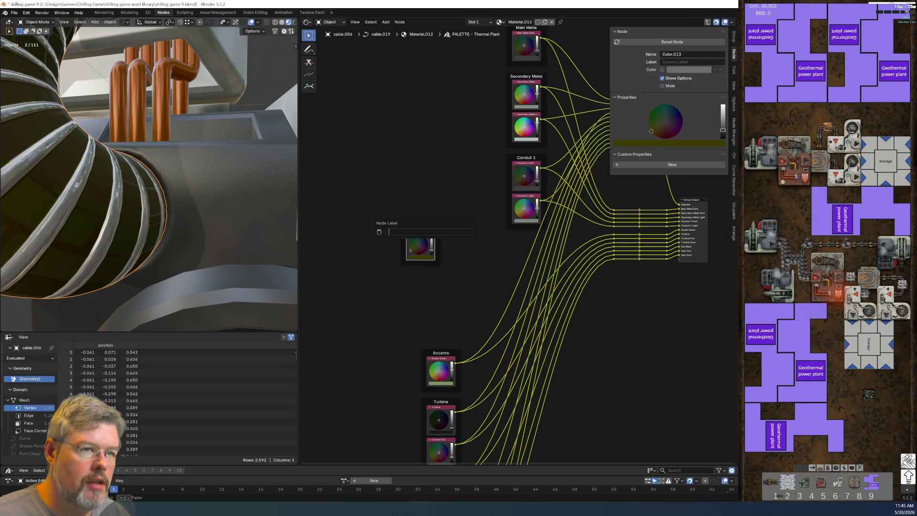
{"action": "type", "text": "Wide Hose"}
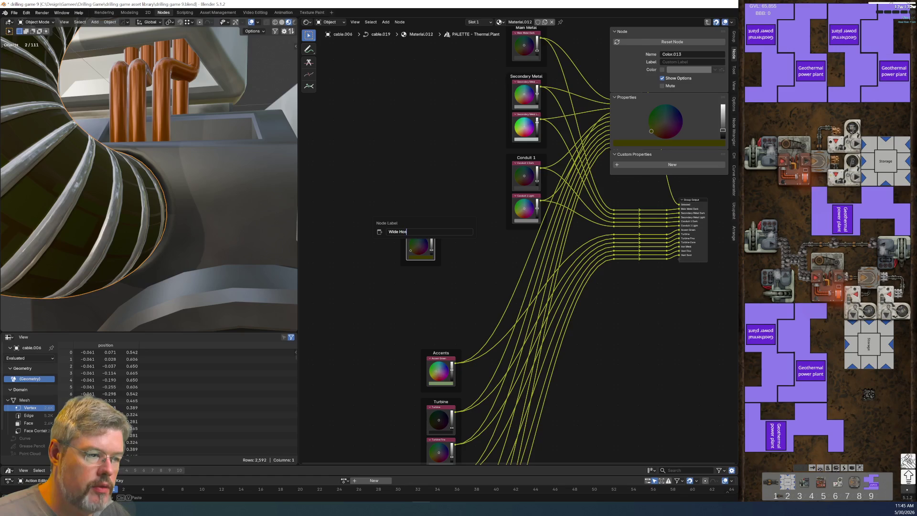
{"action": "key", "text": "Return"}
Relabel the Hose Accent frame as Wide Hose and move it right and down.
{"action": "scroll", "coordinate": [369, 212], "scroll_direction": "up", "scroll_amount": 2}
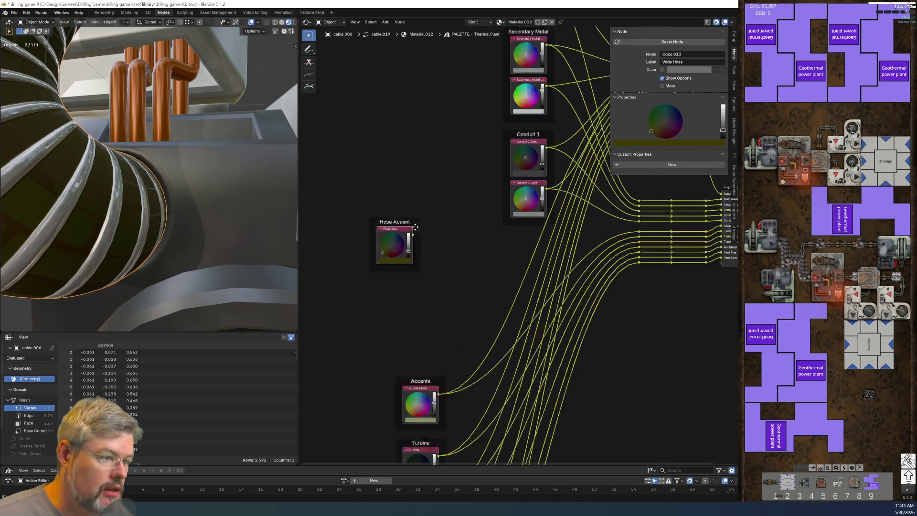
{"action": "left_click", "coordinate": [369, 212]}
{"action": "key", "text": "F2"}
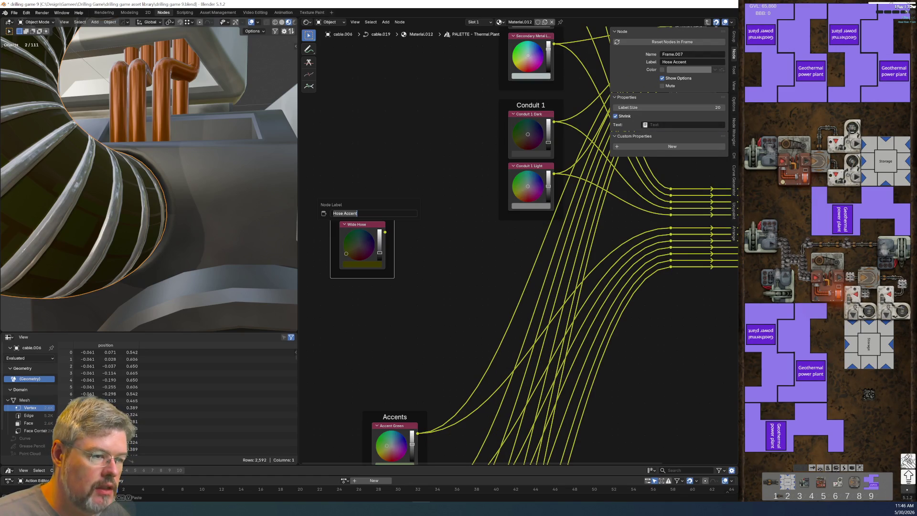
{"action": "type", "text": "Wide Hose"}
{"action": "key", "text": "Return"}
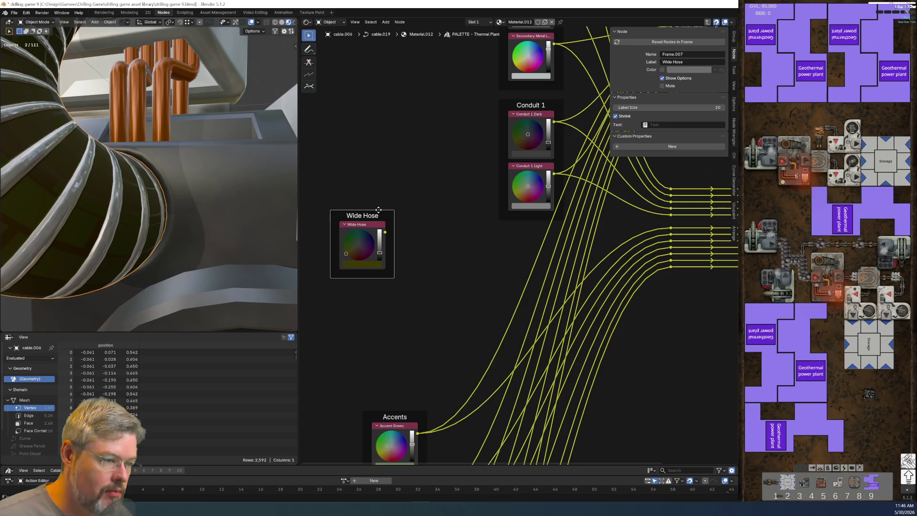
{"action": "left_click_drag", "start_coordinate": [378, 210], "coordinate": [477, 249]}
Delete the Accents colour frame from the palette group.
{"action": "scroll", "coordinate": [432, 262], "scroll_direction": "down", "scroll_amount": 1}
{"action": "scroll", "coordinate": [432, 262], "scroll_direction": "down", "scroll_amount": 5, "text": "shift"}
{"action": "left_click_drag", "start_coordinate": [373, 186], "coordinate": [457, 264]}
{"action": "key", "text": "x"}
{"action": "middle_click_drag", "start_coordinate": [431, 274], "coordinate": [397, 210]}
{"action": "left_click_drag", "start_coordinate": [358, 202], "coordinate": [356, 219]}
Move the Turbine frame to its new position.
{"action": "key", "text": "g"}
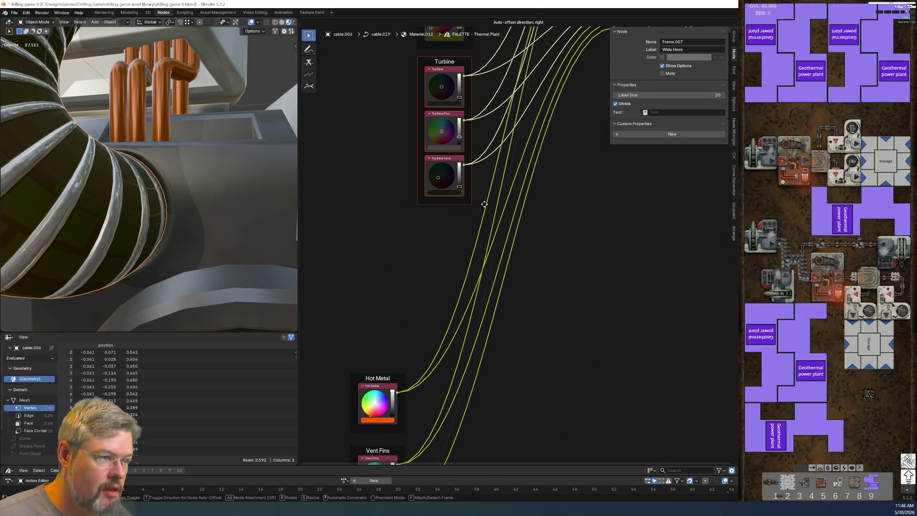
{"action": "left_click", "coordinate": [484, 204]}
{"action": "left_click", "coordinate": [488, 385]}
Delete the Hot Metal frame and its colour node.
{"action": "middle_click_drag", "start_coordinate": [488, 385], "coordinate": [476, 273]}
{"action": "left_click_drag", "start_coordinate": [359, 198], "coordinate": [434, 303]}
{"action": "key", "text": "x"}
{"action": "scroll", "coordinate": [411, 299], "scroll_direction": "down", "scroll_amount": 2}
Move the Vent Fins frame directly below the Turbine frame.
{"action": "left_click_drag", "start_coordinate": [400, 277], "coordinate": [468, 366]}
{"action": "key", "text": "g"}
{"action": "left_click", "coordinate": [531, 230]}
Delete the leftover accent and vent reroute rows feeding the Group Output.
{"action": "mouse_move", "coordinate": [531, 230]}
{"action": "middle_mouse_down"}
{"action": "mouse_move", "coordinate": [434, 317]}
{"action": "mouse_move", "coordinate": [360, 321]}
{"action": "mouse_move", "coordinate": [530, 334]}
{"action": "middle_mouse_up"}
{"action": "scroll", "coordinate": [360, 321], "scroll_direction": "up", "scroll_amount": 2}
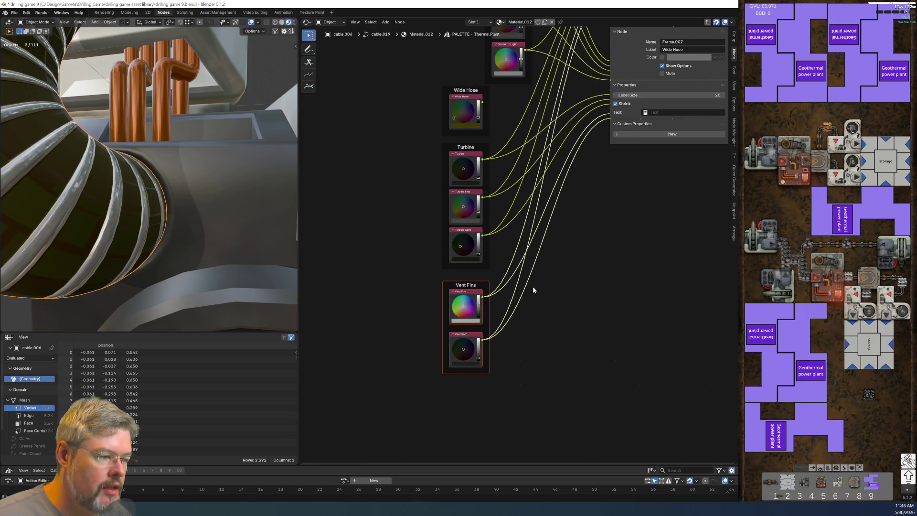
{"action": "scroll", "coordinate": [456, 368], "scroll_direction": "down", "scroll_amount": 2}
{"action": "scroll", "coordinate": [501, 297], "scroll_direction": "up", "scroll_amount": 2}
{"action": "middle_click_drag", "start_coordinate": [501, 297], "coordinate": [429, 256]}
{"action": "mouse_move", "coordinate": [416, 247]}
{"action": "left_mouse_down"}
{"action": "mouse_move", "coordinate": [428, 256]}
{"action": "mouse_move", "coordinate": [524, 259]}
{"action": "left_mouse_up"}
{"action": "key", "text": "x"}
{"action": "mouse_move", "coordinate": [407, 304]}
{"action": "left_mouse_down"}
{"action": "mouse_move", "coordinate": [514, 297]}
{"action": "mouse_move", "coordinate": [515, 279]}
{"action": "left_mouse_up"}
{"action": "key", "text": "x"}
{"action": "middle_click_drag", "start_coordinate": [443, 178], "coordinate": [463, 336]}
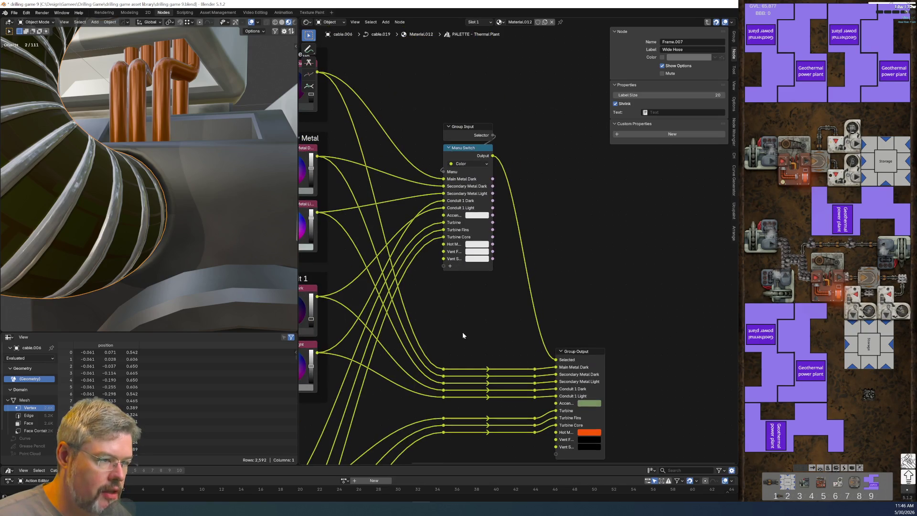
Remove the Accent Green, Hot Metal, Vent Fins and Vent Soot items from the Menu Switch.
{"action": "left_click", "coordinate": [473, 151]}
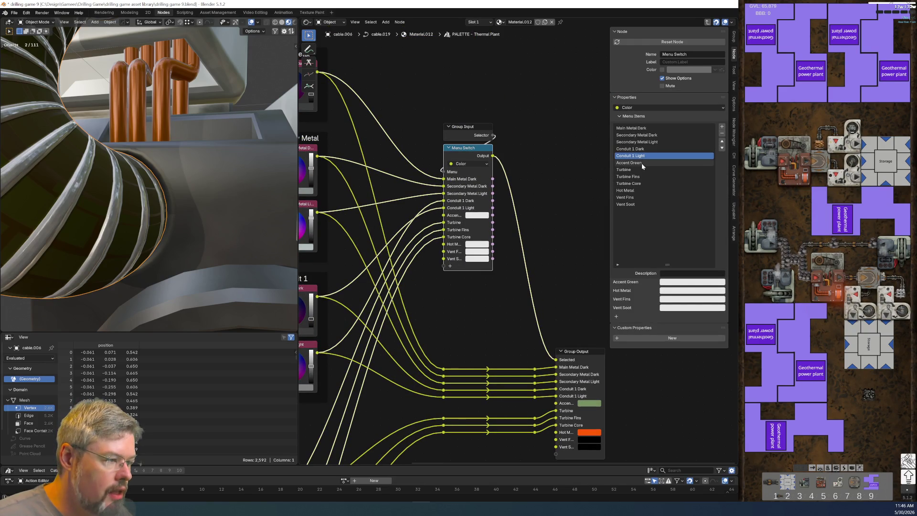
{"action": "left_click", "coordinate": [722, 133]}
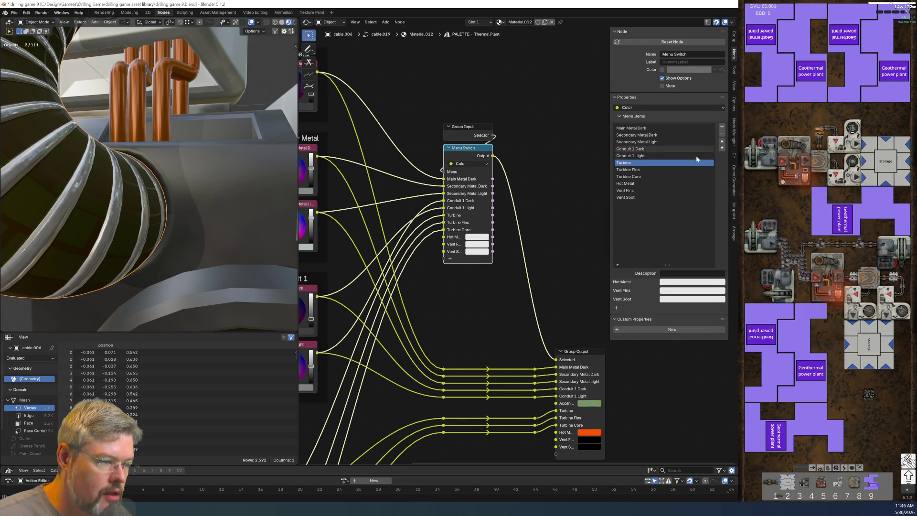
{"action": "left_click", "coordinate": [634, 183]}
{"action": "left_click", "coordinate": [722, 133]}
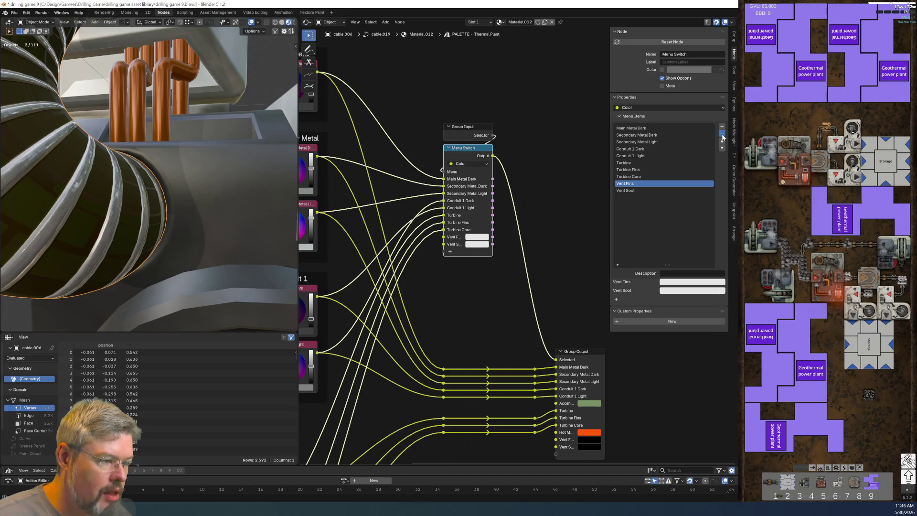
{"action": "left_click", "coordinate": [722, 133]}
{"action": "left_click", "coordinate": [722, 134]}
Remove the Vent Fins, Vent Soot, Hot Metal and Accent Green outputs and the empty Vent and Specialty panels.
{"action": "scroll", "coordinate": [539, 281], "scroll_direction": "down", "scroll_amount": 2}
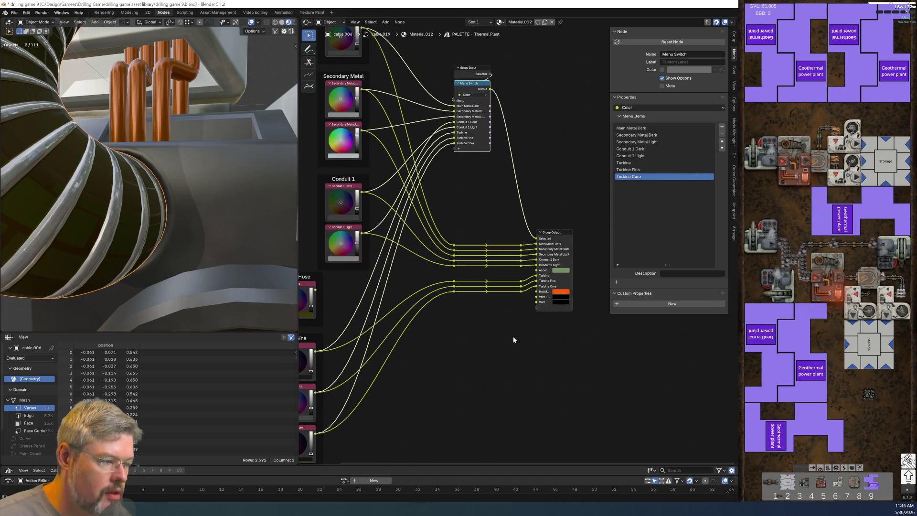
{"action": "left_click", "coordinate": [551, 237]}
{"action": "scroll", "coordinate": [551, 236], "scroll_direction": "up", "scroll_amount": 3}
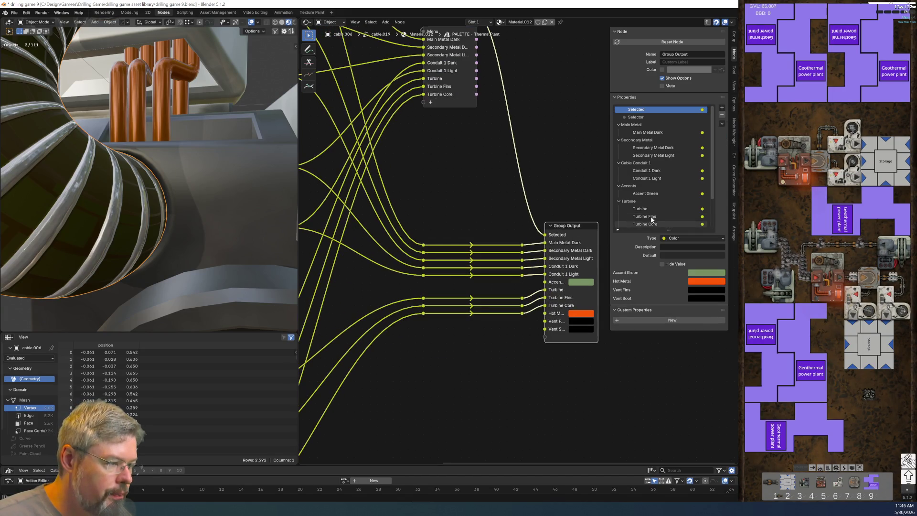
{"action": "scroll", "coordinate": [644, 212], "scroll_direction": "down", "scroll_amount": 2}
{"action": "scroll", "coordinate": [645, 212], "scroll_direction": "down", "scroll_amount": 1}
{"action": "left_click", "coordinate": [659, 217]}
{"action": "left_click", "coordinate": [722, 116]}
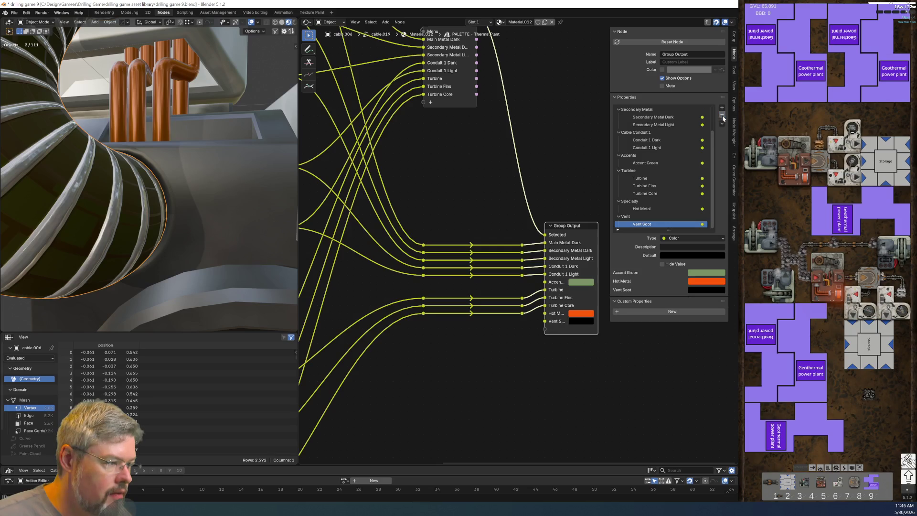
{"action": "left_click", "coordinate": [722, 117]}
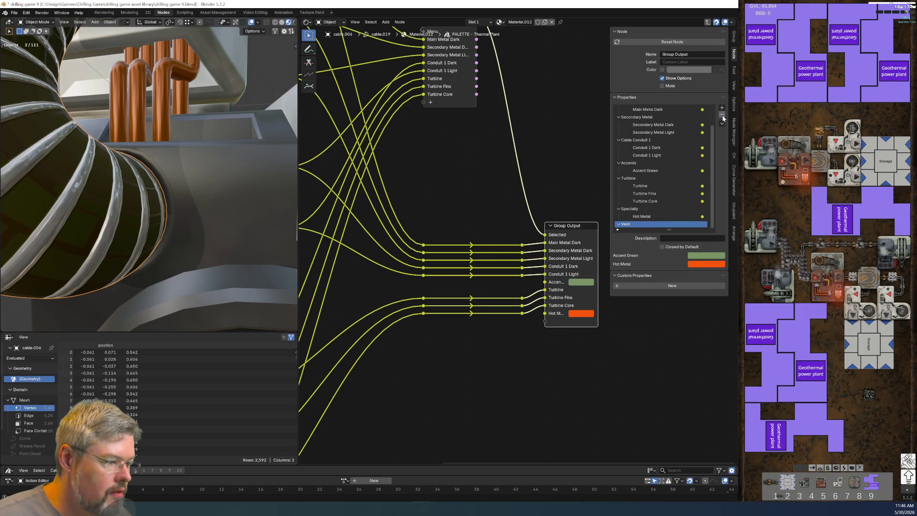
{"action": "left_click", "coordinate": [722, 115]}
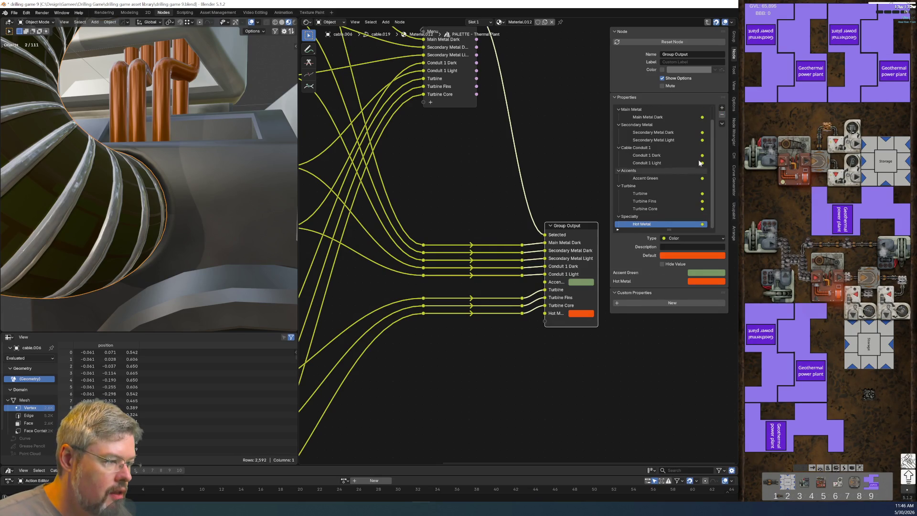
{"action": "left_click", "coordinate": [722, 115]}
{"action": "left_click", "coordinate": [722, 115]}
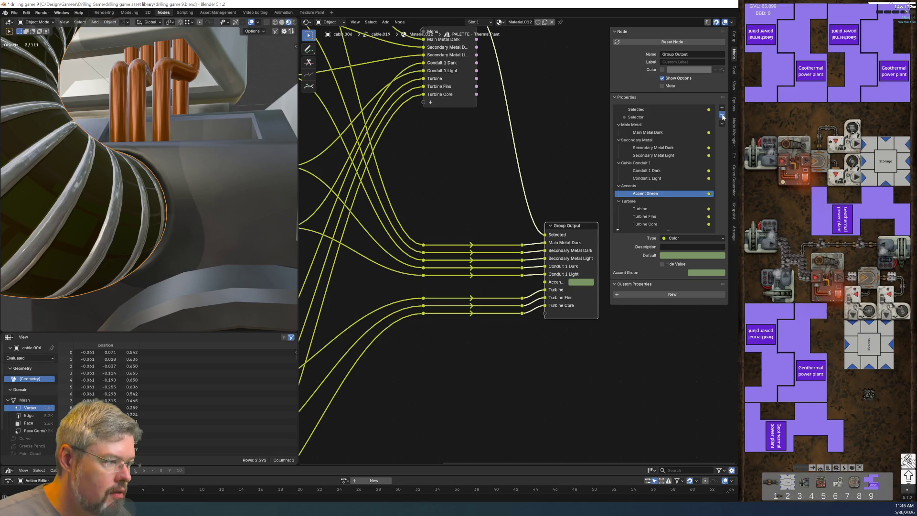
{"action": "left_click", "coordinate": [723, 115]}
Delete the empty Accents panel from the group output interface.
{"action": "left_click", "coordinate": [722, 115]}
{"action": "scroll", "coordinate": [564, 339], "scroll_direction": "down", "scroll_amount": 2}
{"action": "mouse_move", "coordinate": [429, 278]}
{"action": "left_mouse_down"}
{"action": "mouse_move", "coordinate": [494, 308]}
{"action": "mouse_move", "coordinate": [529, 306]}
{"action": "left_mouse_up"}
{"action": "key", "text": "Home"}
Shift the Wide Hose and Turbine frames to line up with the other palette frames.
{"action": "left_click_drag", "start_coordinate": [344, 235], "coordinate": [386, 414]}
{"action": "key", "text": "g"}
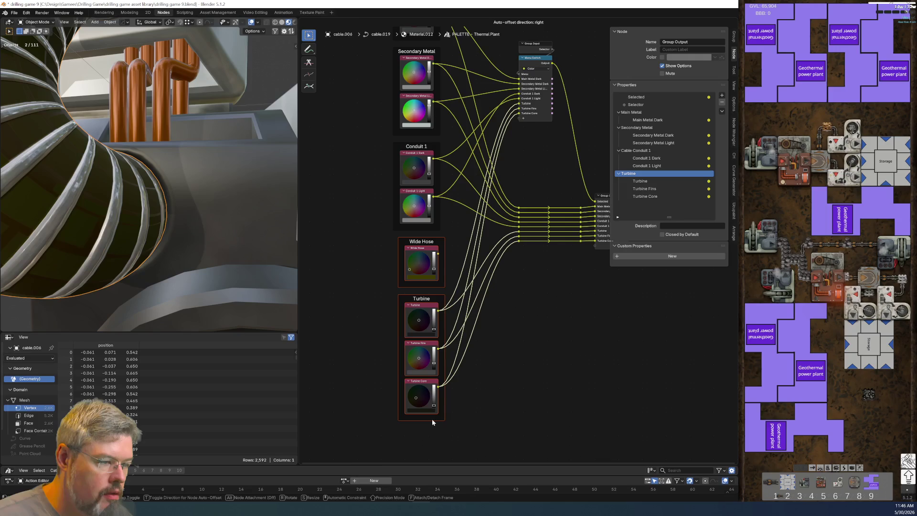
{"action": "left_click", "coordinate": [432, 421]}
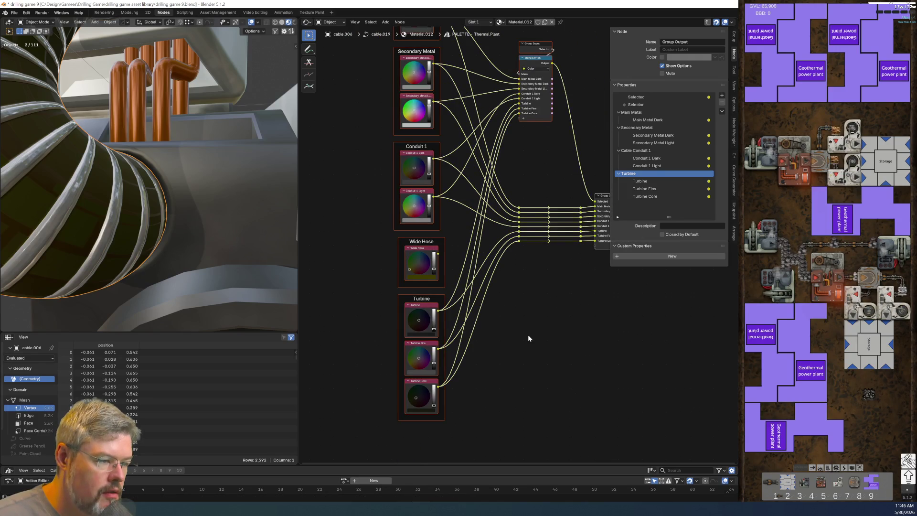
{"action": "left_click_drag", "start_coordinate": [389, 246], "coordinate": [448, 440]}
{"action": "key", "text": "g"}
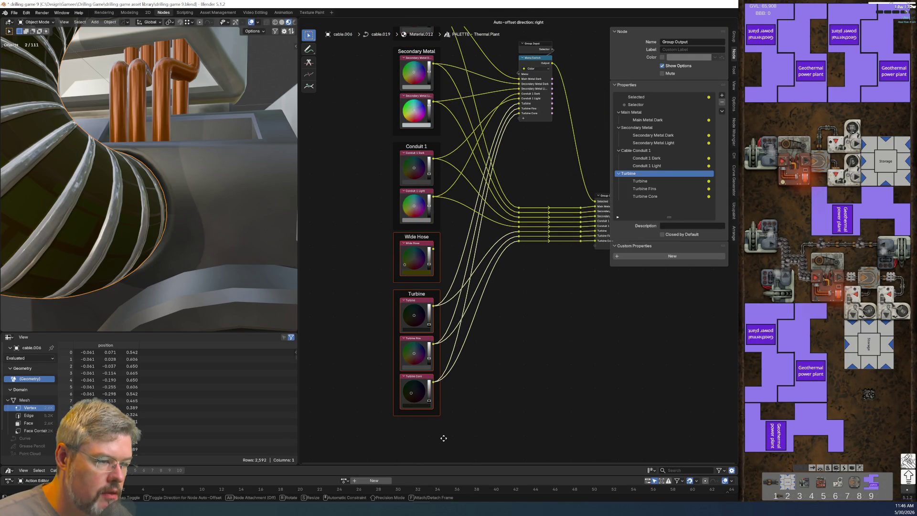
{"action": "left_click", "coordinate": [445, 439]}
{"action": "middle_click_drag", "start_coordinate": [507, 354], "coordinate": [465, 398]}
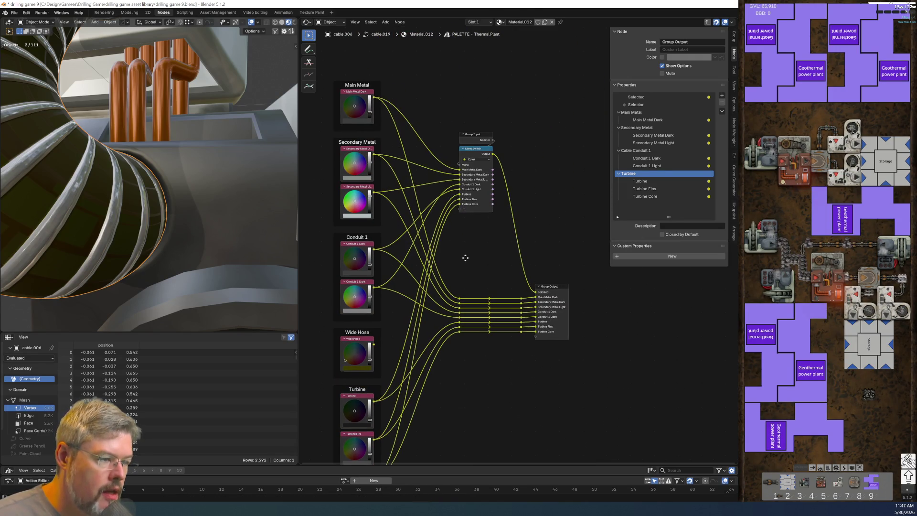
Check the Conduit 1 Light item order and feed the Conduit 1 Dark colour into its input.
{"action": "scroll", "coordinate": [475, 236], "scroll_direction": "up", "scroll_amount": 2}
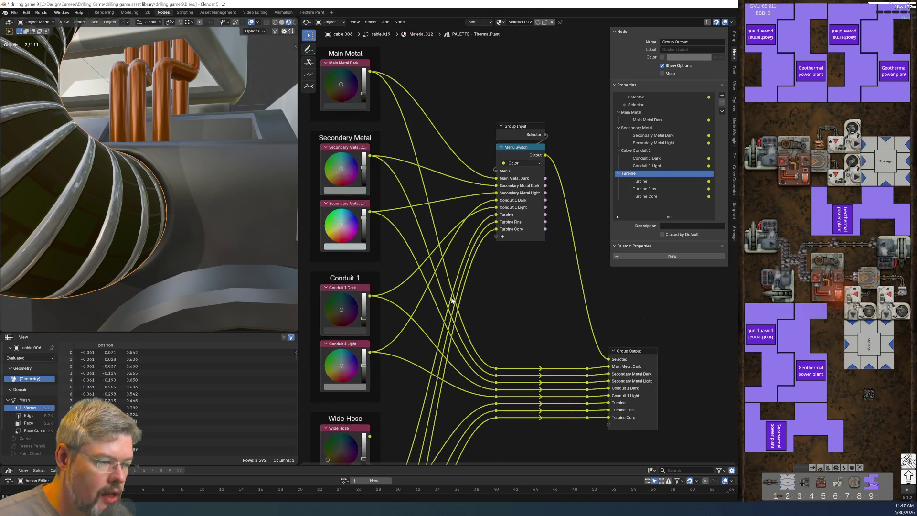
{"action": "left_click", "coordinate": [511, 150]}
{"action": "left_click", "coordinate": [655, 156]}
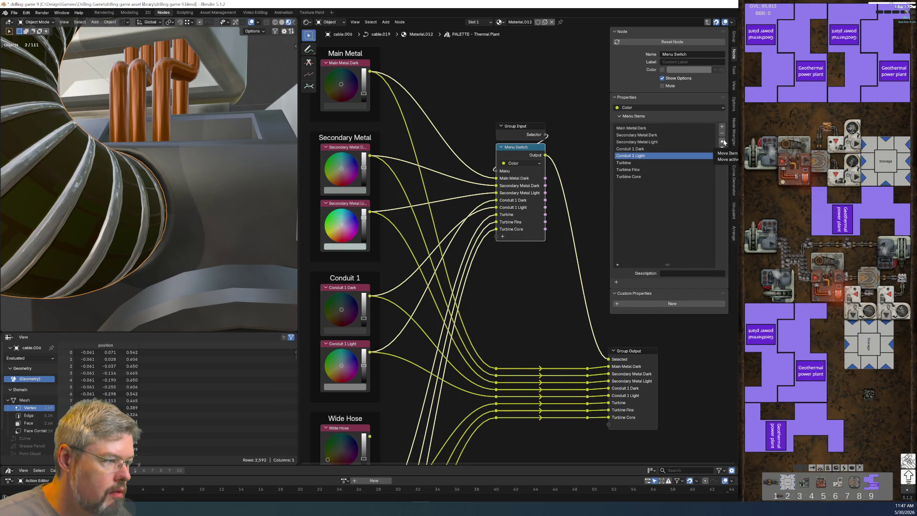
{"action": "left_click", "coordinate": [722, 142]}
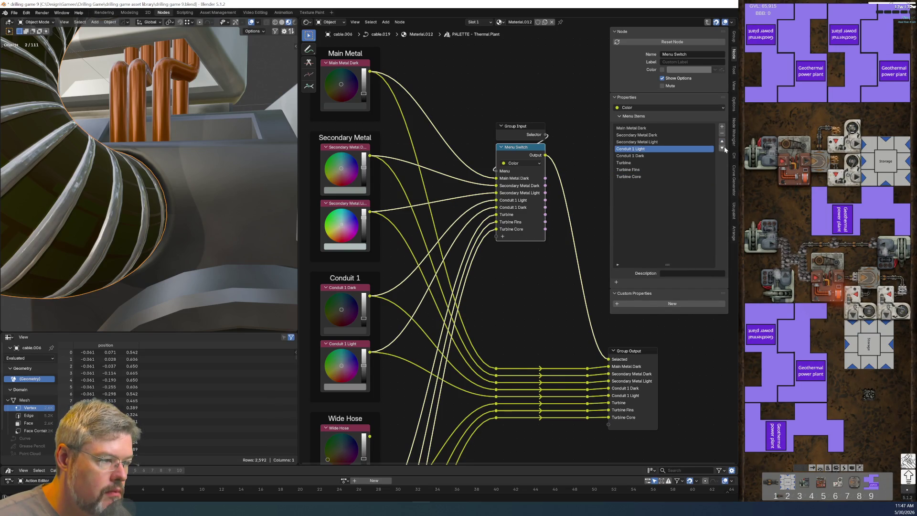
{"action": "left_click", "coordinate": [722, 148]}
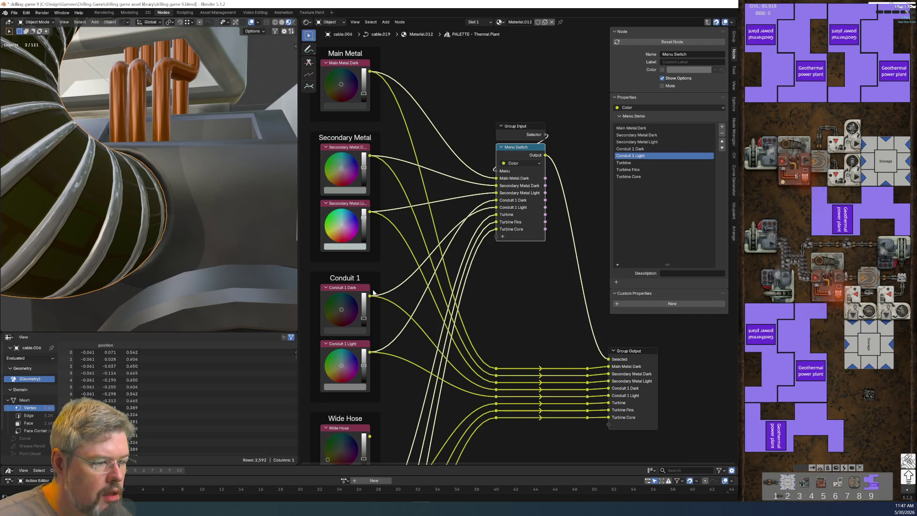
{"action": "mouse_move", "coordinate": [390, 293]}
{"action": "left_mouse_down"}
{"action": "mouse_move", "coordinate": [372, 354]}
{"action": "mouse_move", "coordinate": [497, 208]}
{"action": "left_mouse_up"}
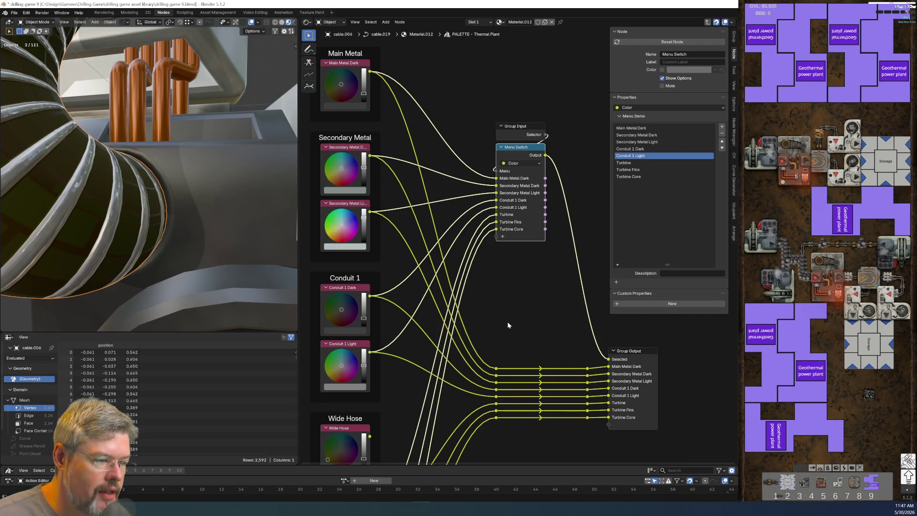
Connect the Wide Hose colour to a new Color entry on the Menu Switch.
{"action": "middle_click_drag", "start_coordinate": [491, 340], "coordinate": [486, 289]}
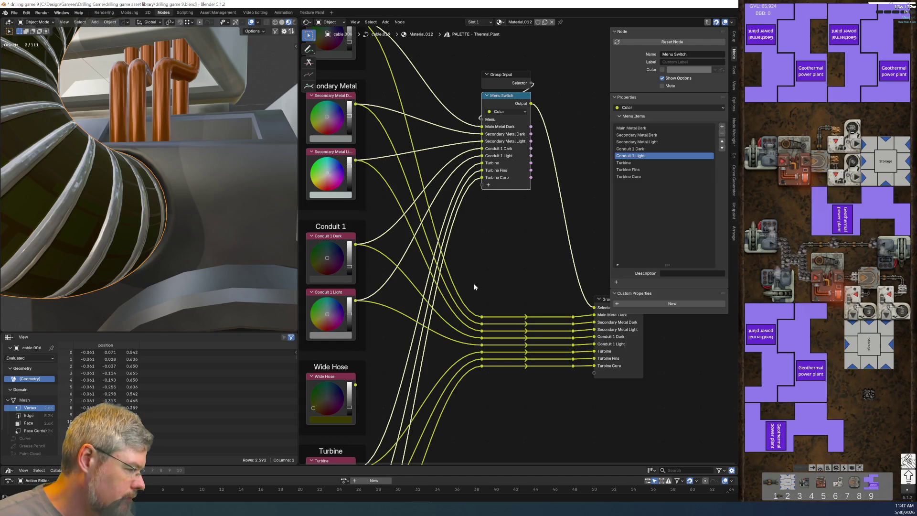
{"action": "scroll", "coordinate": [471, 287], "scroll_direction": "down", "scroll_amount": 1}
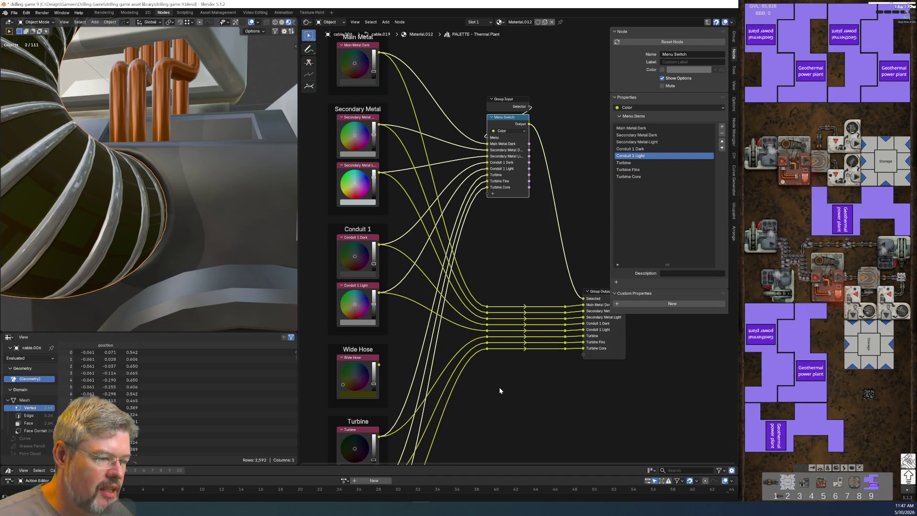
{"action": "mouse_move", "coordinate": [484, 372]}
{"action": "middle_mouse_down"}
{"action": "mouse_move", "coordinate": [459, 296]}
{"action": "mouse_move", "coordinate": [463, 333]}
{"action": "middle_mouse_up"}
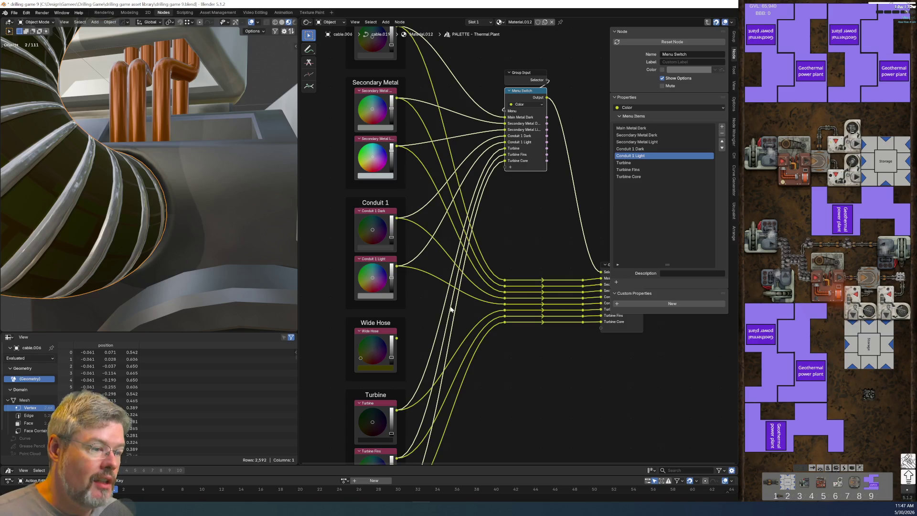
{"action": "left_click_drag", "start_coordinate": [397, 338], "coordinate": [508, 169]}
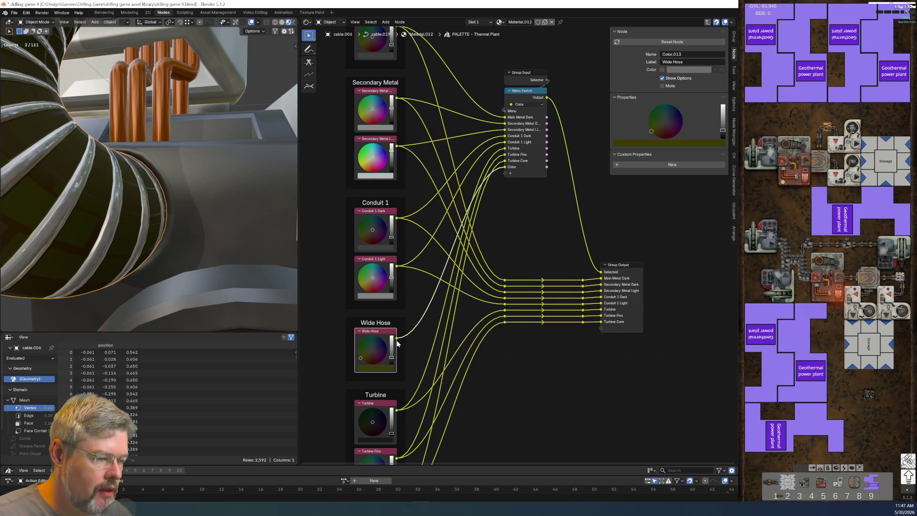
Connect the Wide Hose colour to a new Group Output socket.
{"action": "left_click_drag", "start_coordinate": [397, 338], "coordinate": [601, 334]}
{"action": "left_click", "coordinate": [581, 345]}
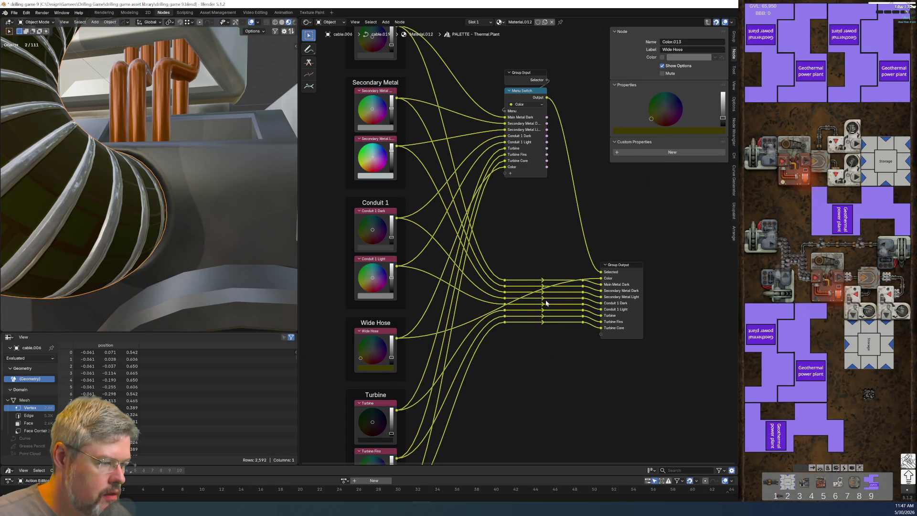
{"action": "left_click", "coordinate": [618, 267]}
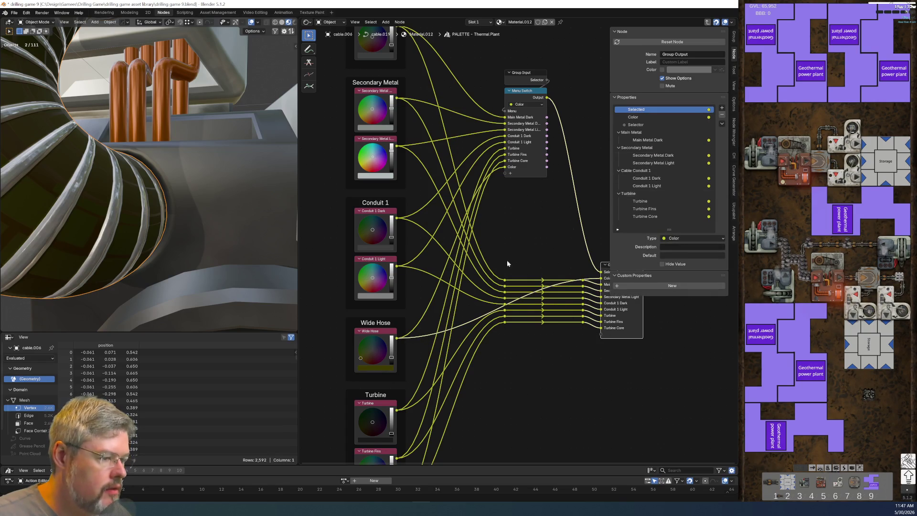
{"action": "left_click", "coordinate": [387, 332]}
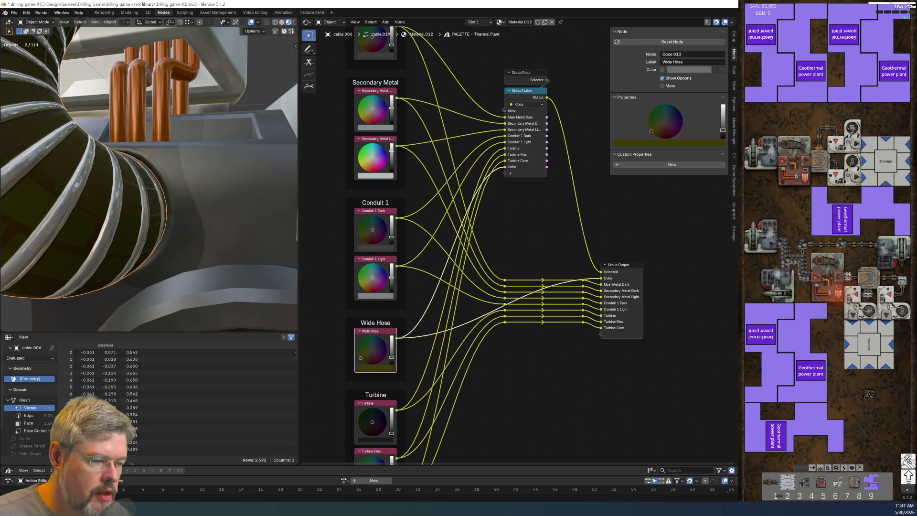
{"action": "left_click", "coordinate": [632, 266]}
Name the new output 'Wide Hose' and add an empty panel to the group interface.
{"action": "double_click", "coordinate": [645, 117]}
{"action": "type", "text": "Wide Hose"}
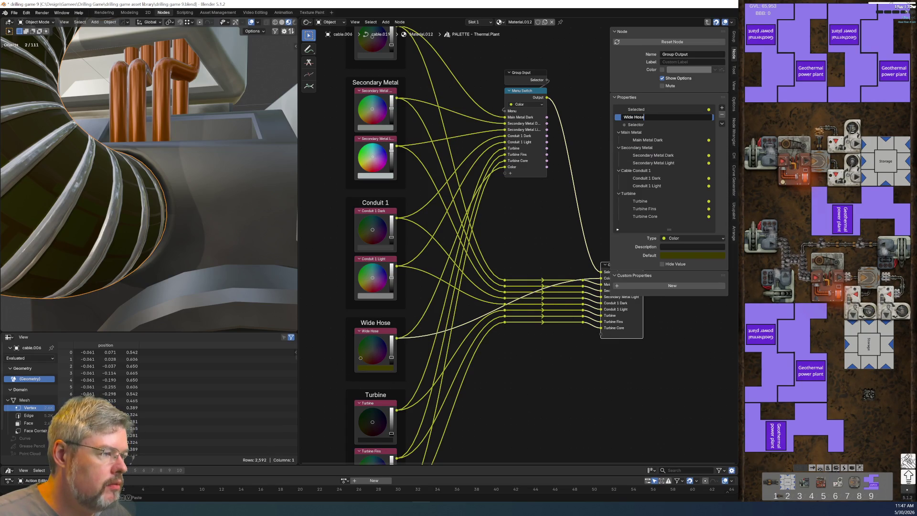
{"action": "key", "text": "Return"}
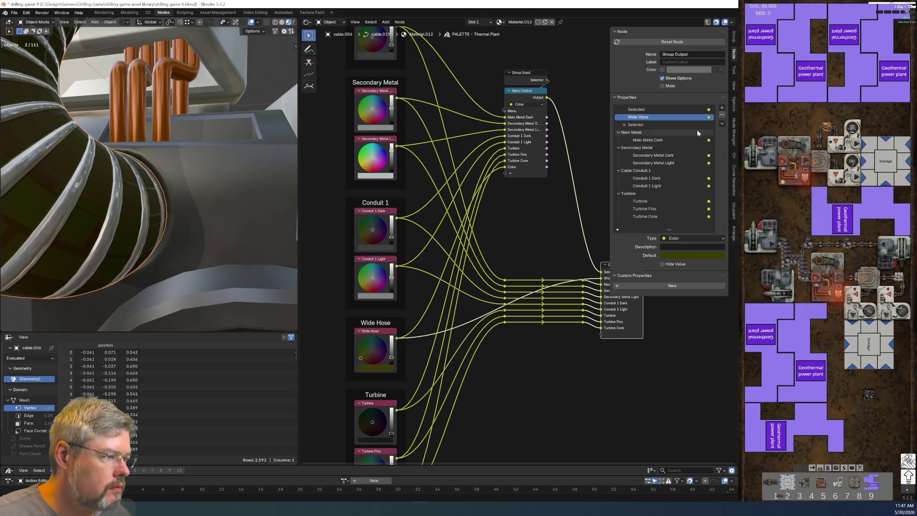
{"action": "left_click", "coordinate": [722, 108]}
{"action": "left_click", "coordinate": [734, 130]}
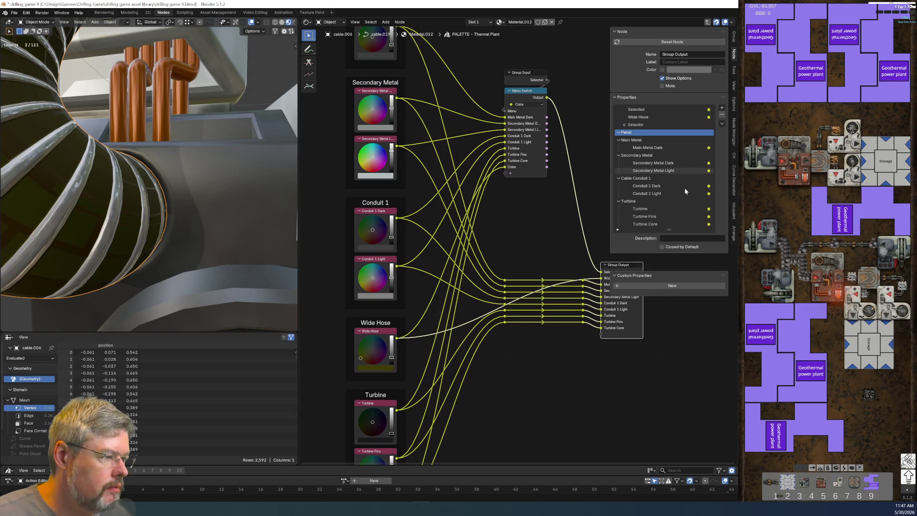
Name the panel 'Wide Hose', put the Wide Hose output in it, and place it after Conduit 1 Light.
{"action": "type", "text": "Wide Hose"}
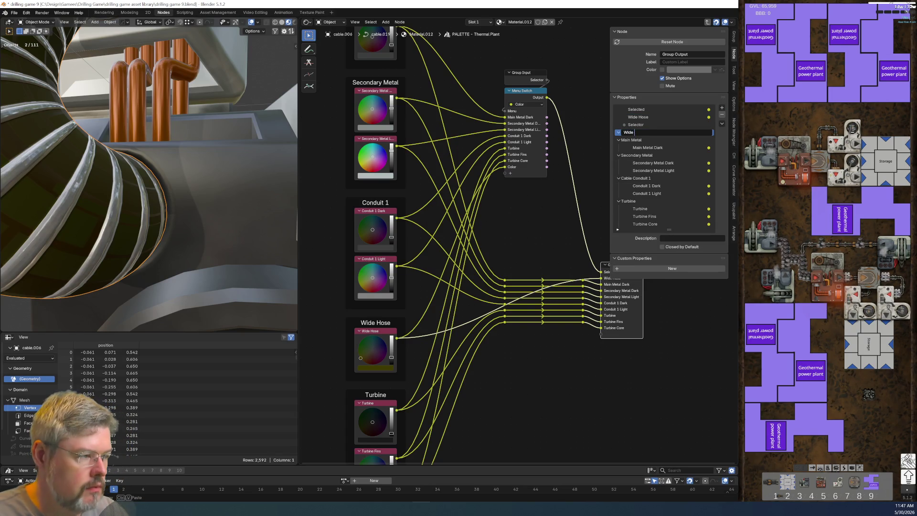
{"action": "key", "text": "Return"}
{"action": "left_click_drag", "start_coordinate": [648, 116], "coordinate": [646, 133]}
{"action": "mouse_move", "coordinate": [643, 125]}
{"action": "left_mouse_down"}
{"action": "mouse_move", "coordinate": [649, 205]}
{"action": "mouse_move", "coordinate": [647, 195]}
{"action": "left_mouse_up"}
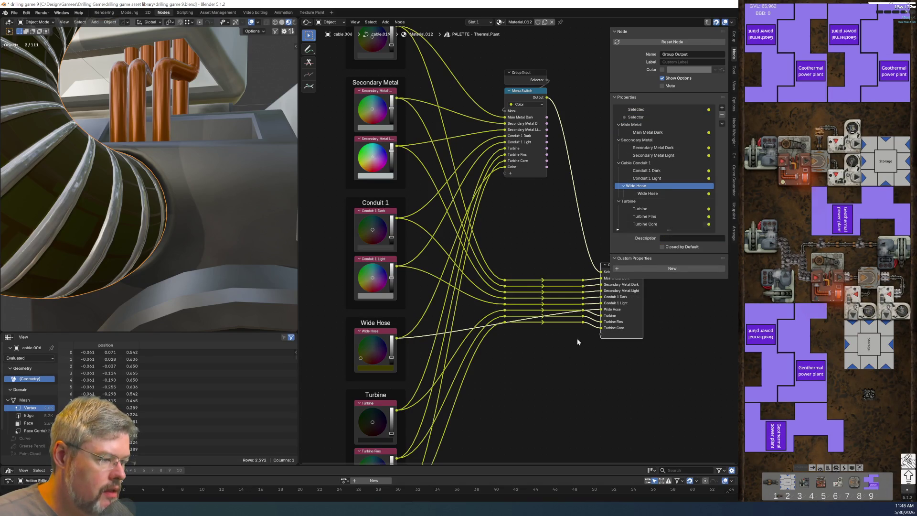
{"action": "middle_click_drag", "start_coordinate": [474, 379], "coordinate": [439, 352]}
Realign the reroutes carrying the Wide Hose and Turbine Core links.
{"action": "mouse_move", "coordinate": [552, 312]}
{"action": "left_mouse_down"}
{"action": "mouse_move", "coordinate": [483, 292]}
{"action": "mouse_move", "coordinate": [465, 277]}
{"action": "mouse_move", "coordinate": [442, 279]}
{"action": "left_mouse_up"}
{"action": "key", "text": "g"}
{"action": "key", "text": "Escape"}
{"action": "left_click", "coordinate": [547, 283]}
{"action": "left_click", "coordinate": [482, 221]}
{"action": "middle_click_drag", "start_coordinate": [483, 221], "coordinate": [505, 269]}
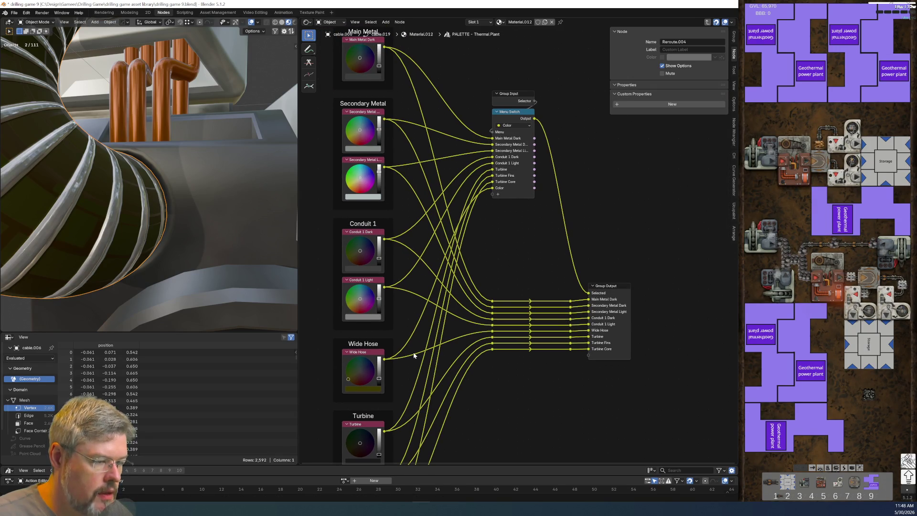
Rename the Color menu item to 'Wide Hose' and move it above Turbine.
{"action": "left_click", "coordinate": [509, 114]}
{"action": "type", "text": "Wide Hose"}
{"action": "key", "text": "Return"}
{"action": "left_click", "coordinate": [722, 142]}
{"action": "left_click", "coordinate": [722, 141]}
{"action": "left_click", "coordinate": [721, 141]}
Save the blend file and return to Material.012's top-level node tree.
{"action": "key", "text": "Home"}
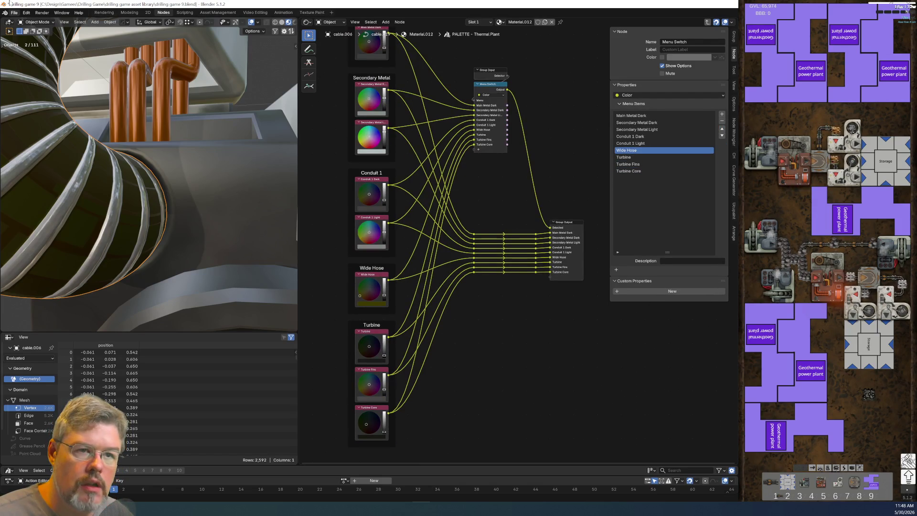
{"action": "left_click", "coordinate": [10, 22]}
{"action": "key", "text": "Escape"}
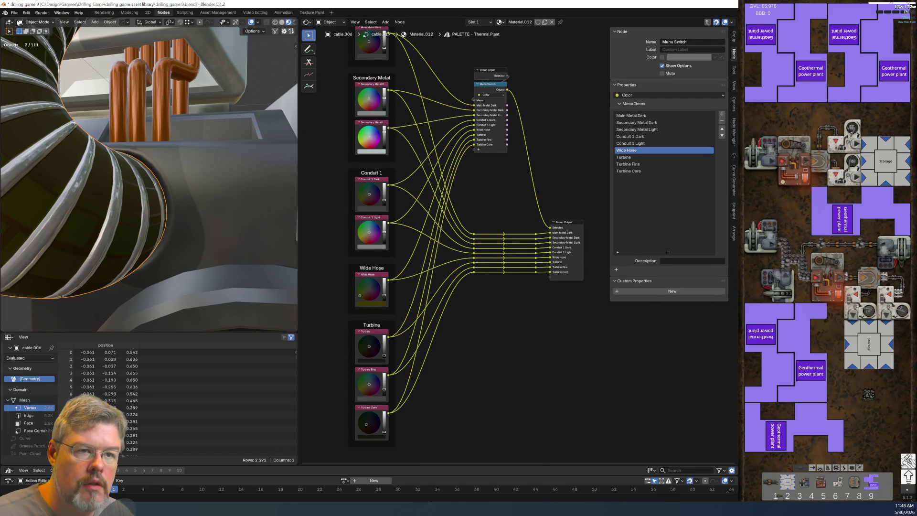
{"action": "left_click", "coordinate": [14, 13]}
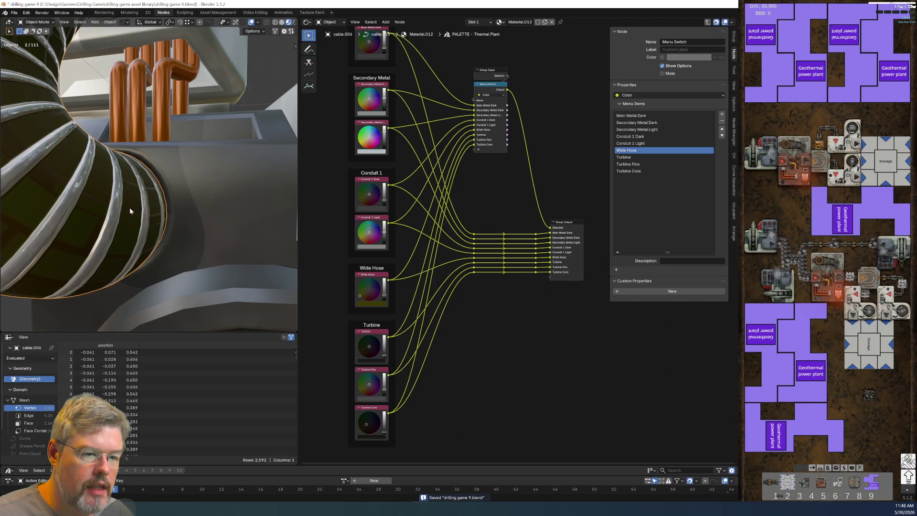
{"action": "key", "text": "Tab"}
{"action": "scroll", "coordinate": [490, 333], "scroll_direction": "up", "scroll_amount": 5}
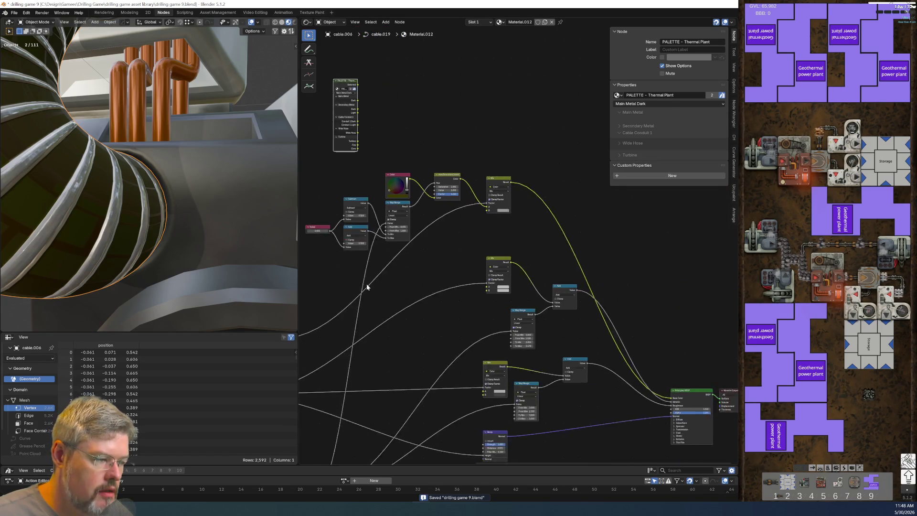
Try magenta on the Mix node's B input colour, then undo it.
{"action": "scroll", "coordinate": [438, 178], "scroll_direction": "up", "scroll_amount": 2}
{"action": "middle_click_drag", "start_coordinate": [438, 178], "coordinate": [561, 264]}
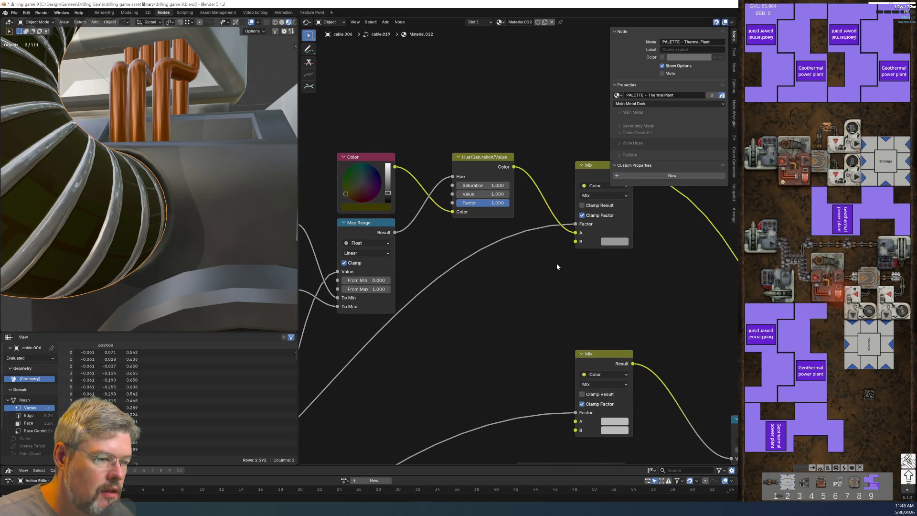
{"action": "left_click", "coordinate": [610, 243]}
{"action": "left_click", "coordinate": [677, 166]}
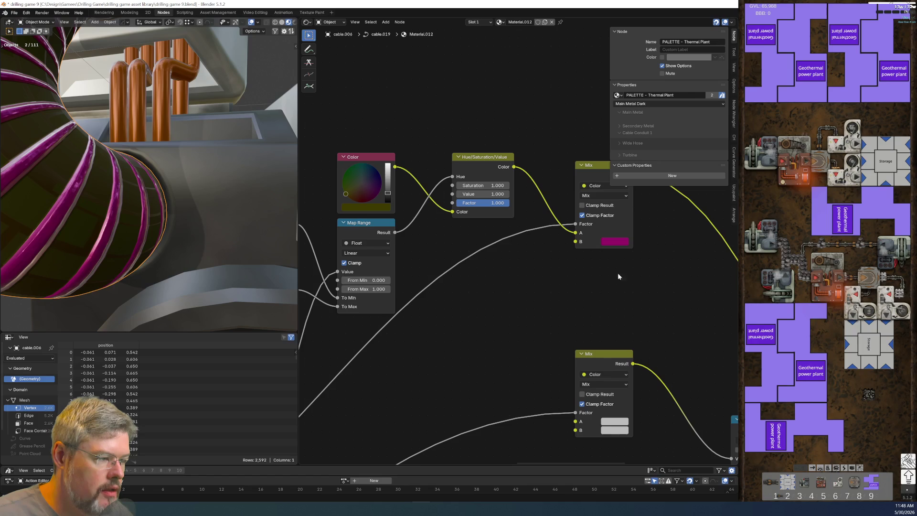
{"action": "key", "text": "ctrl+z"}
Add and copy a Color node, delete it, and re-enter the PALETTE - Thermal Plant group.
{"action": "left_click_drag", "start_coordinate": [614, 241], "coordinate": [521, 306]}
{"action": "scroll", "coordinate": [519, 318], "scroll_direction": "down", "scroll_amount": 2}
{"action": "key", "text": "ctrl+c"}
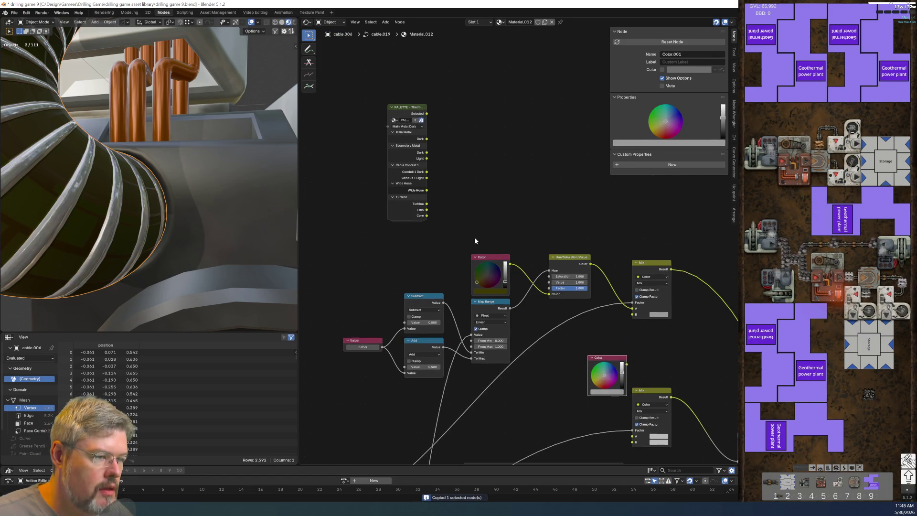
{"action": "key", "text": "x"}
{"action": "left_click", "coordinate": [410, 121]}
{"action": "key", "text": "Tab"}
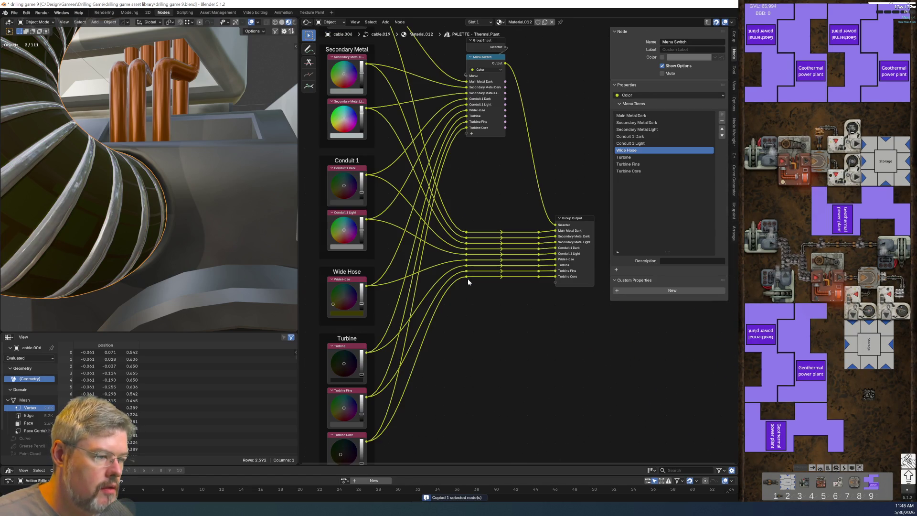
Paste the Color node into the group and label it 'Wide Hos'.
{"action": "key", "text": "ctrl+v"}
{"action": "scroll", "coordinate": [509, 244], "scroll_direction": "up", "scroll_amount": 2}
{"action": "key", "text": "F2"}
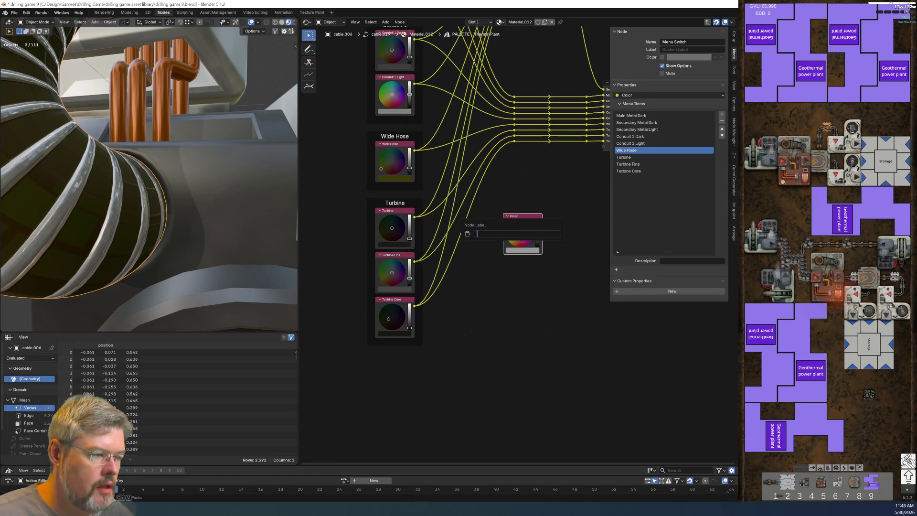
{"action": "type", "text": "Wide Hose"}
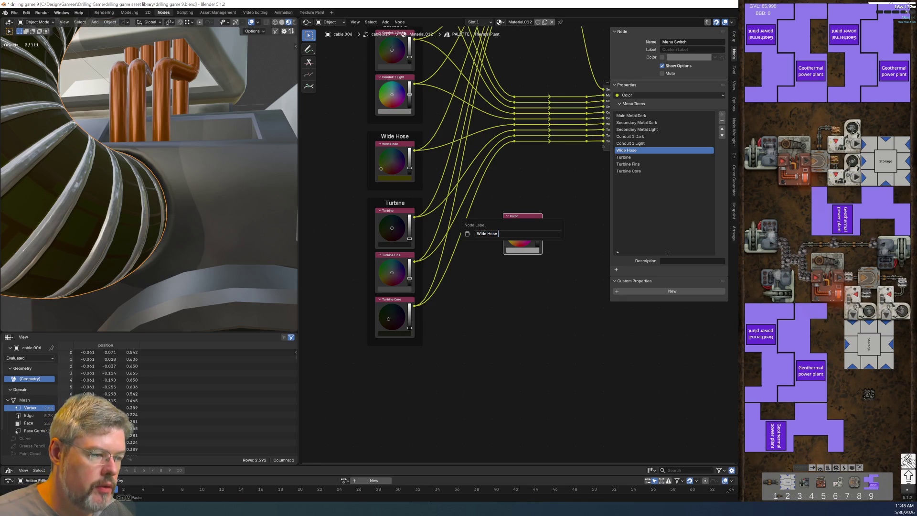
{"action": "type", "text": "s"}
{"action": "key", "text": "Return"}
Lower the Turbine frame and move the colour node into the Wide Hose frame.
{"action": "left_click_drag", "start_coordinate": [360, 197], "coordinate": [432, 356]}
{"action": "key", "text": "g"}
{"action": "left_click", "coordinate": [432, 425]}
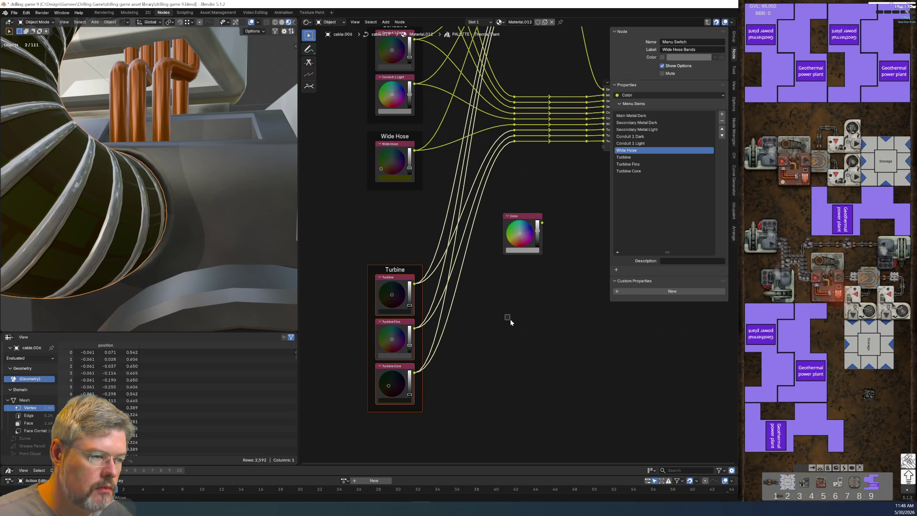
{"action": "left_click_drag", "start_coordinate": [525, 214], "coordinate": [391, 197]}
{"action": "left_click_drag", "start_coordinate": [401, 269], "coordinate": [401, 247]}
Duplicate a reroute into the gap and link it to a new group output.
{"action": "middle_click_drag", "start_coordinate": [500, 230], "coordinate": [468, 333]}
{"action": "scroll", "coordinate": [477, 257], "scroll_direction": "up", "scroll_amount": 4}
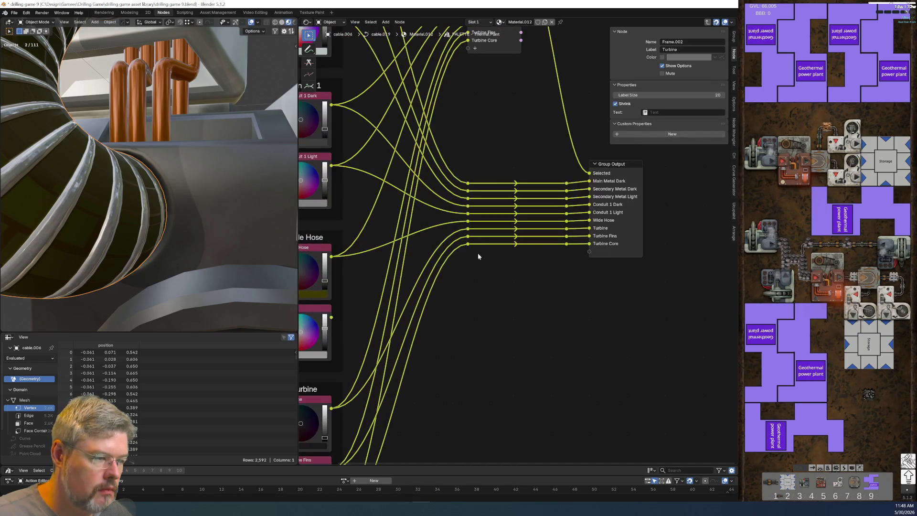
{"action": "mouse_move", "coordinate": [457, 230]}
{"action": "left_mouse_down"}
{"action": "mouse_move", "coordinate": [600, 260]}
{"action": "mouse_move", "coordinate": [575, 268]}
{"action": "mouse_move", "coordinate": [566, 251]}
{"action": "left_mouse_up"}
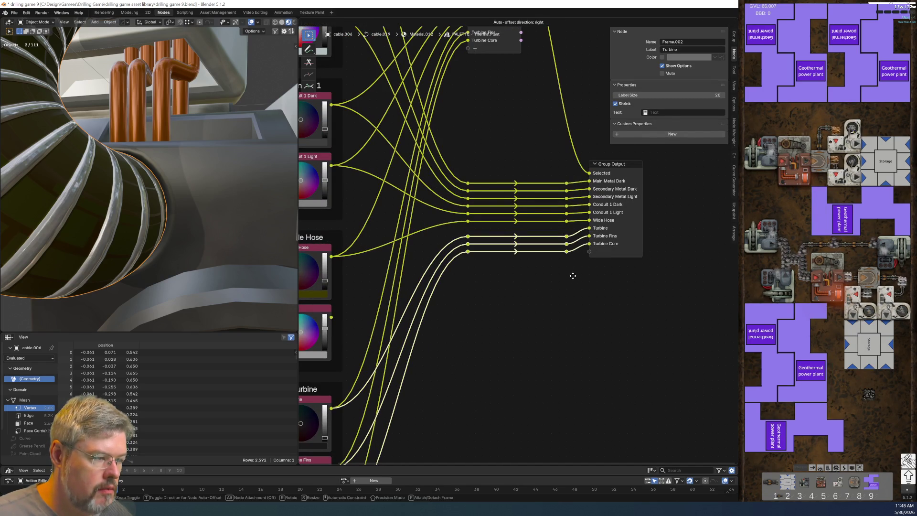
{"action": "left_click_drag", "start_coordinate": [455, 223], "coordinate": [567, 225]}
{"action": "key", "text": "shift+d"}
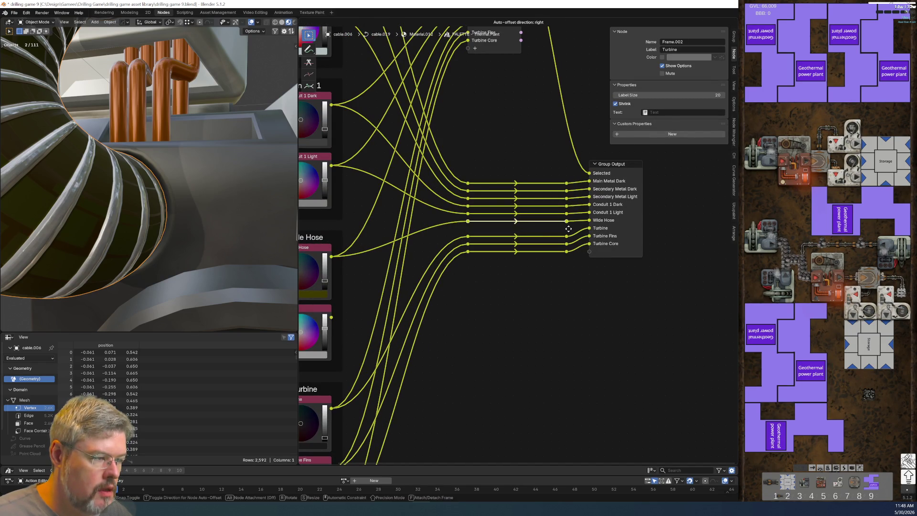
{"action": "left_click", "coordinate": [514, 307]}
{"action": "left_click", "coordinate": [397, 281]}
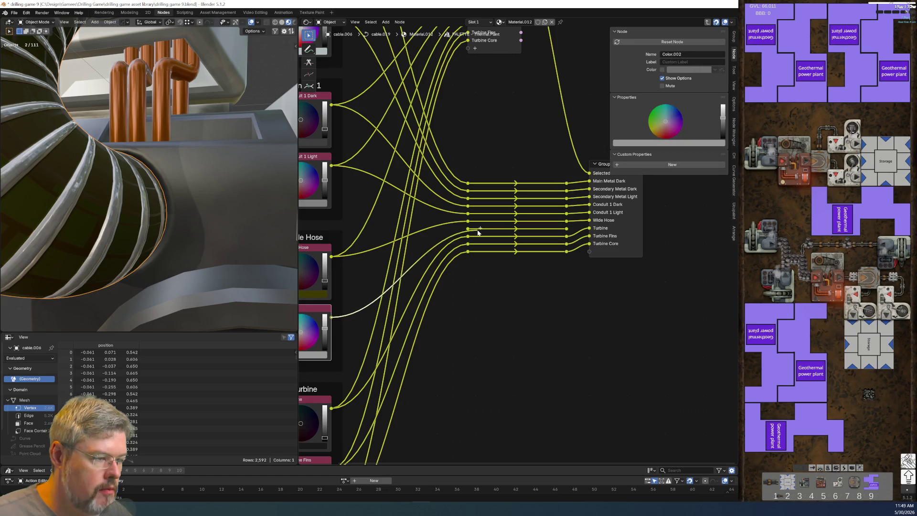
{"action": "left_click_drag", "start_coordinate": [587, 250], "coordinate": [589, 252]}
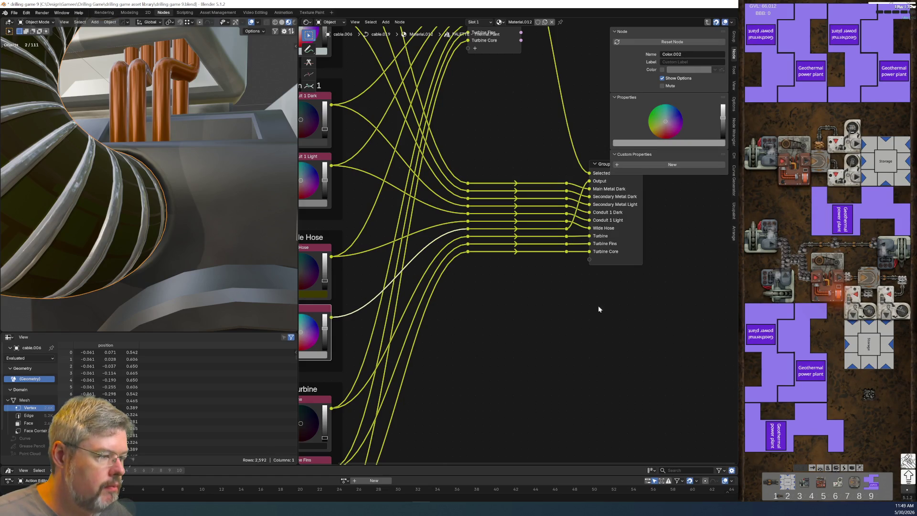
Name the new group output Wide Hose Bands and move it into the Wide Hose panel.
{"action": "left_click", "coordinate": [733, 41]}
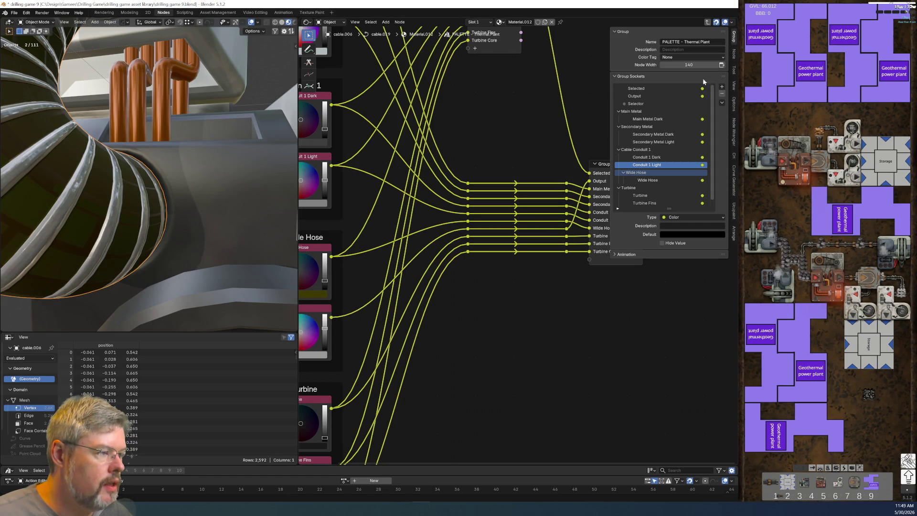
{"action": "double_click", "coordinate": [644, 96]}
{"action": "type", "text": "Wide Hose Bands"}
{"action": "key", "text": "Return"}
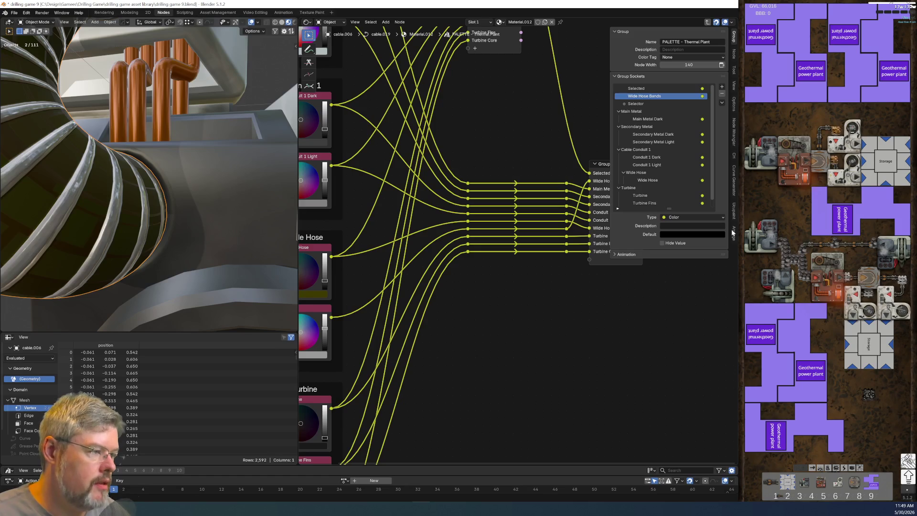
{"action": "key", "text": "F2"}
{"action": "double_click", "coordinate": [645, 96]}
{"action": "key", "text": "Return"}
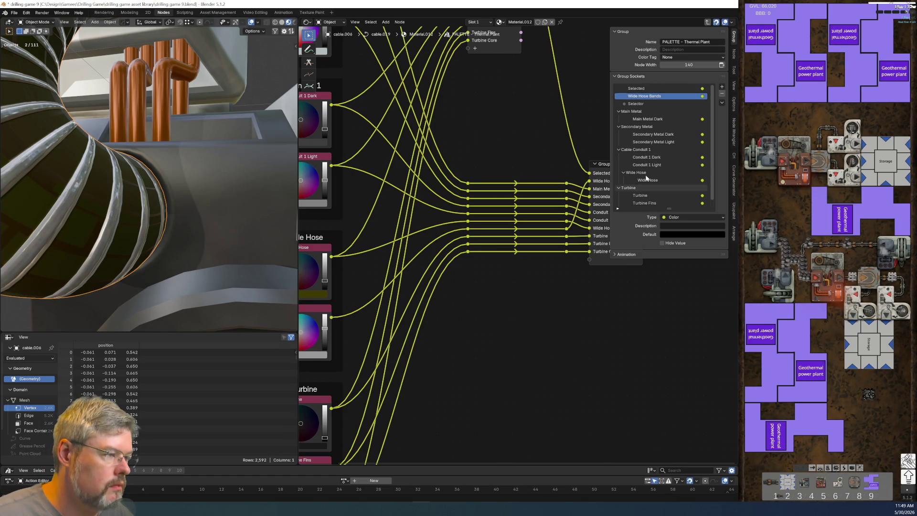
{"action": "left_click_drag", "start_coordinate": [659, 96], "coordinate": [655, 180]}
Connect the colour node to the Menu Switch, name its item Wide Hose Bands, and place it below Wide Hose.
{"action": "key", "text": "Home"}
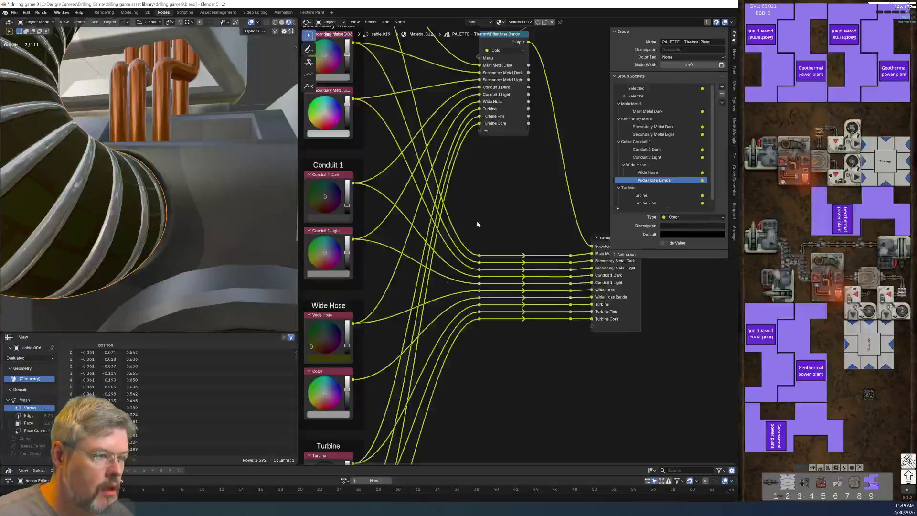
{"action": "middle_click_drag", "start_coordinate": [477, 220], "coordinate": [495, 274]}
{"action": "mouse_move", "coordinate": [371, 434]}
{"action": "left_mouse_down"}
{"action": "mouse_move", "coordinate": [487, 251]}
{"action": "mouse_move", "coordinate": [498, 185]}
{"action": "left_mouse_up"}
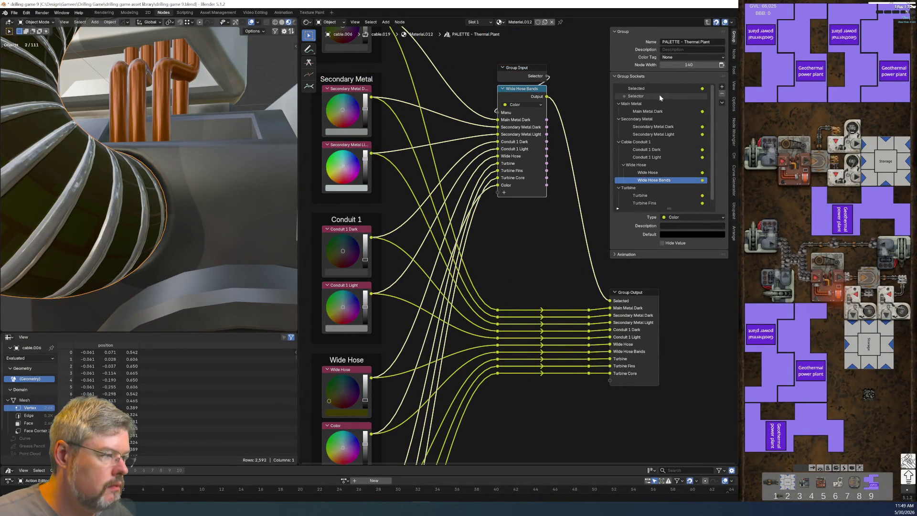
{"action": "left_click", "coordinate": [733, 56]}
{"action": "double_click", "coordinate": [635, 190]}
{"action": "type", "text": "Wide Hose Bands"}
{"action": "key", "text": "Return"}
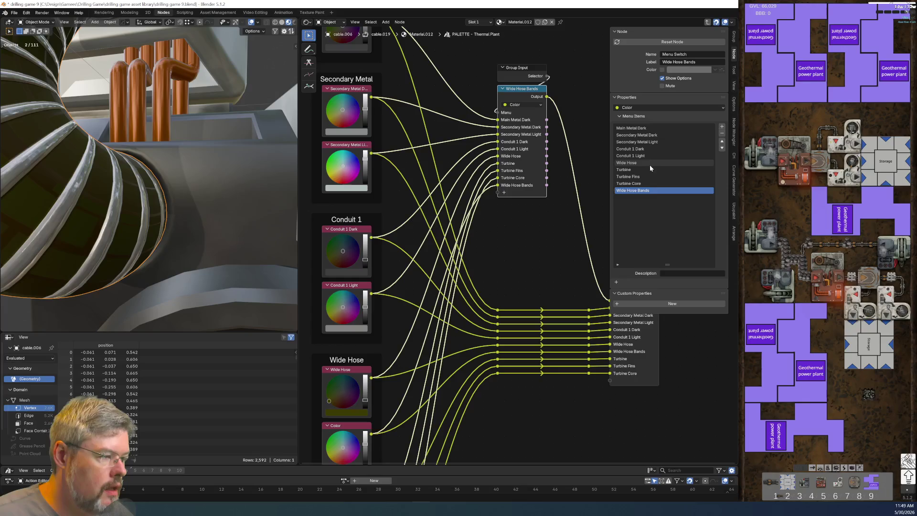
{"action": "left_click", "coordinate": [722, 144]}
{"action": "left_click", "coordinate": [722, 143]}
{"action": "left_click", "coordinate": [722, 143]}
Label the colour node Wide Hose Bands and save the blend file.
{"action": "mouse_move", "coordinate": [332, 450]}
{"action": "middle_mouse_down"}
{"action": "mouse_move", "coordinate": [345, 382]}
{"action": "mouse_move", "coordinate": [402, 316]}
{"action": "middle_mouse_up"}
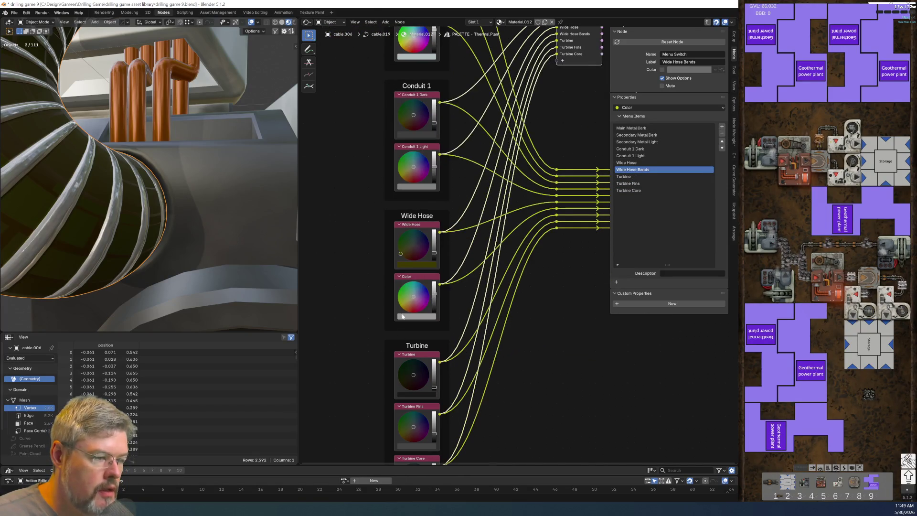
{"action": "left_click", "coordinate": [419, 273]}
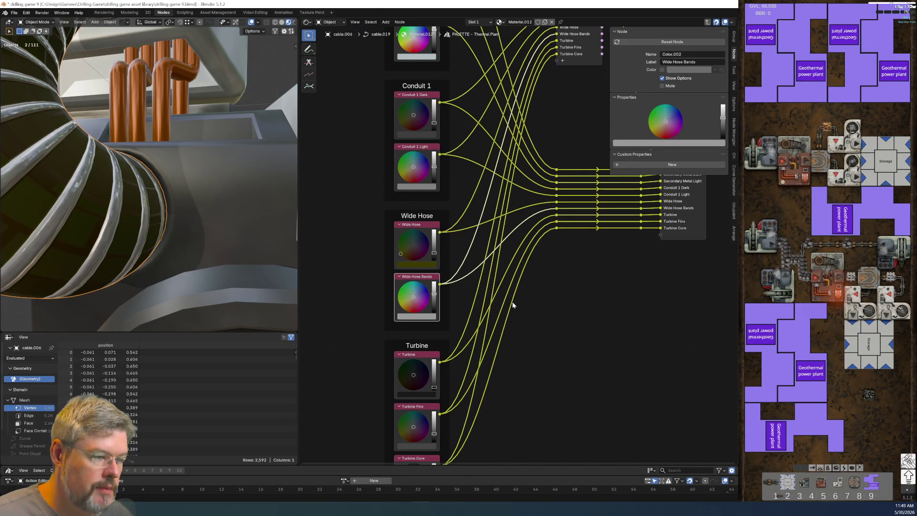
{"action": "scroll", "coordinate": [513, 302], "scroll_direction": "down", "scroll_amount": 1}
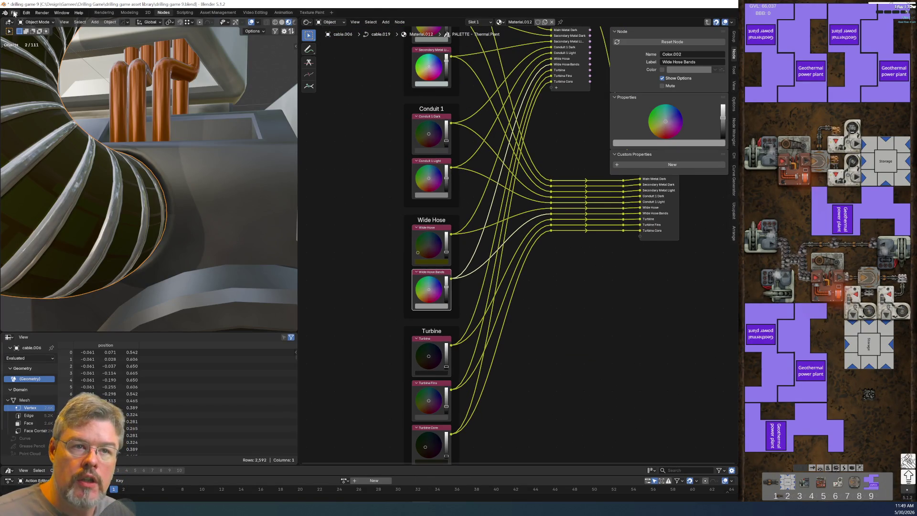
{"action": "left_click", "coordinate": [14, 13]}
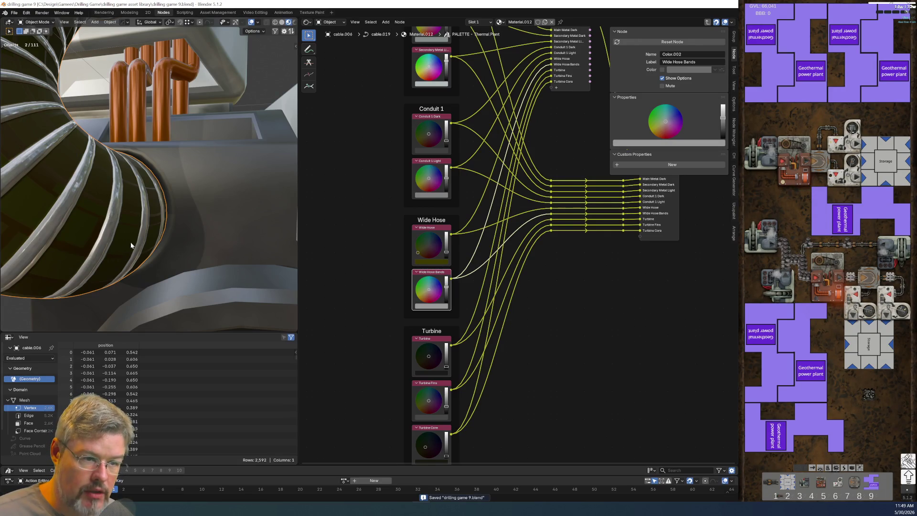
{"action": "scroll", "coordinate": [135, 242], "scroll_direction": "down", "scroll_amount": 3}
{"action": "key", "text": "Home"}
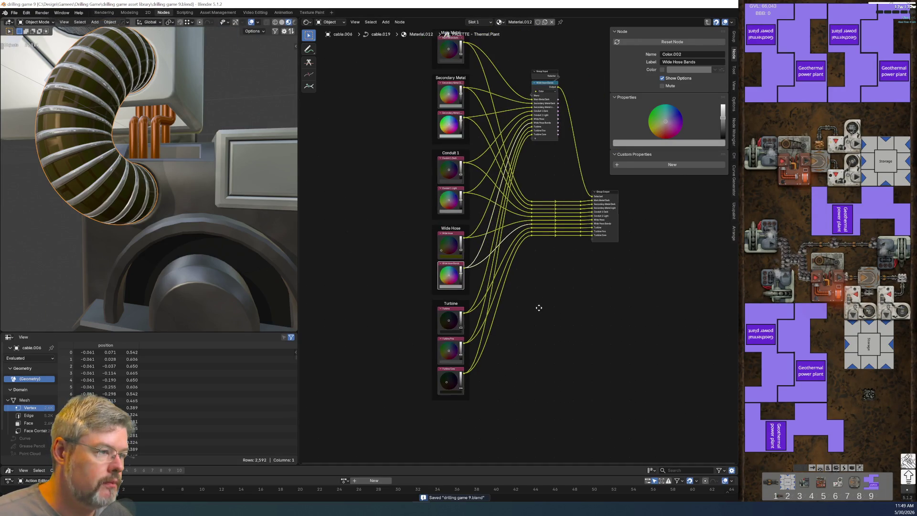
Back in the material, feed the palette's Wide Hose output into Hue/Saturation/Value and delete the old Color node.
{"action": "key", "text": "Tab"}
{"action": "scroll", "coordinate": [465, 171], "scroll_direction": "up", "scroll_amount": 3}
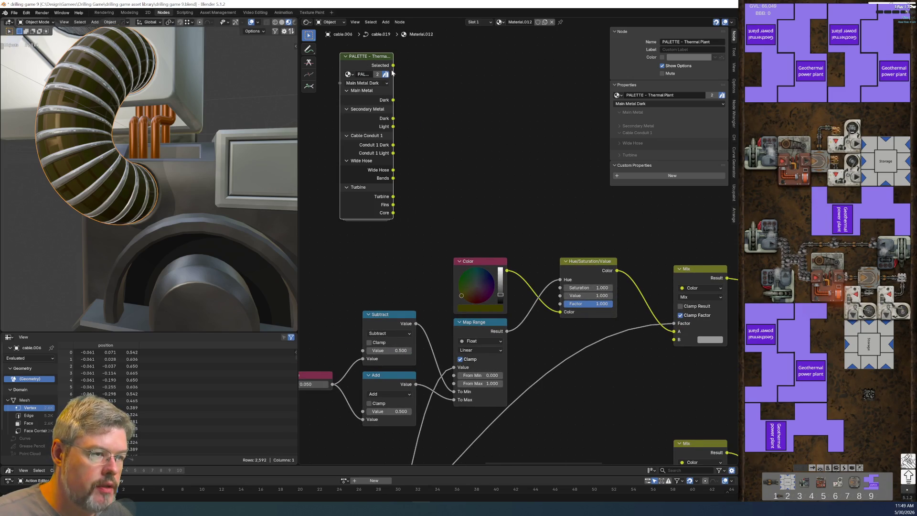
{"action": "mouse_move", "coordinate": [393, 88]}
{"action": "left_mouse_down"}
{"action": "mouse_move", "coordinate": [440, 91]}
{"action": "mouse_move", "coordinate": [419, 93]}
{"action": "left_mouse_up"}
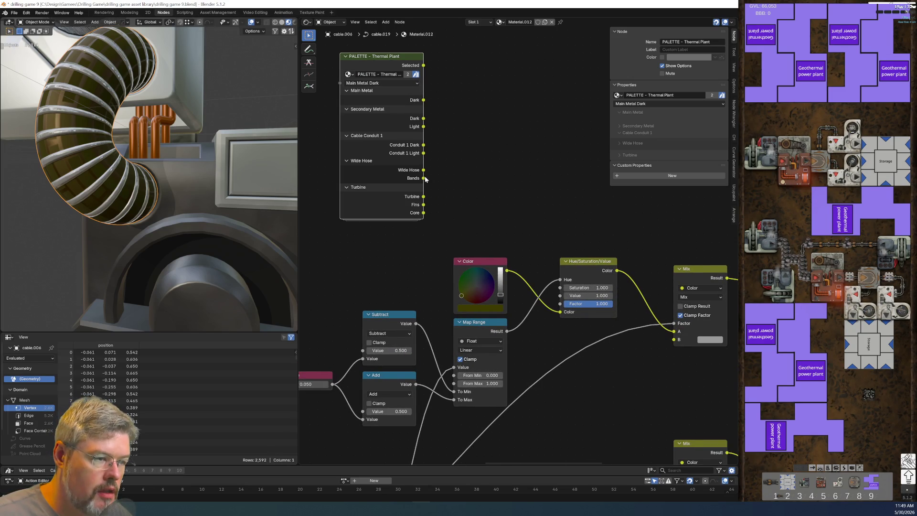
{"action": "mouse_move", "coordinate": [424, 170]}
{"action": "left_mouse_down"}
{"action": "mouse_move", "coordinate": [546, 267]}
{"action": "mouse_move", "coordinate": [514, 236]}
{"action": "mouse_move", "coordinate": [523, 233]}
{"action": "mouse_move", "coordinate": [640, 330]}
{"action": "mouse_move", "coordinate": [508, 314]}
{"action": "mouse_move", "coordinate": [561, 312]}
{"action": "left_mouse_up"}
{"action": "left_click", "coordinate": [480, 260]}
{"action": "key", "text": "x"}
Reposition the palette node, add a duplicate beside it, and collapse the original's unused outputs.
{"action": "left_click", "coordinate": [388, 56]}
{"action": "mouse_move", "coordinate": [387, 56]}
{"action": "left_mouse_down"}
{"action": "mouse_move", "coordinate": [467, 123]}
{"action": "mouse_move", "coordinate": [471, 147]}
{"action": "left_mouse_up"}
{"action": "scroll", "coordinate": [582, 342], "scroll_direction": "up", "scroll_amount": 2}
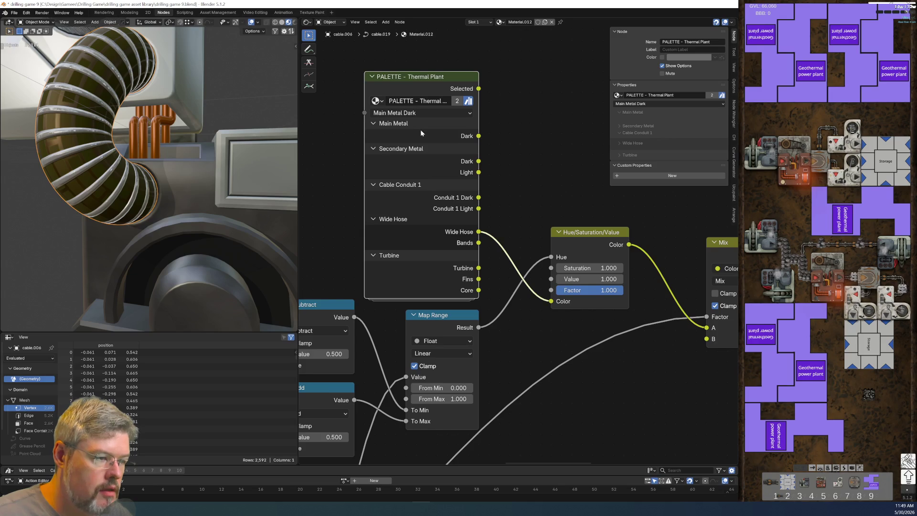
{"action": "scroll", "coordinate": [463, 247], "scroll_direction": "down", "scroll_amount": 3}
{"action": "key", "text": "shift+d"}
{"action": "left_click", "coordinate": [541, 147]}
{"action": "left_click", "coordinate": [459, 156]}
{"action": "key", "text": "ctrl+h"}
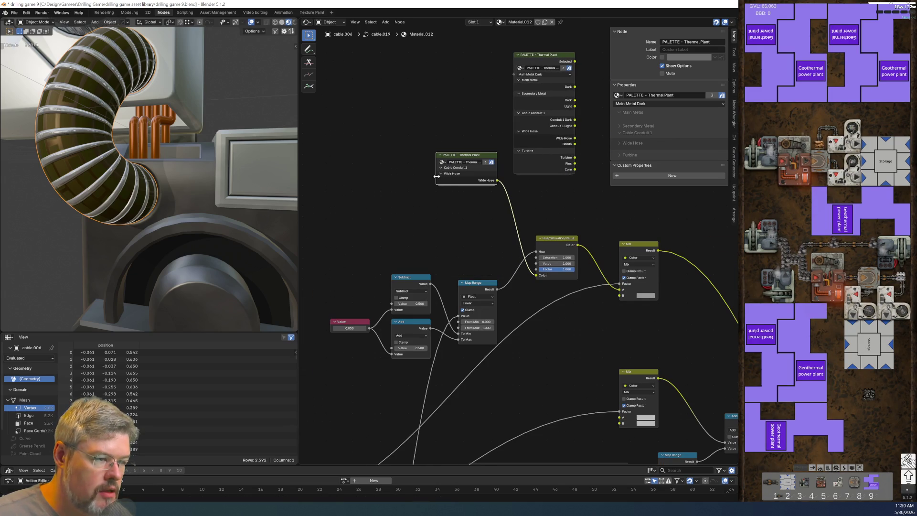
Link the duplicate palette node's Bands output to the Mix node's B input and collapse its unused outputs.
{"action": "mouse_move", "coordinate": [434, 177]}
{"action": "left_mouse_down"}
{"action": "mouse_move", "coordinate": [460, 201]}
{"action": "mouse_move", "coordinate": [468, 235]}
{"action": "left_mouse_up"}
{"action": "scroll", "coordinate": [480, 212], "scroll_direction": "down", "scroll_amount": 2}
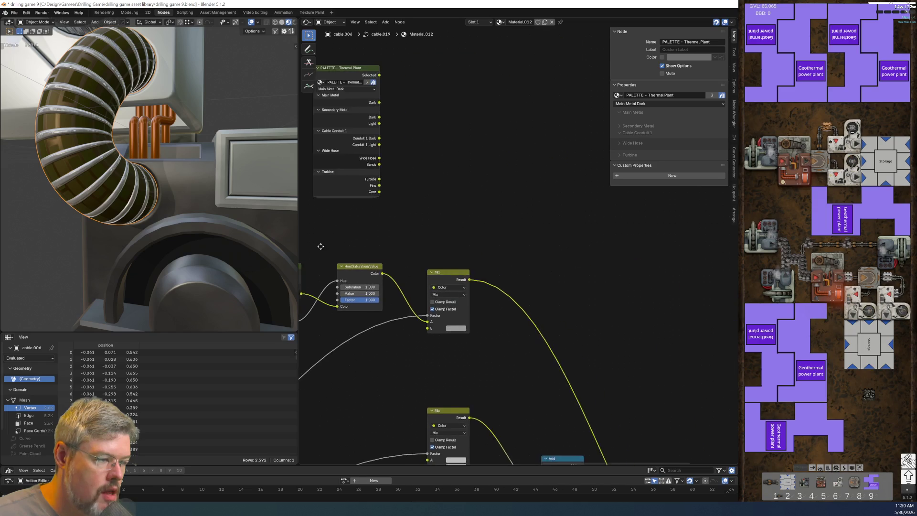
{"action": "scroll", "coordinate": [439, 228], "scroll_direction": "up", "scroll_amount": 3}
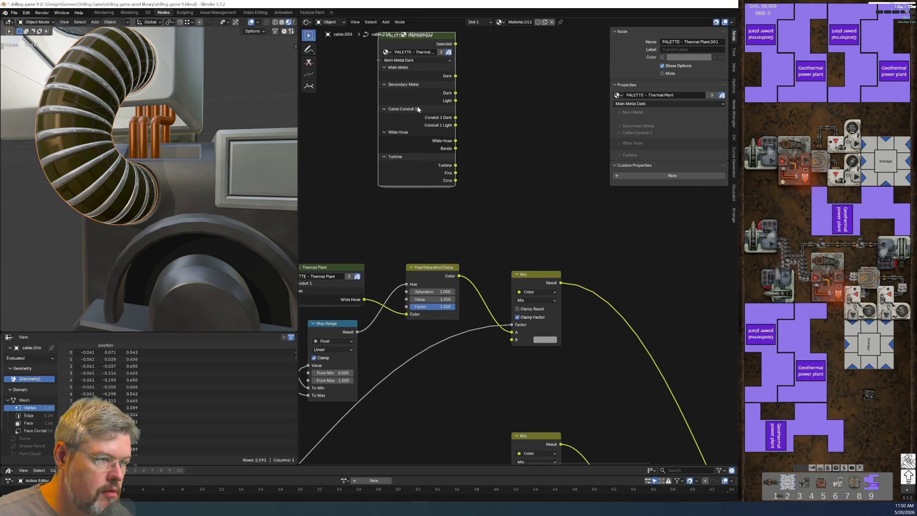
{"action": "middle_click_drag", "start_coordinate": [447, 230], "coordinate": [476, 282]}
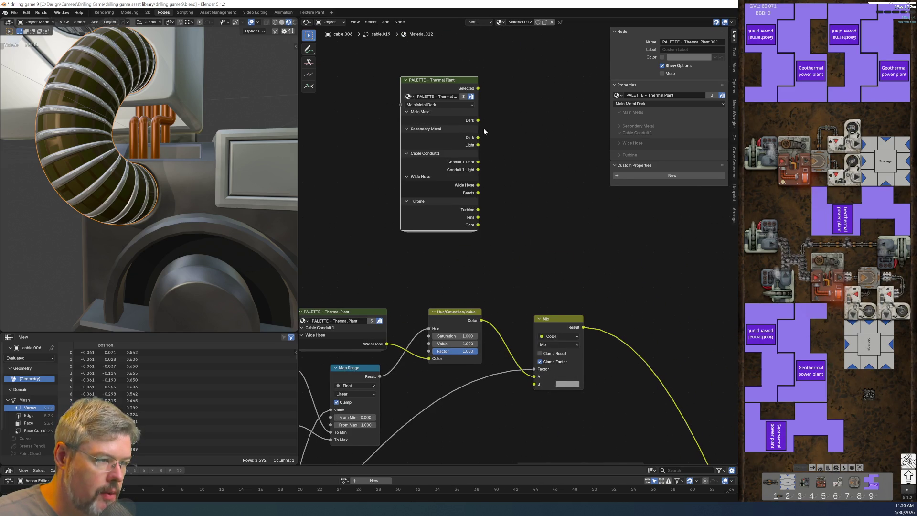
{"action": "mouse_move", "coordinate": [479, 193]}
{"action": "left_mouse_down"}
{"action": "mouse_move", "coordinate": [540, 406]}
{"action": "mouse_move", "coordinate": [534, 384]}
{"action": "left_mouse_up"}
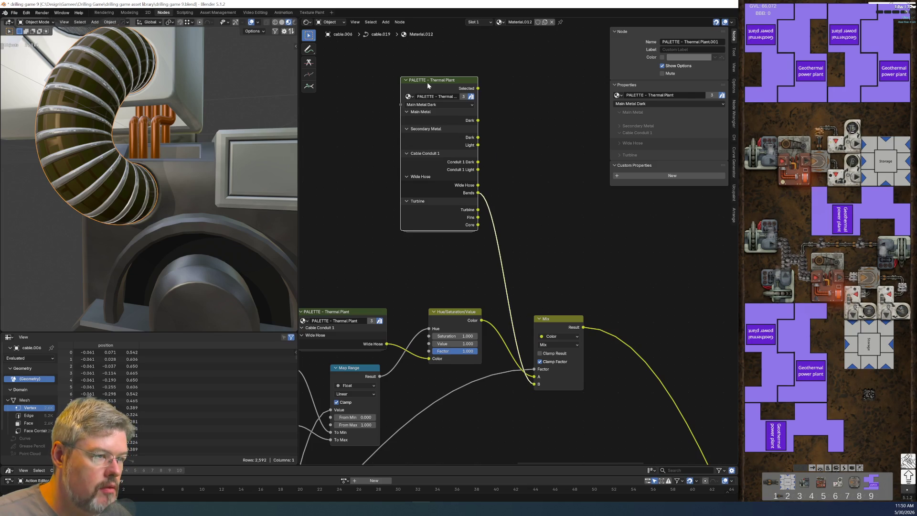
{"action": "key", "text": "ctrl+h"}
{"action": "left_click_drag", "start_coordinate": [427, 82], "coordinate": [461, 409]}
{"action": "middle_click_drag", "start_coordinate": [454, 338], "coordinate": [464, 261]}
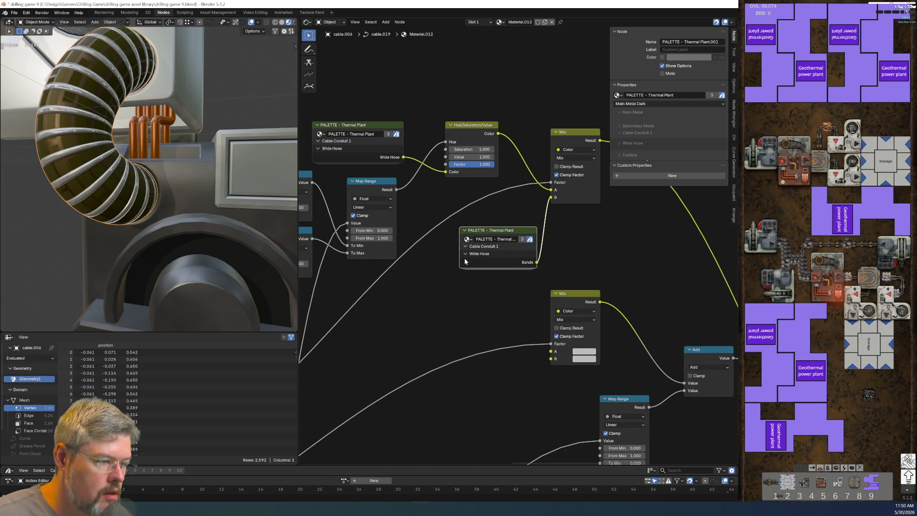
{"action": "mouse_move", "coordinate": [460, 267]}
{"action": "left_mouse_down"}
{"action": "mouse_move", "coordinate": [444, 268]}
{"action": "mouse_move", "coordinate": [452, 271]}
{"action": "left_mouse_up"}
Make the upper palette node active and check its data-block name, leaving it unchanged.
{"action": "left_click", "coordinate": [311, 121]}
{"action": "scroll", "coordinate": [433, 90], "scroll_direction": "up", "scroll_amount": 5, "text": "ctrl"}
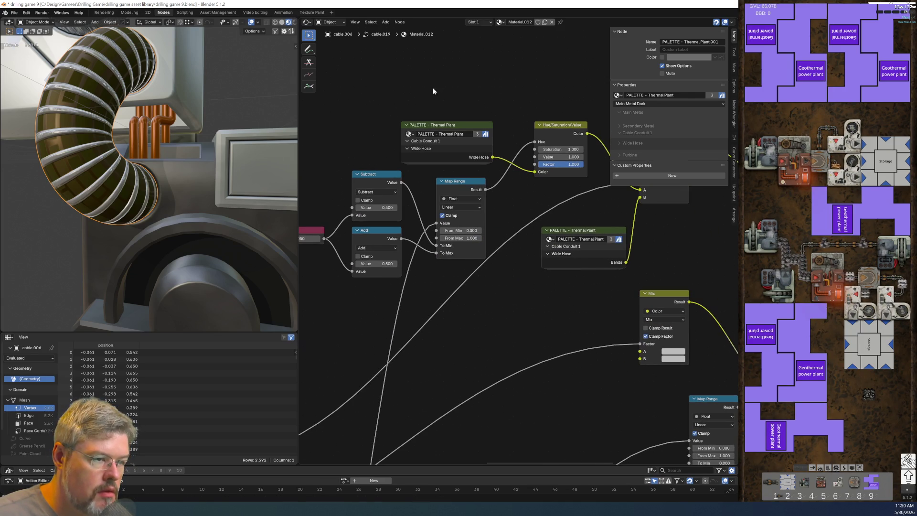
{"action": "left_click", "coordinate": [401, 155]}
{"action": "middle_click_drag", "start_coordinate": [504, 109], "coordinate": [388, 96]}
{"action": "double_click", "coordinate": [473, 226]}
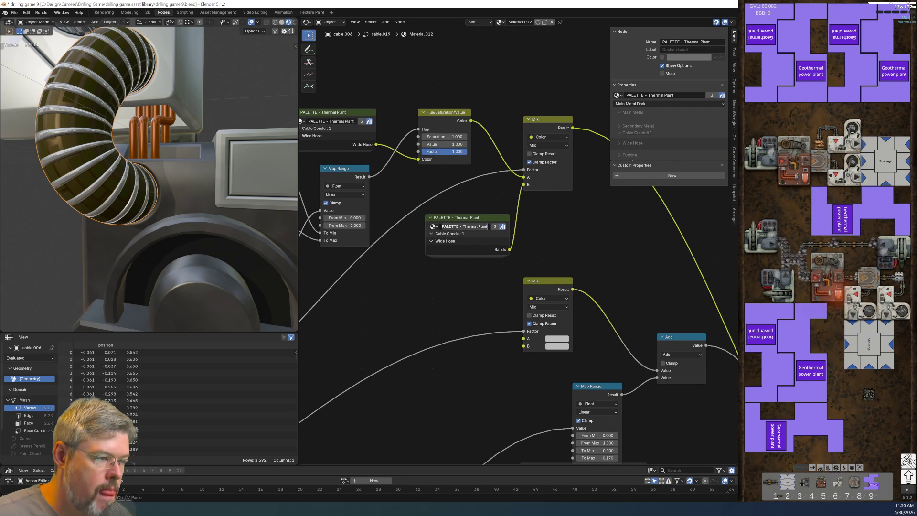
{"action": "left_click", "coordinate": [477, 297]}
{"action": "scroll", "coordinate": [476, 297], "scroll_direction": "down", "scroll_amount": 6}
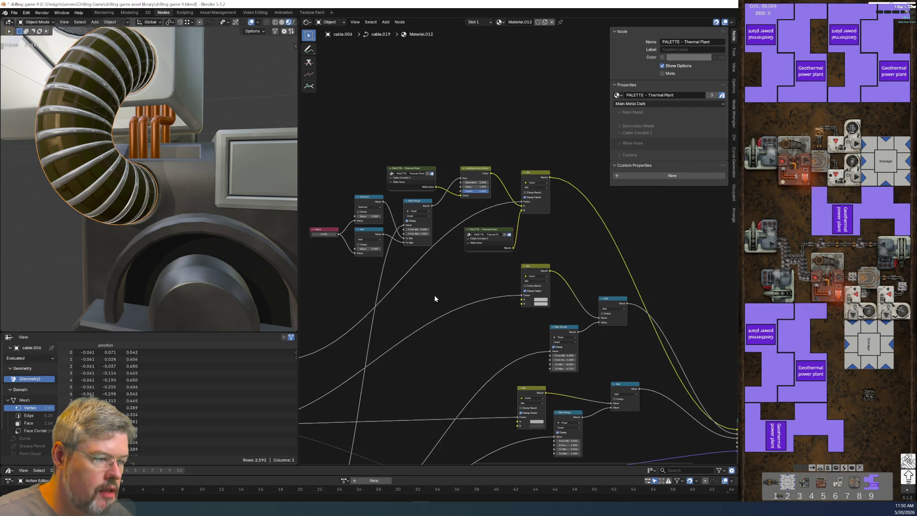
{"action": "scroll", "coordinate": [465, 276], "scroll_direction": "up", "scroll_amount": 5}
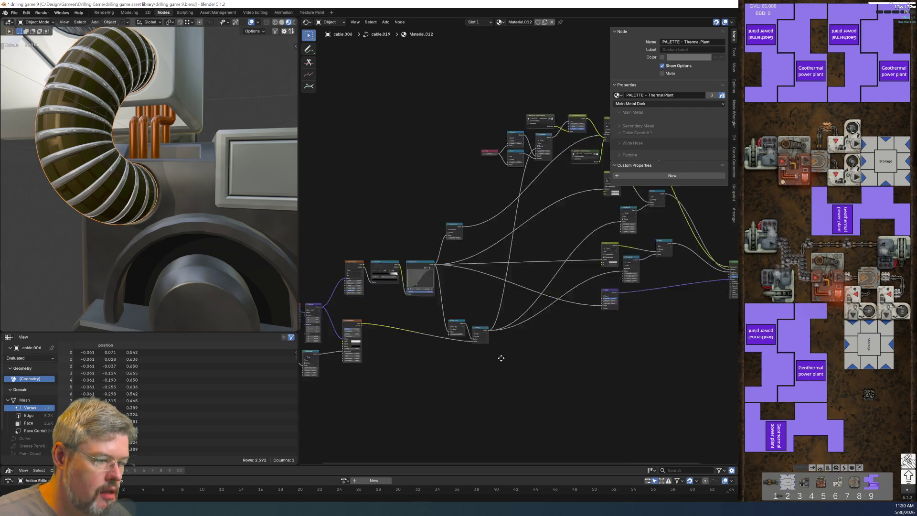
{"action": "scroll", "coordinate": [502, 299], "scroll_direction": "down", "scroll_amount": 4}
Locate the unused Mix node and delete it, then undo the deletion.
{"action": "middle_click_drag", "start_coordinate": [535, 358], "coordinate": [314, 372]}
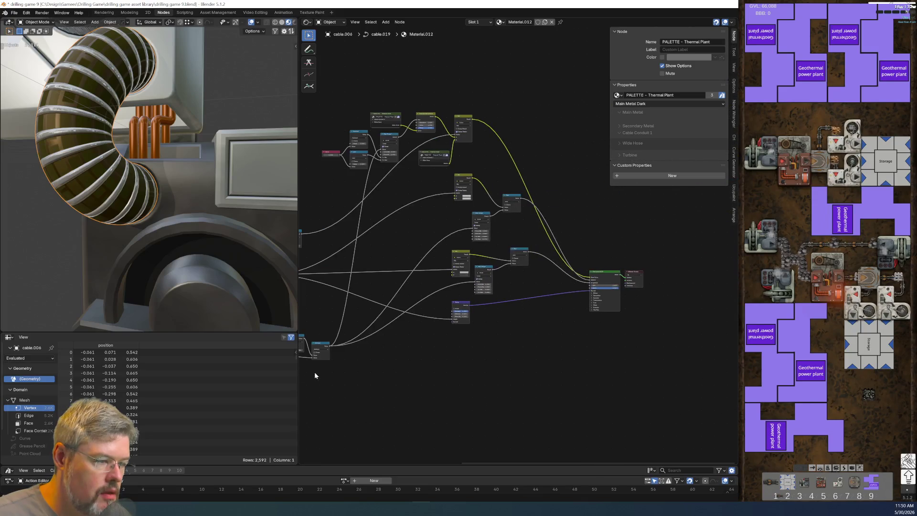
{"action": "scroll", "coordinate": [443, 317], "scroll_direction": "up", "scroll_amount": 4}
{"action": "scroll", "coordinate": [514, 289], "scroll_direction": "up", "scroll_amount": 3}
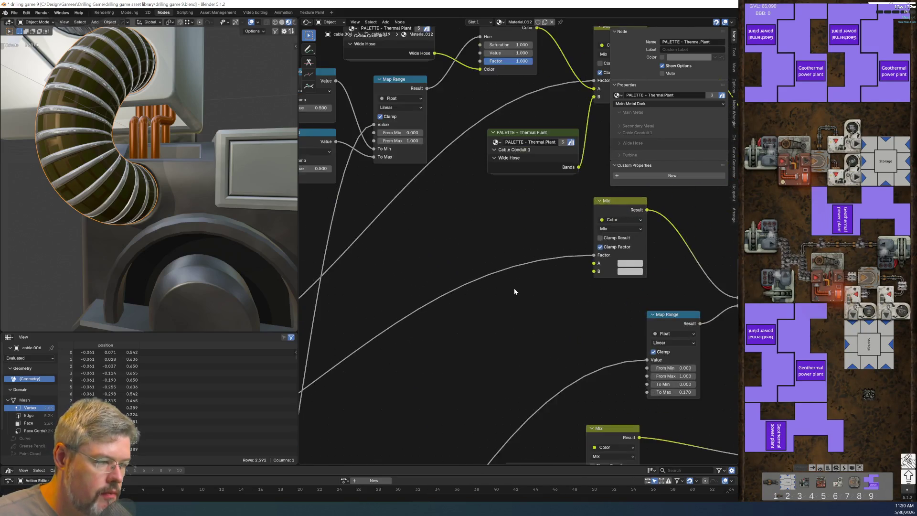
{"action": "scroll", "coordinate": [583, 296], "scroll_direction": "up", "scroll_amount": 2}
{"action": "middle_click_drag", "start_coordinate": [582, 297], "coordinate": [366, 332]}
{"action": "scroll", "coordinate": [504, 345], "scroll_direction": "up", "scroll_amount": 2}
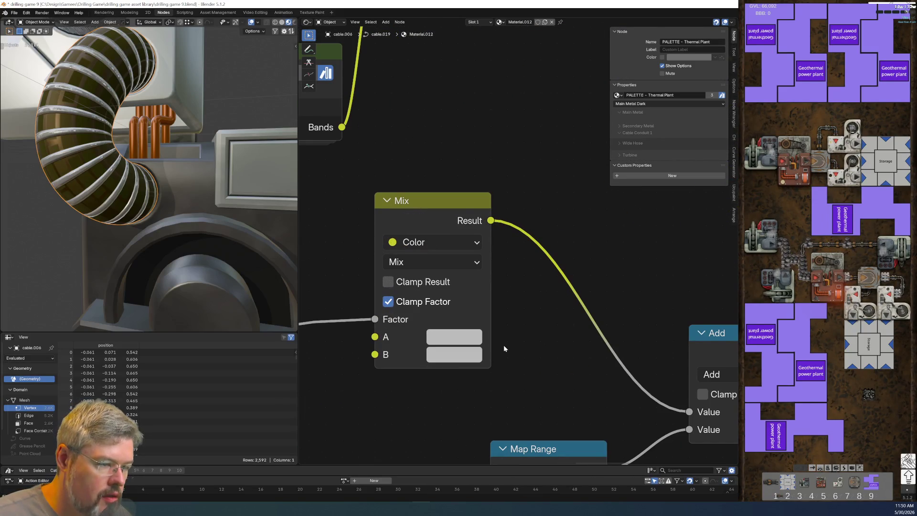
{"action": "scroll", "coordinate": [448, 335], "scroll_direction": "down", "scroll_amount": 5}
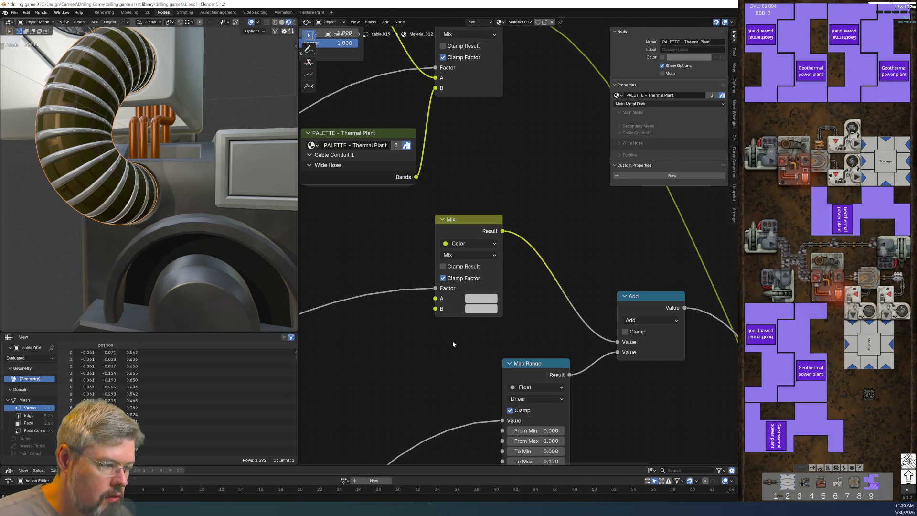
{"action": "scroll", "coordinate": [454, 355], "scroll_direction": "up", "scroll_amount": 4}
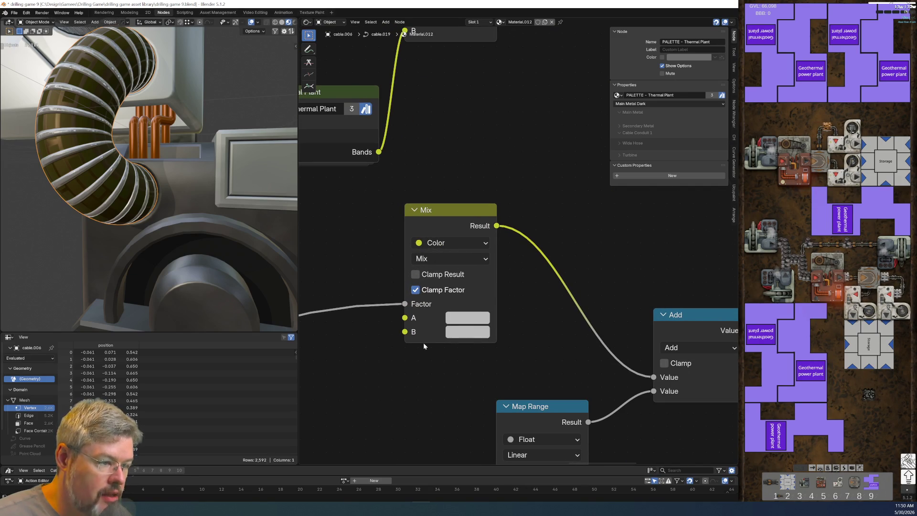
{"action": "scroll", "coordinate": [461, 319], "scroll_direction": "down", "scroll_amount": 5}
{"action": "mouse_move", "coordinate": [596, 310]}
{"action": "middle_mouse_down"}
{"action": "mouse_move", "coordinate": [606, 311]}
{"action": "mouse_move", "coordinate": [527, 342]}
{"action": "middle_mouse_up"}
{"action": "left_click_drag", "start_coordinate": [552, 222], "coordinate": [583, 263]}
{"action": "key", "text": "x"}
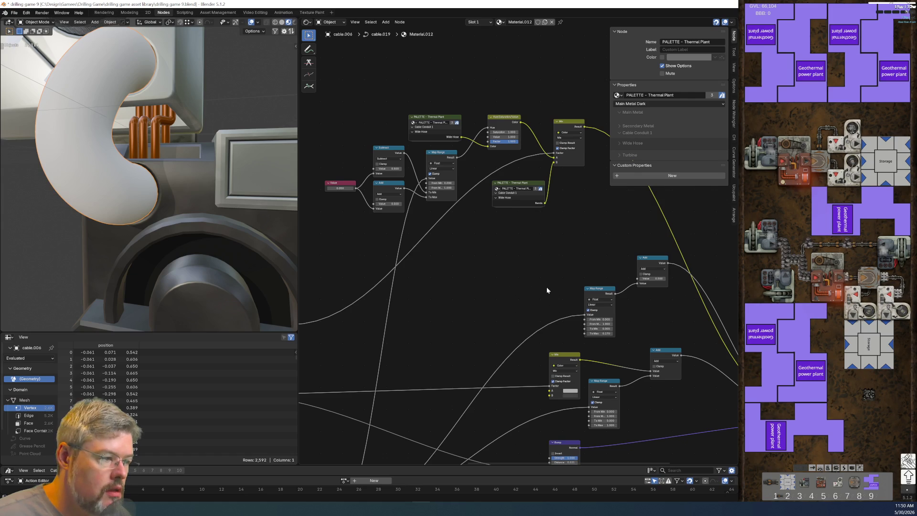
{"action": "scroll", "coordinate": [530, 289], "scroll_direction": "down", "scroll_amount": 2}
{"action": "key", "text": "ctrl+z"}
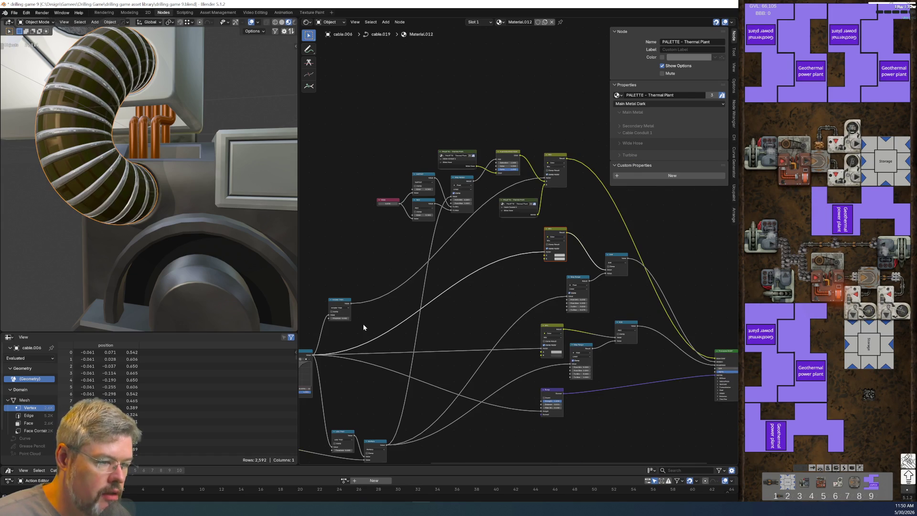
Inspect the unused Mix node and delete it for good.
{"action": "left_click_drag", "start_coordinate": [313, 355], "coordinate": [607, 267]}
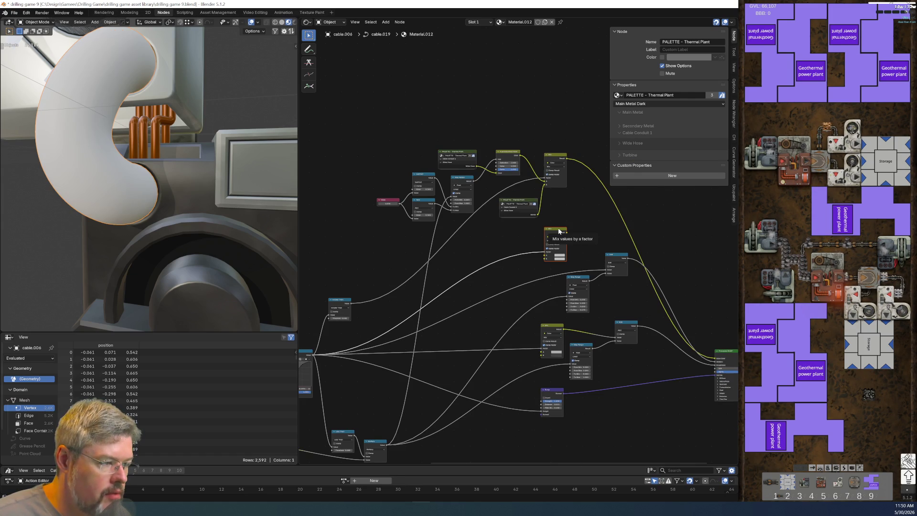
{"action": "left_click", "coordinate": [559, 231]}
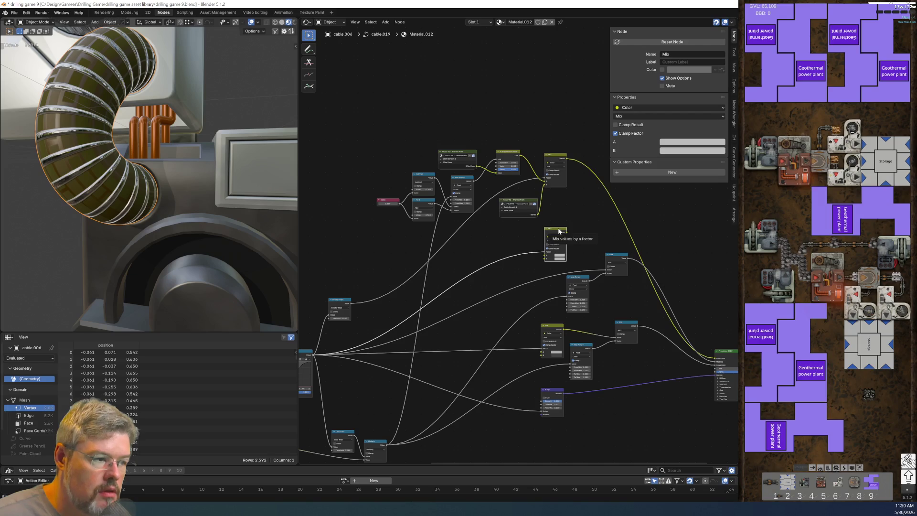
{"action": "scroll", "coordinate": [558, 232], "scroll_direction": "up", "scroll_amount": 3}
{"action": "scroll", "coordinate": [558, 231], "scroll_direction": "up", "scroll_amount": 2}
{"action": "middle_click_drag", "start_coordinate": [558, 231], "coordinate": [472, 237]}
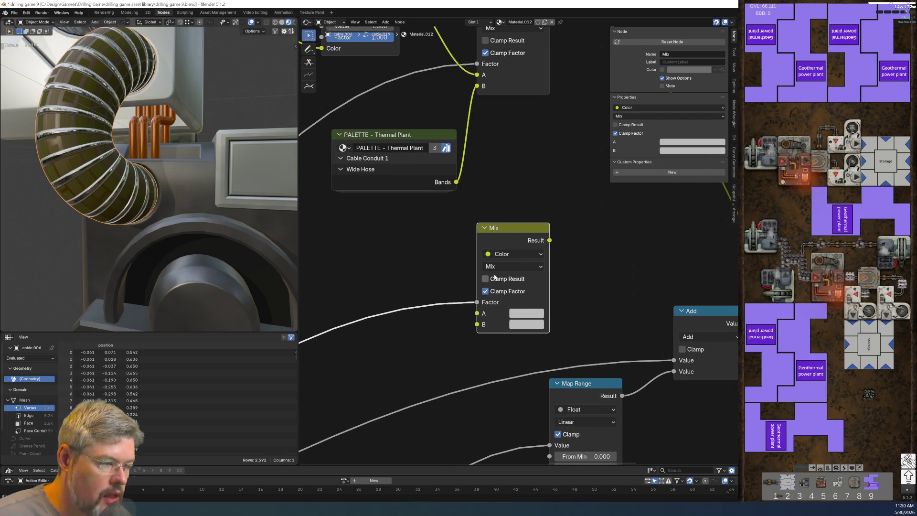
{"action": "key", "text": "x"}
{"action": "scroll", "coordinate": [494, 276], "scroll_direction": "down", "scroll_amount": 2}
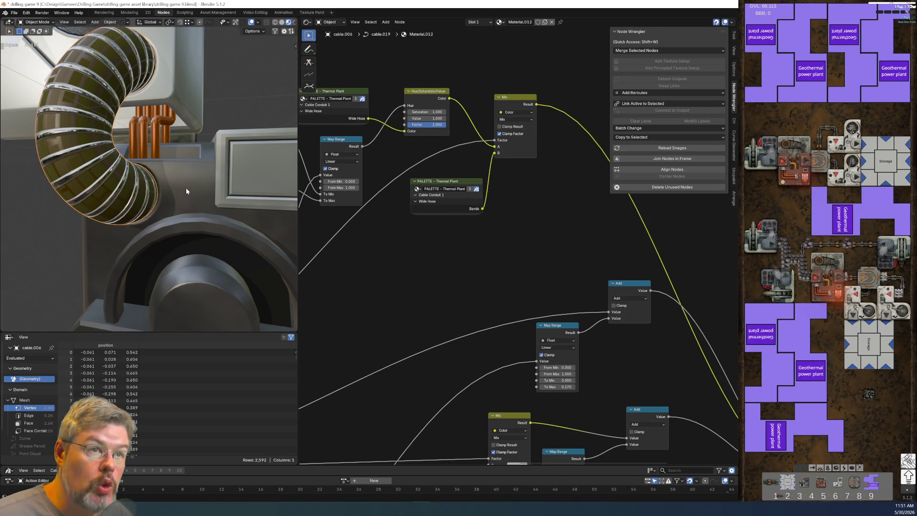
{"action": "scroll", "coordinate": [395, 274], "scroll_direction": "down", "scroll_amount": 3}
{"action": "middle_click_drag", "start_coordinate": [668, 367], "coordinate": [580, 300]}
{"action": "left_click", "coordinate": [4, 12]}
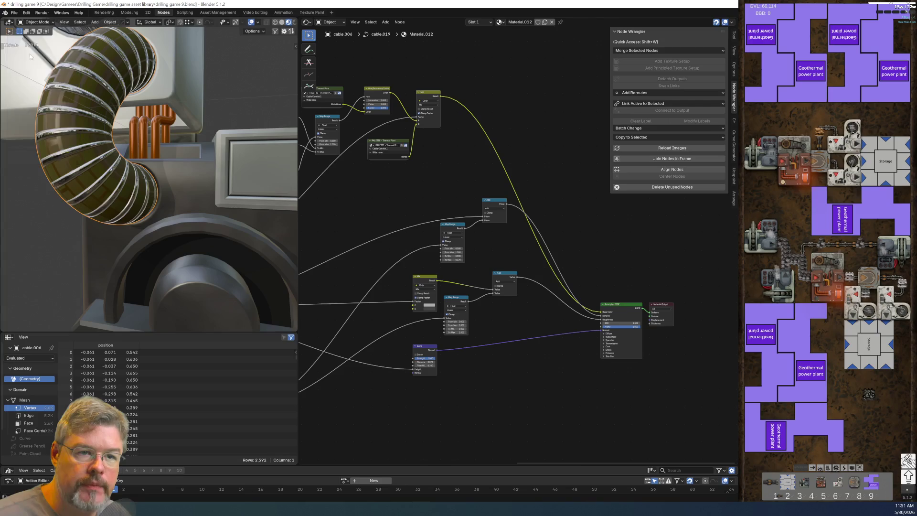
{"action": "left_click", "coordinate": [14, 13]}
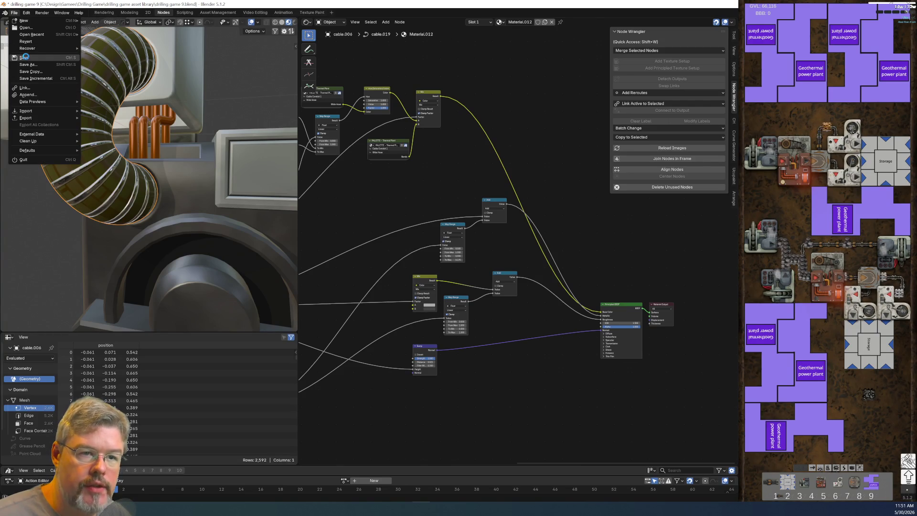
Save the blend file.
{"action": "left_click", "coordinate": [24, 58]}
{"action": "scroll", "coordinate": [540, 281], "scroll_direction": "up", "scroll_amount": 2}
{"action": "scroll", "coordinate": [535, 283], "scroll_direction": "down", "scroll_amount": 3}
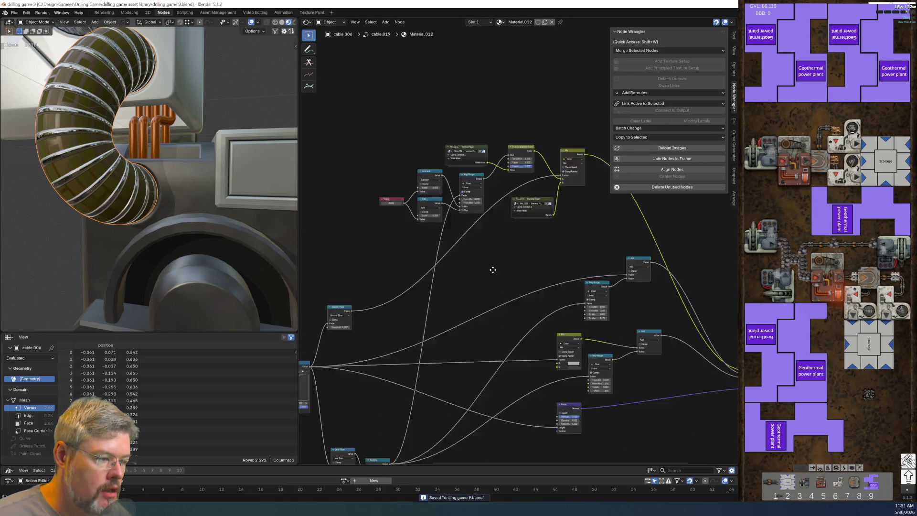
{"action": "scroll", "coordinate": [501, 359], "scroll_direction": "down", "scroll_amount": 1}
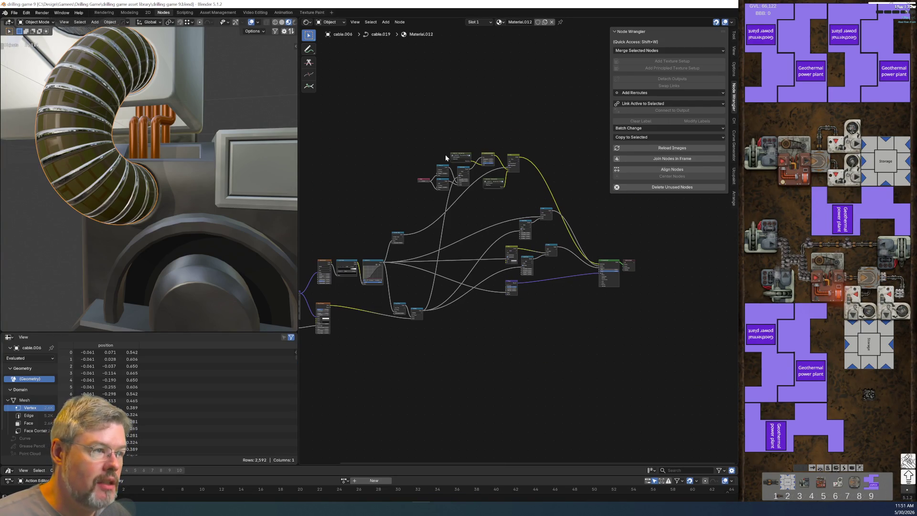
Rename the hose material 'entity - thermal plant t1 - wide hose', enable Fake User, and save.
{"action": "double_click", "coordinate": [520, 22]}
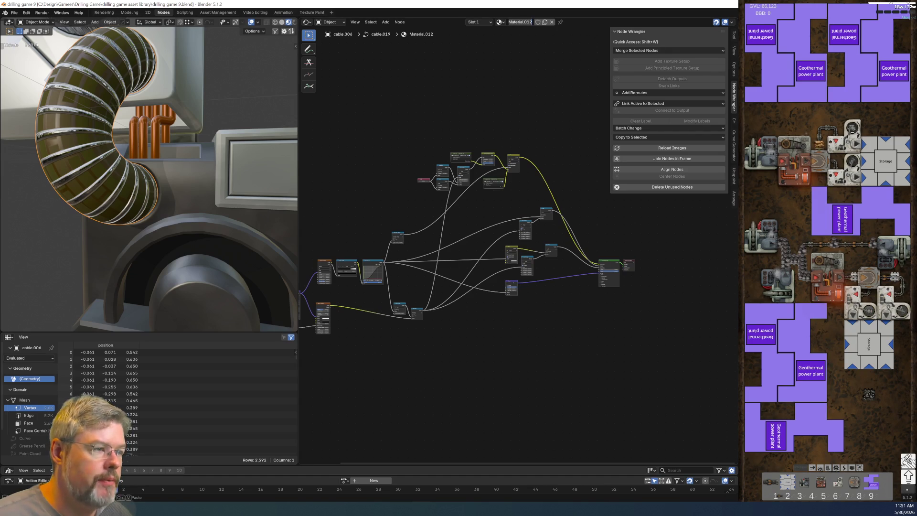
{"action": "type", "text": "entity t"}
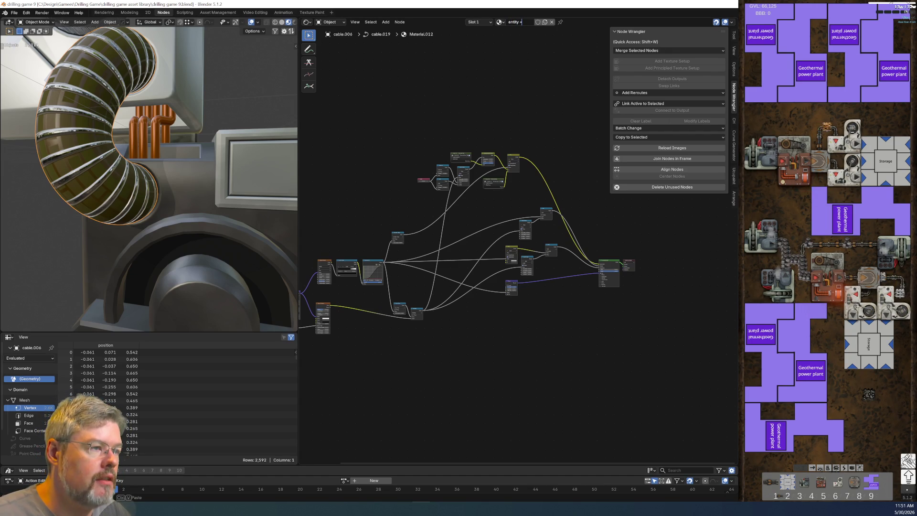
{"action": "type", "text": "rmal plant t"}
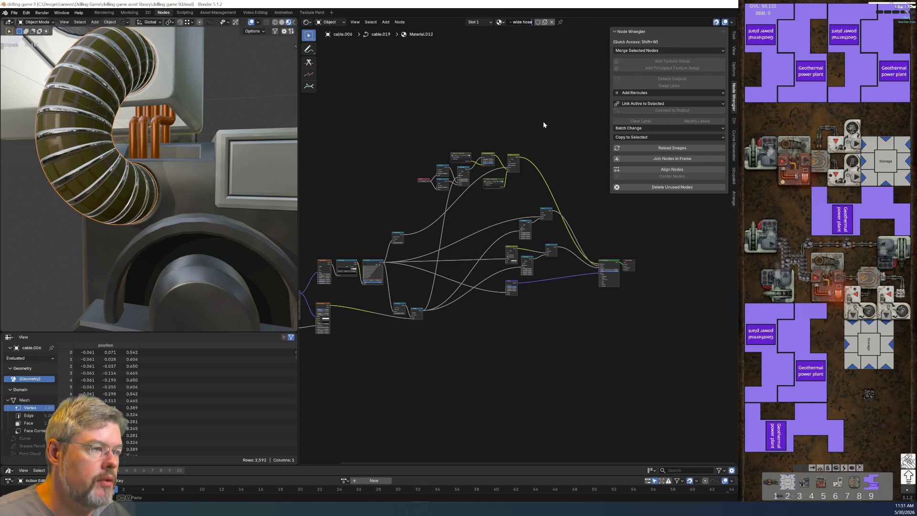
{"action": "key", "text": "Return"}
{"action": "left_click", "coordinate": [560, 22]}
{"action": "left_click", "coordinate": [14, 13]}
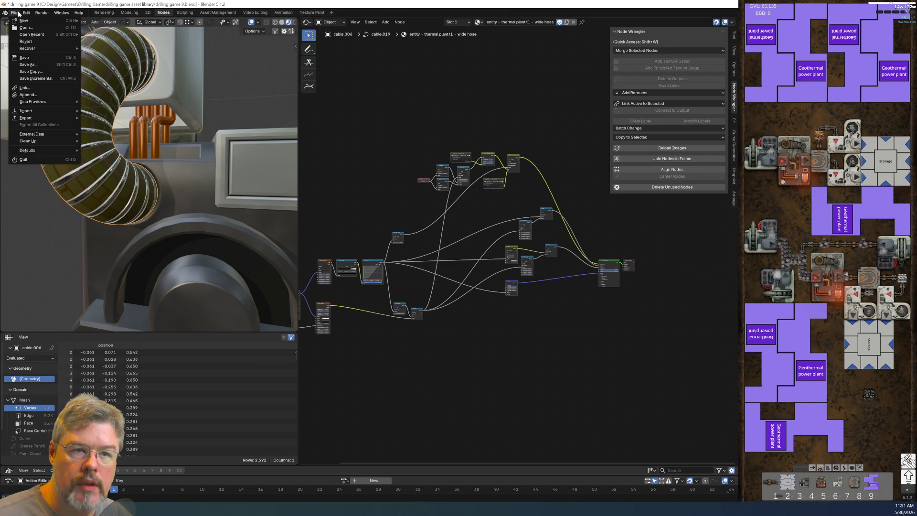
{"action": "left_click", "coordinate": [23, 58]}
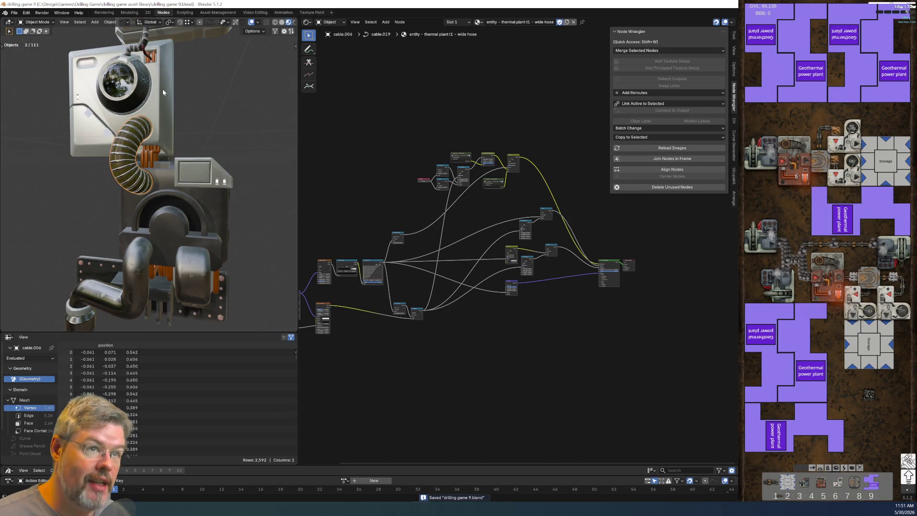
Select the porthole ring Cylinder.005 to show its Reactor Hull material.
{"action": "scroll", "coordinate": [163, 89], "scroll_direction": "up", "scroll_amount": 5}
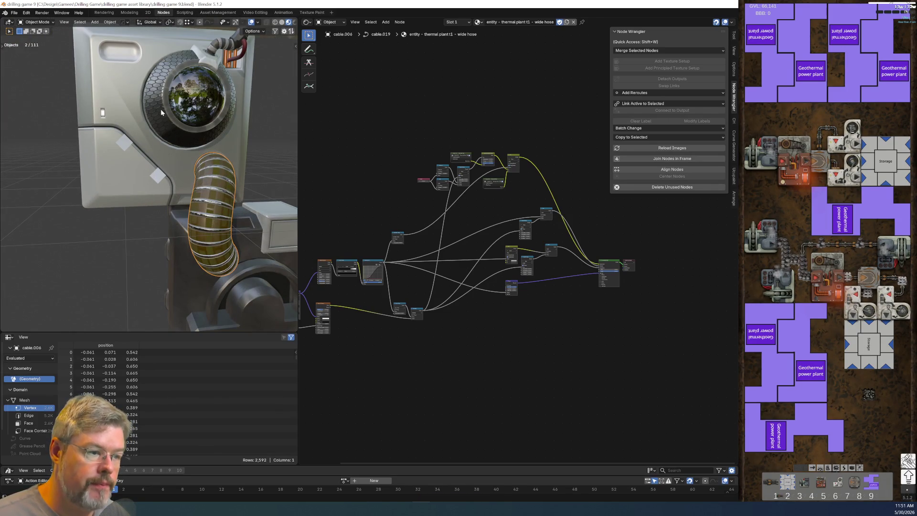
{"action": "left_click", "coordinate": [161, 109]}
{"action": "scroll", "coordinate": [523, 286], "scroll_direction": "up", "scroll_amount": 7}
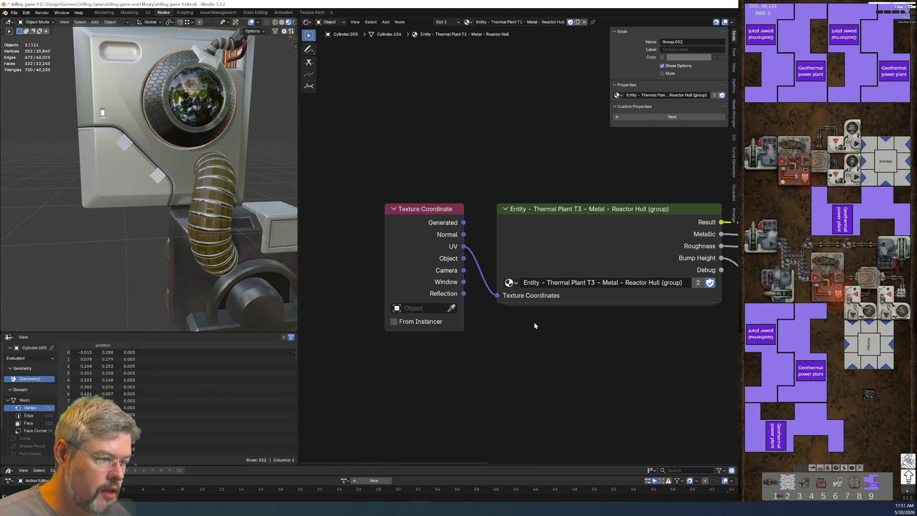
Inside the Reactor Hull grout colour group, copy both grout Color nodes.
{"action": "left_click", "coordinate": [575, 215]}
{"action": "key", "text": "Tab"}
{"action": "key", "text": "Home"}
{"action": "scroll", "coordinate": [558, 301], "scroll_direction": "up", "scroll_amount": 5}
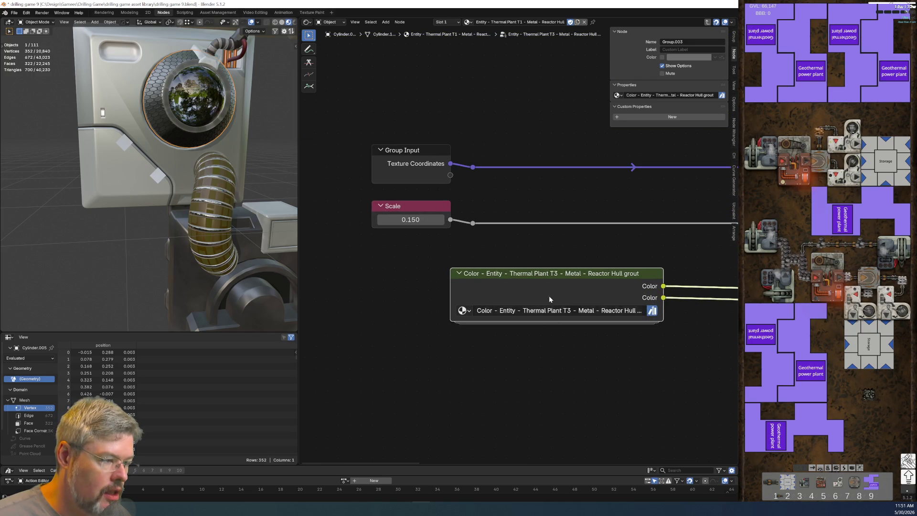
{"action": "scroll", "coordinate": [549, 299], "scroll_direction": "down", "scroll_amount": 3}
{"action": "mouse_move", "coordinate": [564, 318]}
{"action": "middle_mouse_down"}
{"action": "mouse_move", "coordinate": [355, 303]}
{"action": "mouse_move", "coordinate": [533, 296]}
{"action": "middle_mouse_up"}
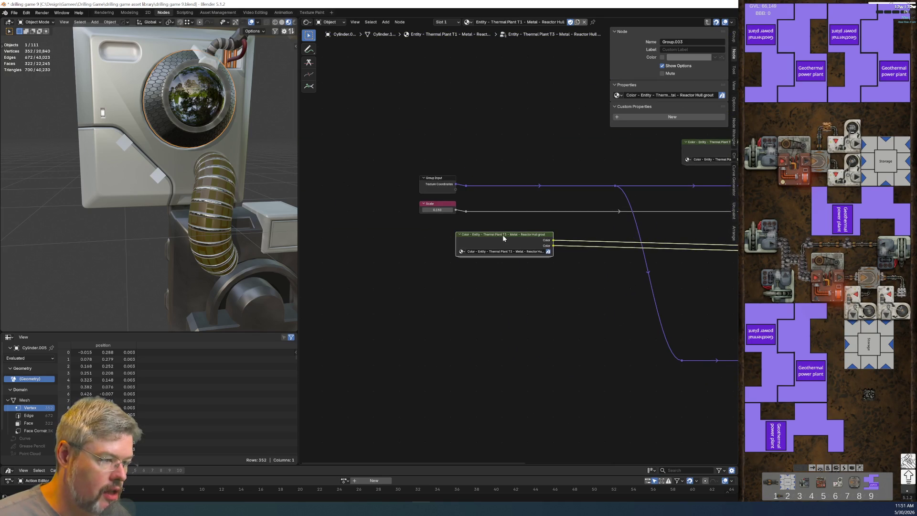
{"action": "key", "text": "Tab"}
{"action": "scroll", "coordinate": [487, 328], "scroll_direction": "up", "scroll_amount": 4}
{"action": "left_click_drag", "start_coordinate": [442, 166], "coordinate": [528, 395]}
{"action": "key", "text": "ctrl+c"}
{"action": "key", "text": "Tab"}
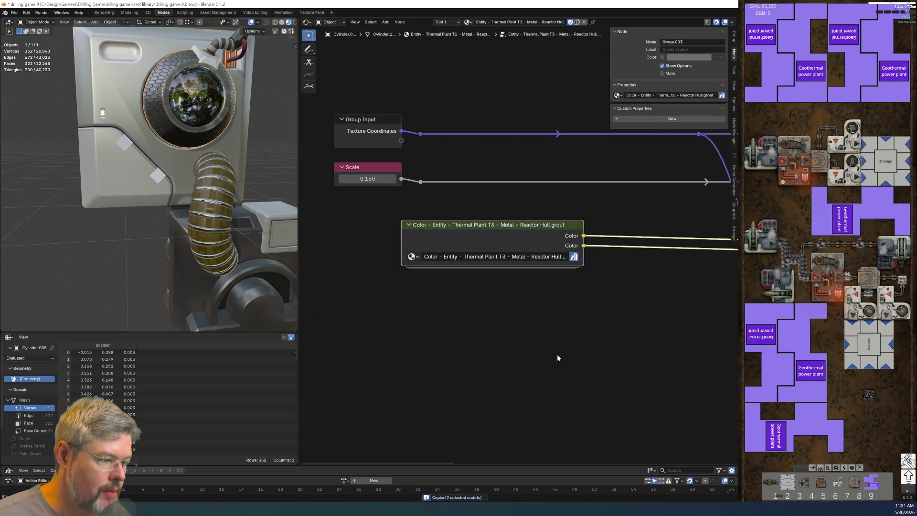
Add a PALETTE - Thermal Plant group node via search 'palette therm' and enter it.
{"action": "scroll", "coordinate": [492, 282], "scroll_direction": "down", "scroll_amount": 3}
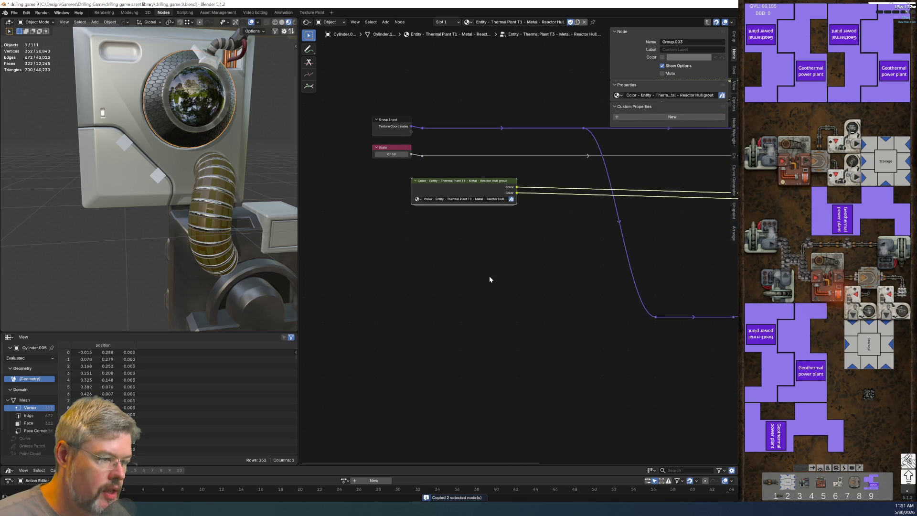
{"action": "key", "text": "shift+a"}
{"action": "type", "text": "ipal"}
{"action": "key", "text": "BackSpace"}
{"action": "key", "text": "BackSpace"}
{"action": "key", "text": "BackSpace"}
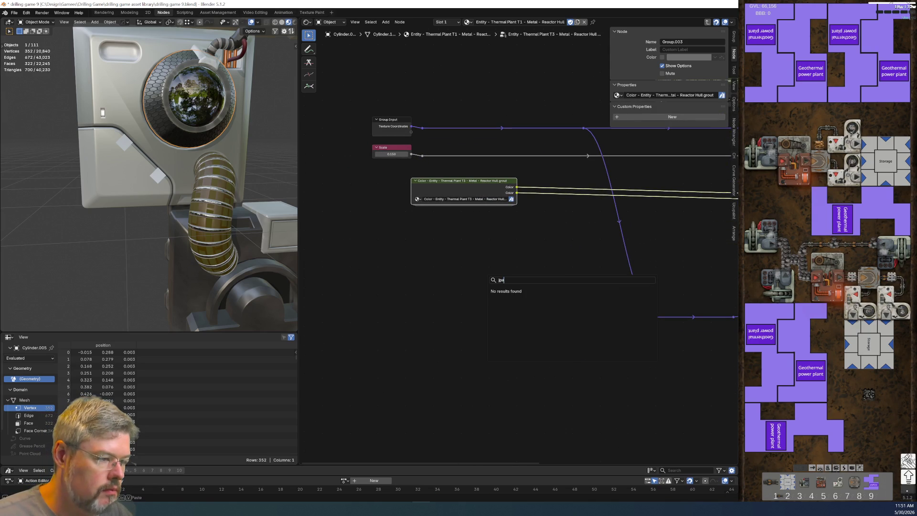
{"action": "type", "text": "palette"}
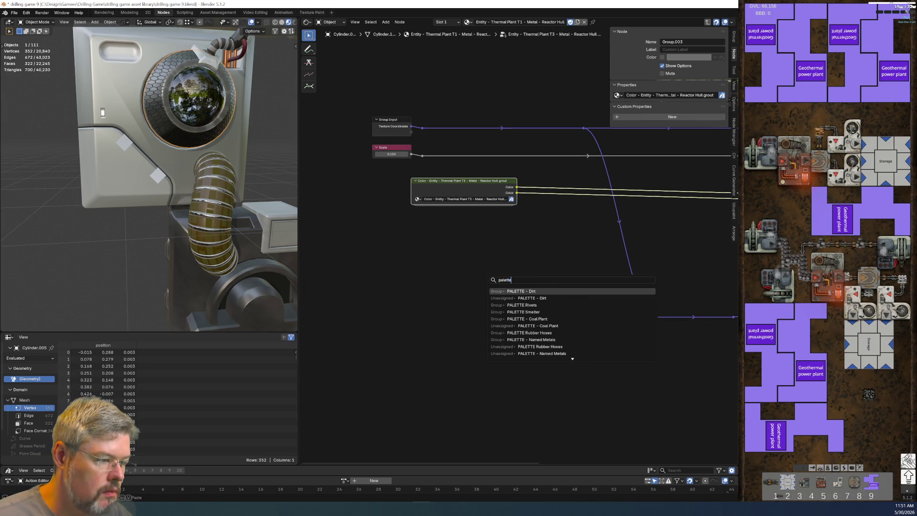
{"action": "type", "text": " therm"}
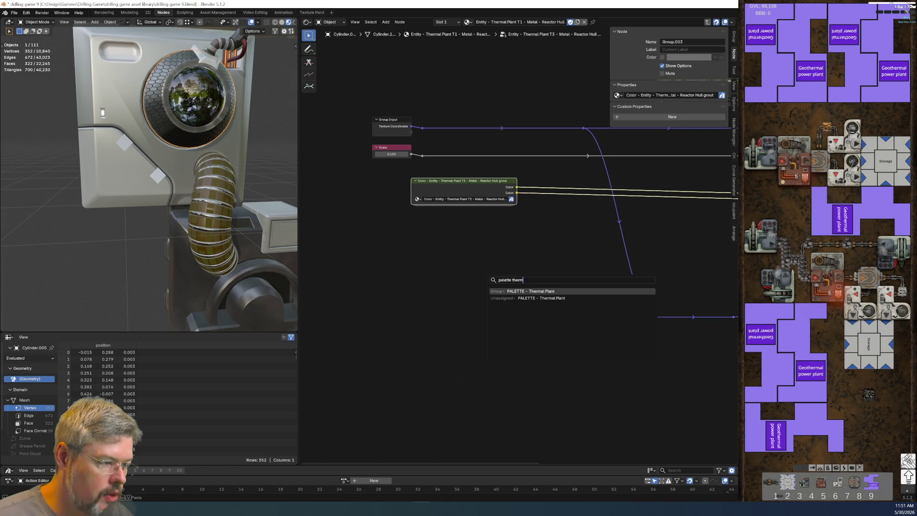
{"action": "key", "text": "Return"}
{"action": "left_click", "coordinate": [492, 279]}
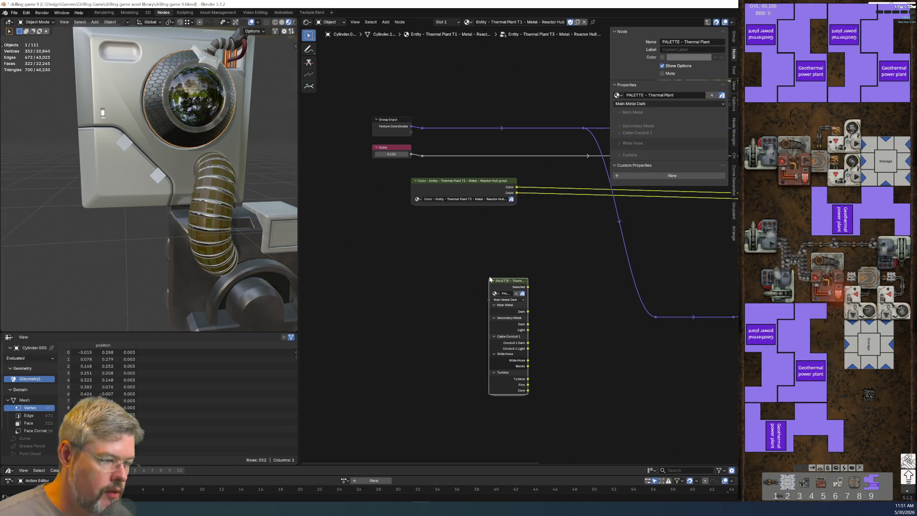
{"action": "key", "text": "Tab"}
{"action": "middle_click_drag", "start_coordinate": [424, 260], "coordinate": [428, 258]}
Move the Turbine frame down and paste the two grout colours between Wide Hose and Turbine.
{"action": "left_click_drag", "start_coordinate": [397, 172], "coordinate": [454, 295]}
{"action": "key", "text": "g"}
{"action": "left_click", "coordinate": [454, 363]}
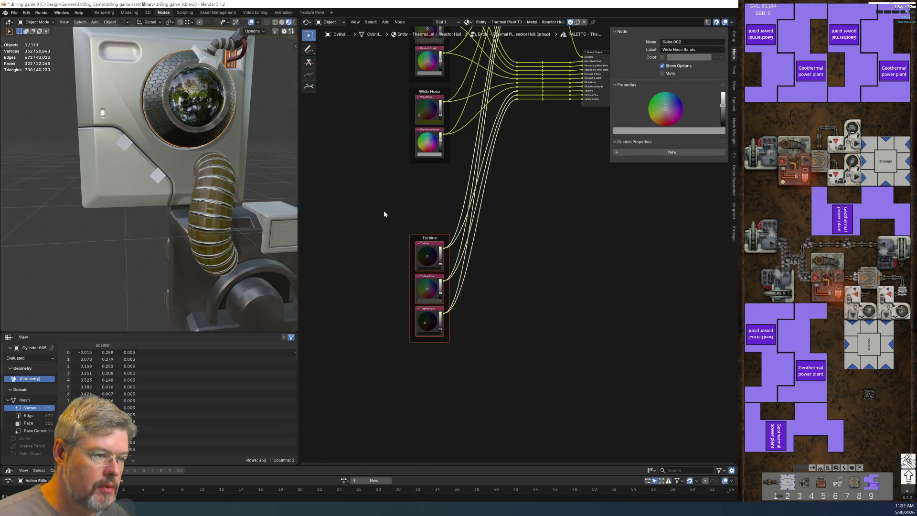
{"action": "key", "text": "ctrl+v"}
{"action": "scroll", "coordinate": [359, 184], "scroll_direction": "up", "scroll_amount": 3}
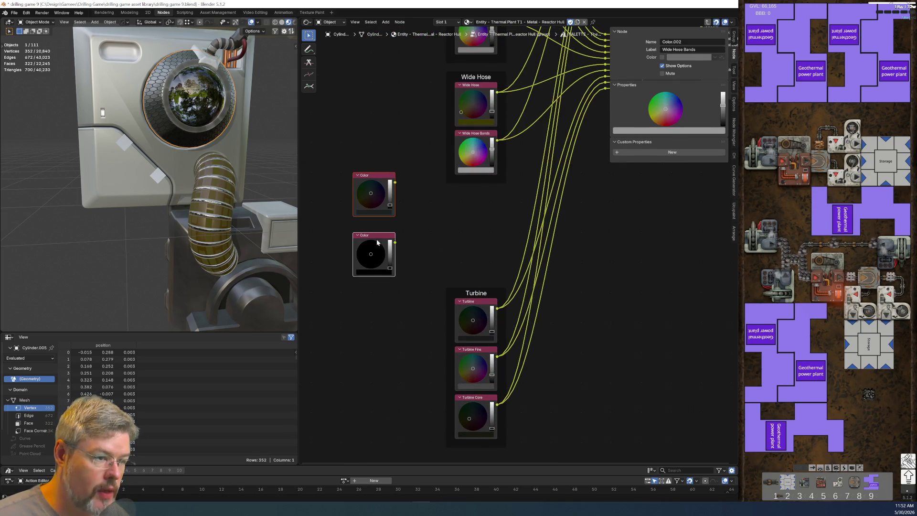
{"action": "left_click_drag", "start_coordinate": [377, 242], "coordinate": [377, 230]}
{"action": "mouse_move", "coordinate": [345, 143]}
{"action": "left_mouse_down"}
{"action": "mouse_move", "coordinate": [376, 252]}
{"action": "mouse_move", "coordinate": [479, 265]}
{"action": "left_mouse_up"}
{"action": "middle_click_drag", "start_coordinate": [398, 317], "coordinate": [349, 198]}
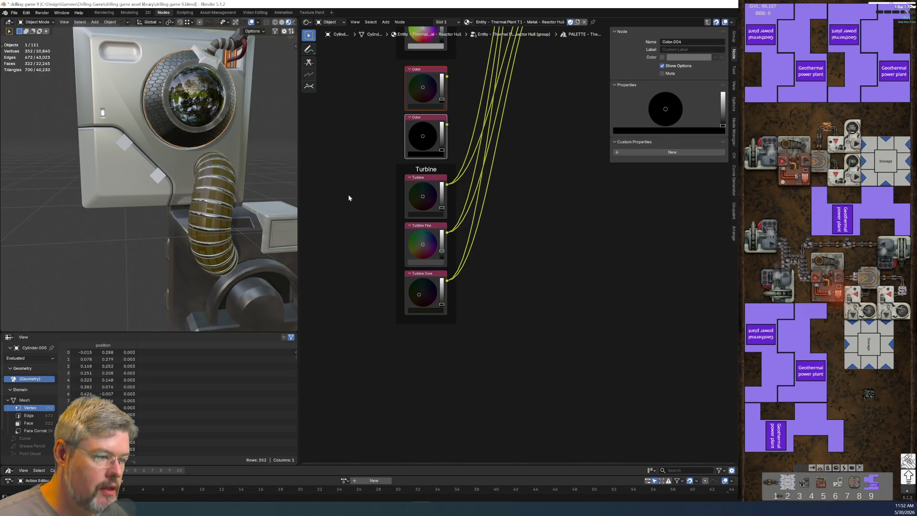
{"action": "left_click_drag", "start_coordinate": [415, 169], "coordinate": [409, 205]}
{"action": "middle_click_drag", "start_coordinate": [411, 177], "coordinate": [430, 256]}
{"action": "mouse_move", "coordinate": [392, 236]}
{"action": "left_mouse_down"}
{"action": "mouse_move", "coordinate": [456, 148]}
{"action": "mouse_move", "coordinate": [454, 155]}
{"action": "left_mouse_up"}
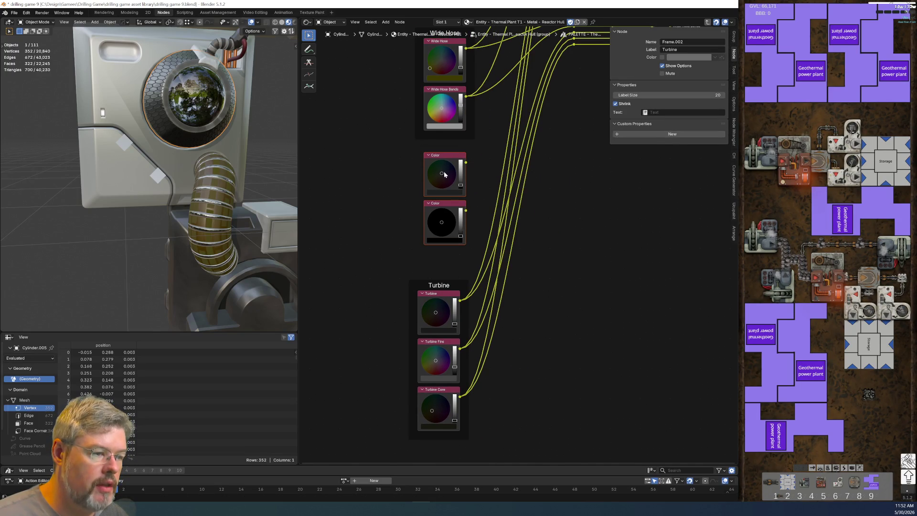
Wrap the two pasted colours in a new frame labelled Reactor Hull.
{"action": "key", "text": "ctrl+j"}
{"action": "key", "text": "F2"}
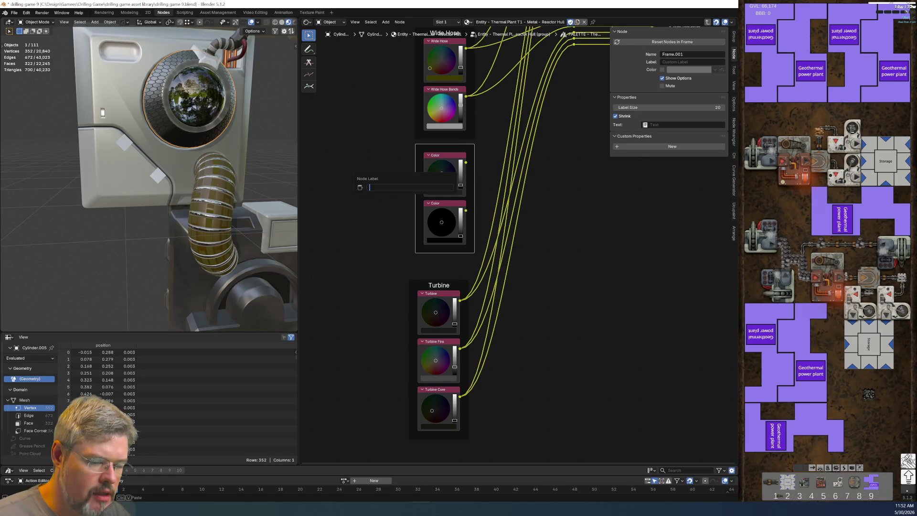
{"action": "key", "text": "Escape"}
{"action": "key", "text": "Tab"}
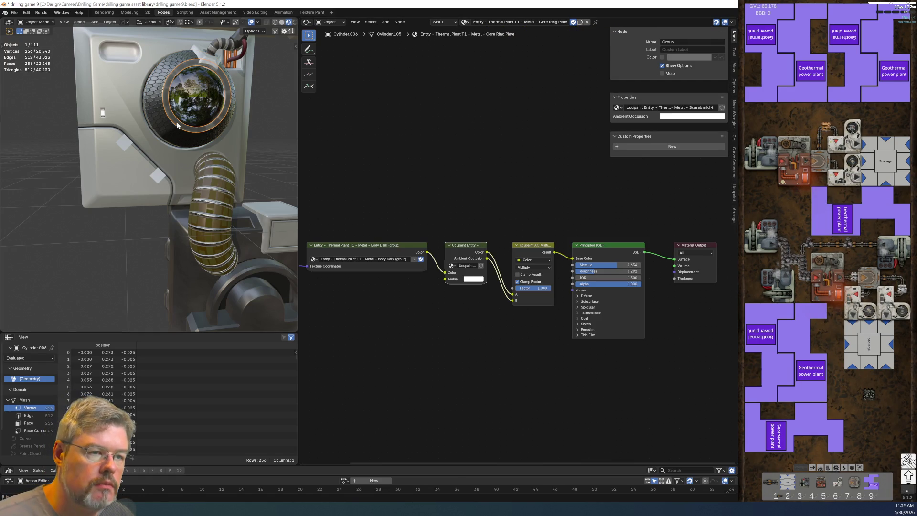
{"action": "key", "text": "Tab"}
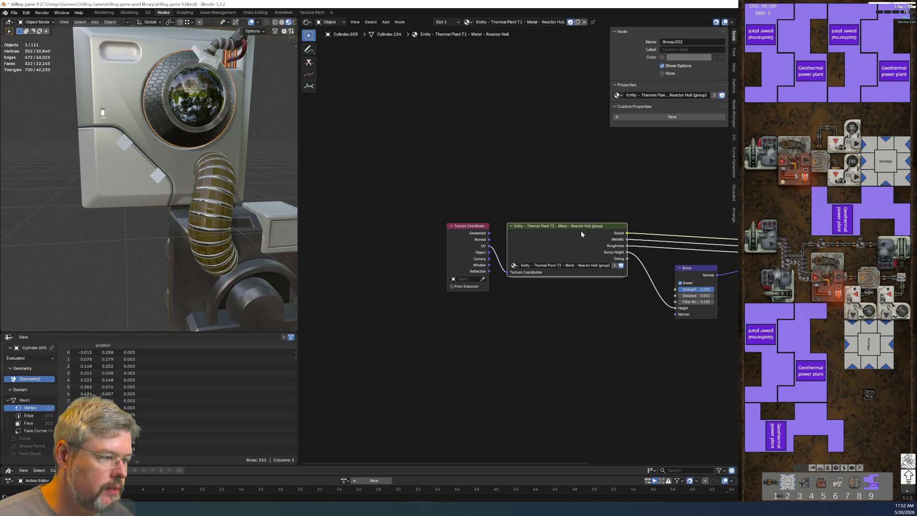
{"action": "key", "text": "Tab"}
{"action": "key", "text": "Tab"}
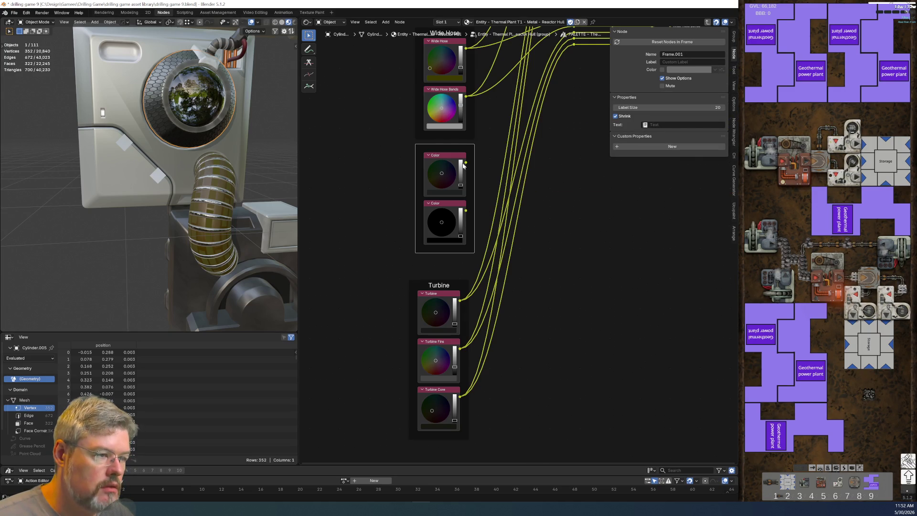
{"action": "key", "text": "F2"}
{"action": "type", "text": "Reac"}
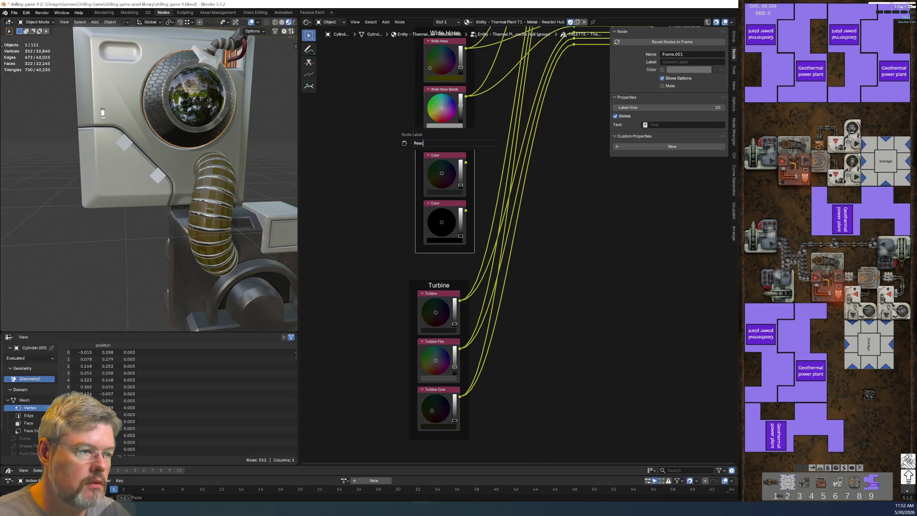
{"action": "type", "text": "tor Hull"}
{"action": "key", "text": "Return"}
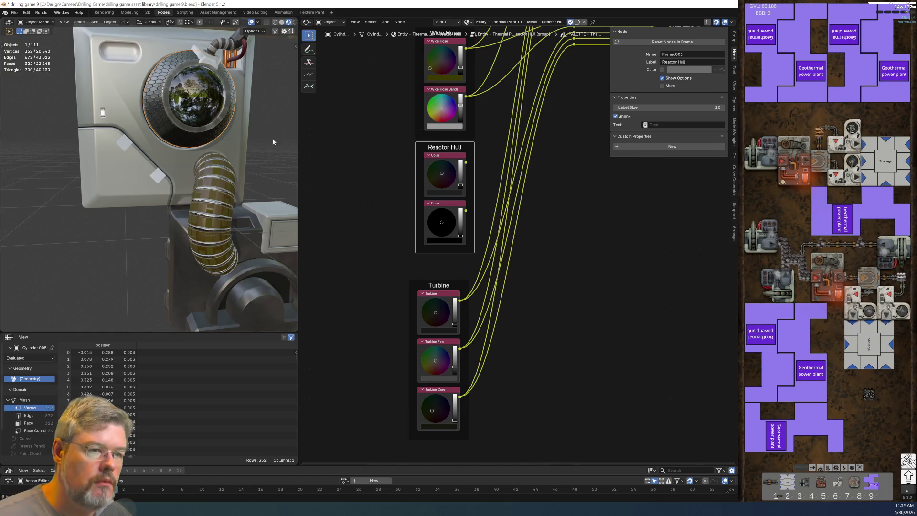
{"action": "scroll", "coordinate": [357, 147], "scroll_direction": "up", "scroll_amount": 3}
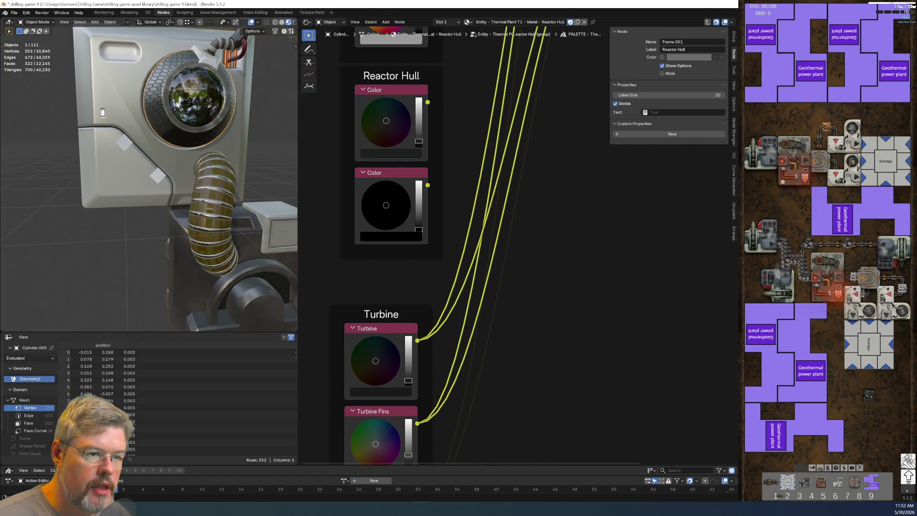
{"action": "middle_click_drag", "start_coordinate": [178, 105], "coordinate": [171, 92]}
{"action": "scroll", "coordinate": [171, 93], "scroll_direction": "up", "scroll_amount": 6}
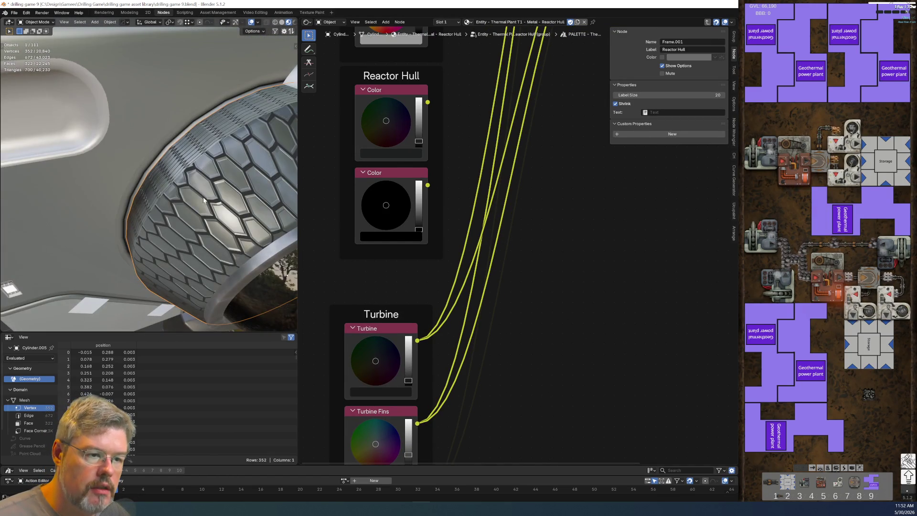
Label the two colour nodes in the Reactor Hull frame 'Reactor Hull' and 'Reactor Hull Grout'.
{"action": "middle_click_drag", "start_coordinate": [203, 199], "coordinate": [187, 182]}
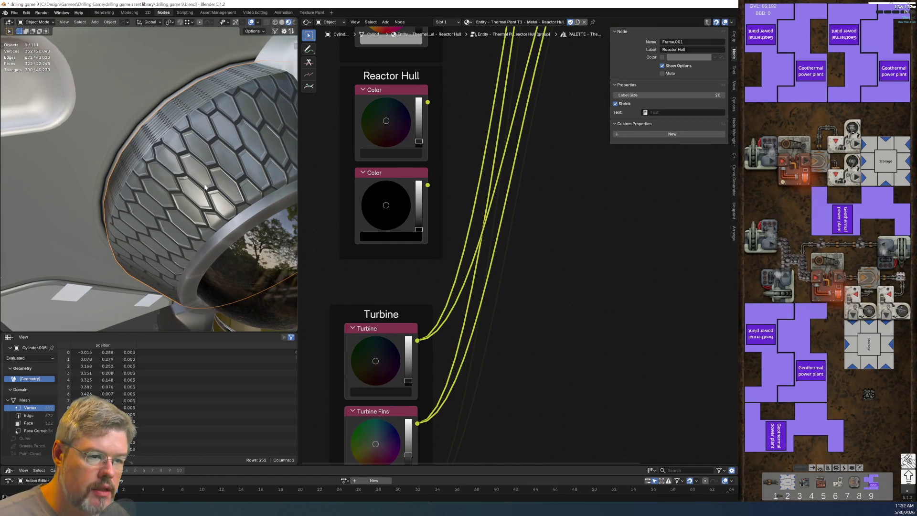
{"action": "middle_click_drag", "start_coordinate": [446, 201], "coordinate": [473, 230]}
{"action": "left_click", "coordinate": [445, 123]}
{"action": "key", "text": "F2"}
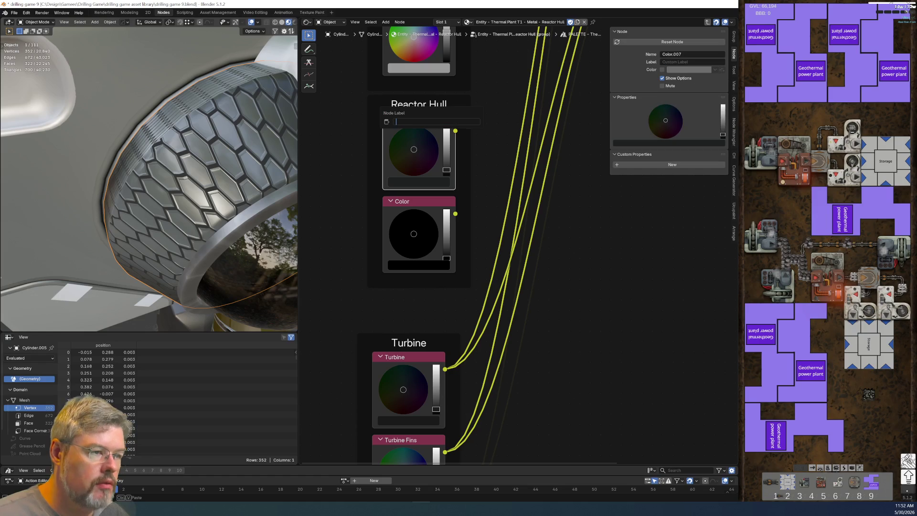
{"action": "type", "text": "ReactorHull"}
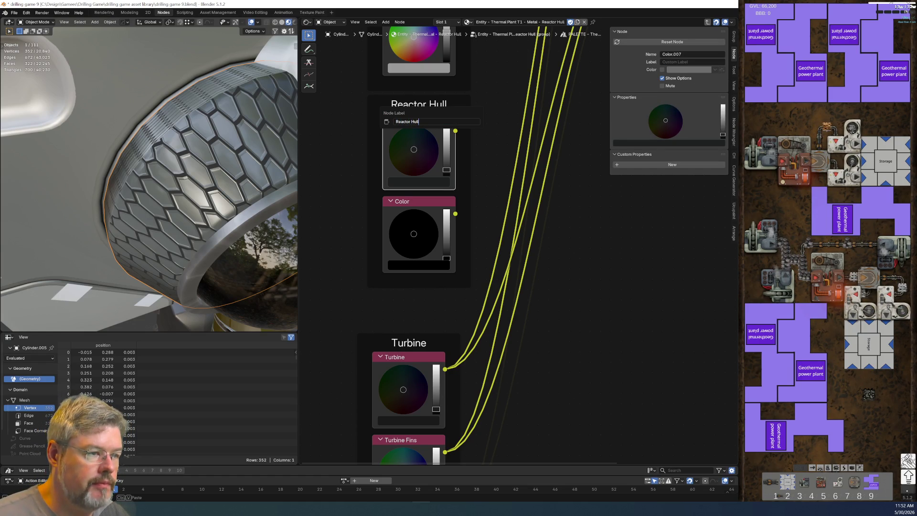
{"action": "key", "text": "Return"}
{"action": "left_click", "coordinate": [413, 201]}
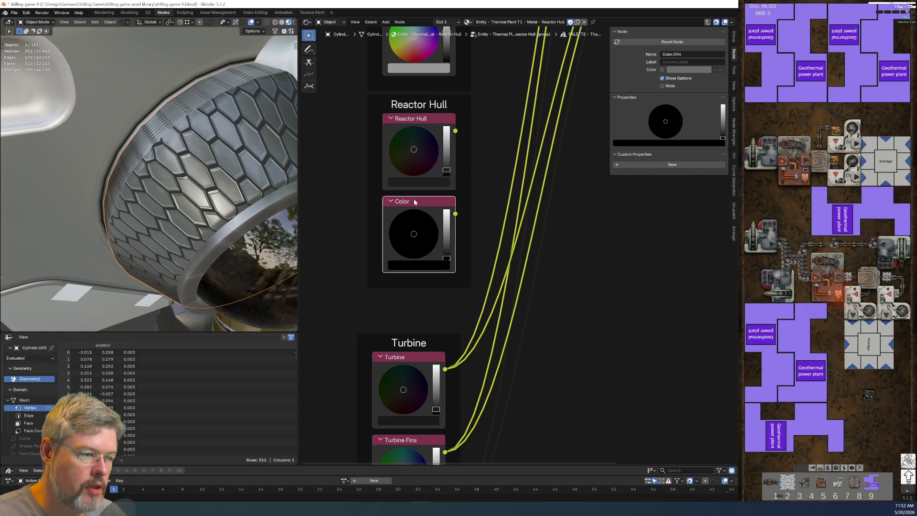
{"action": "key", "text": "F2"}
{"action": "type", "text": "Reactor Hu"}
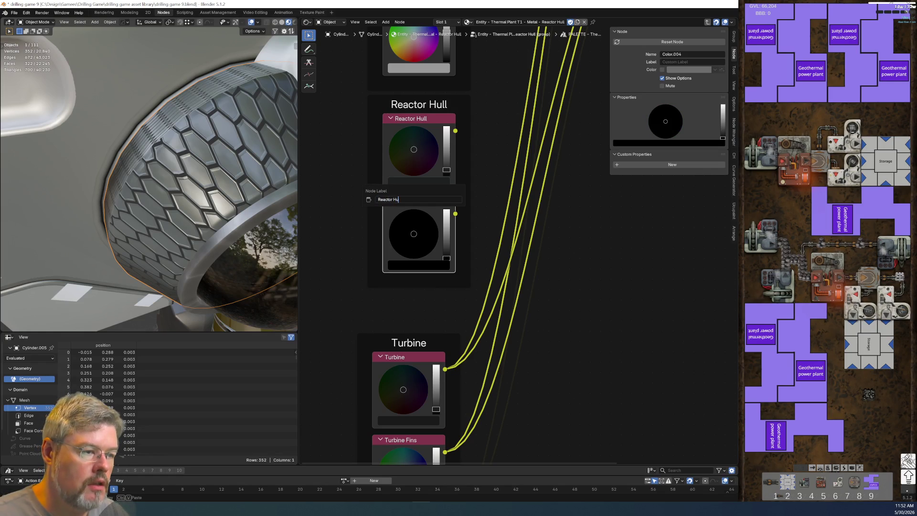
{"action": "type", "text": "ll Grout"}
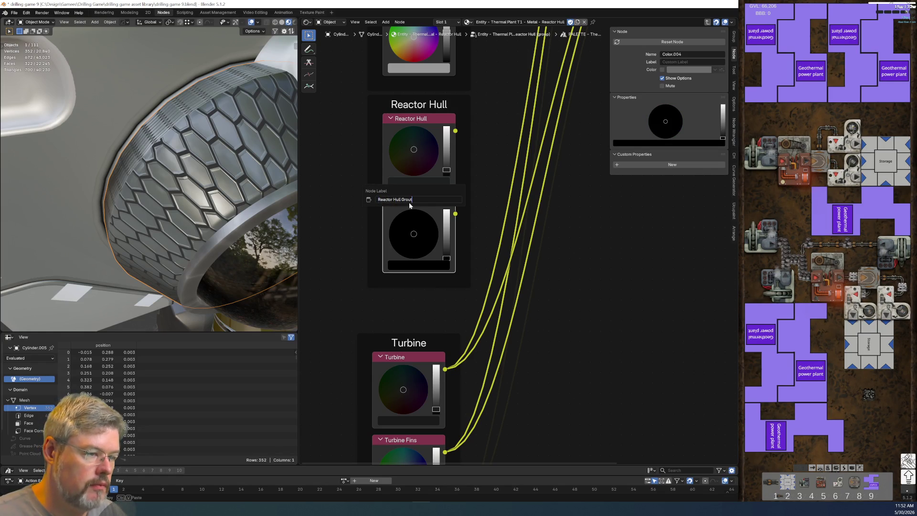
{"action": "key", "text": "Return"}
{"action": "left_click", "coordinate": [435, 114]}
{"action": "key", "text": "F2"}
{"action": "key", "text": "Return"}
Move the three Turbine reroutes down and duplicate two reroutes into the freed rows.
{"action": "scroll", "coordinate": [584, 255], "scroll_direction": "down", "scroll_amount": 3}
{"action": "middle_click_drag", "start_coordinate": [584, 255], "coordinate": [455, 323]}
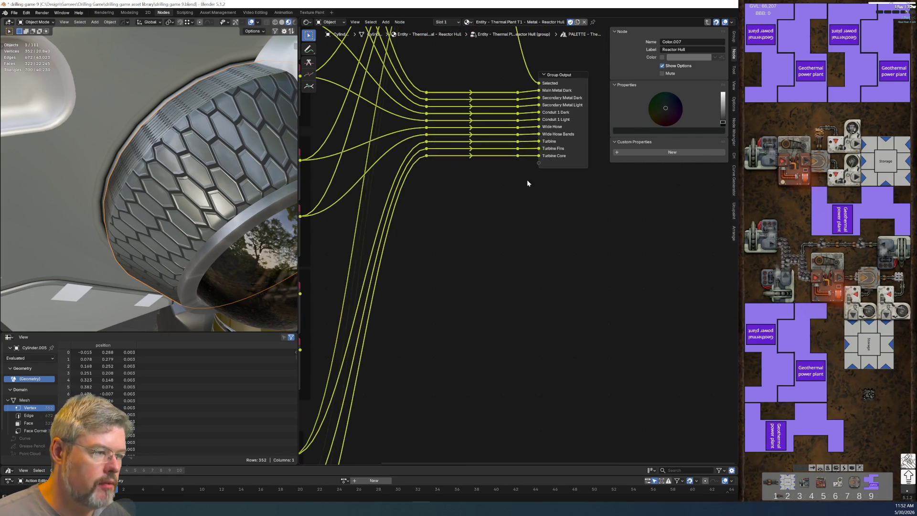
{"action": "mouse_move", "coordinate": [420, 142]}
{"action": "left_mouse_down"}
{"action": "mouse_move", "coordinate": [467, 166]}
{"action": "mouse_move", "coordinate": [526, 177]}
{"action": "left_mouse_up"}
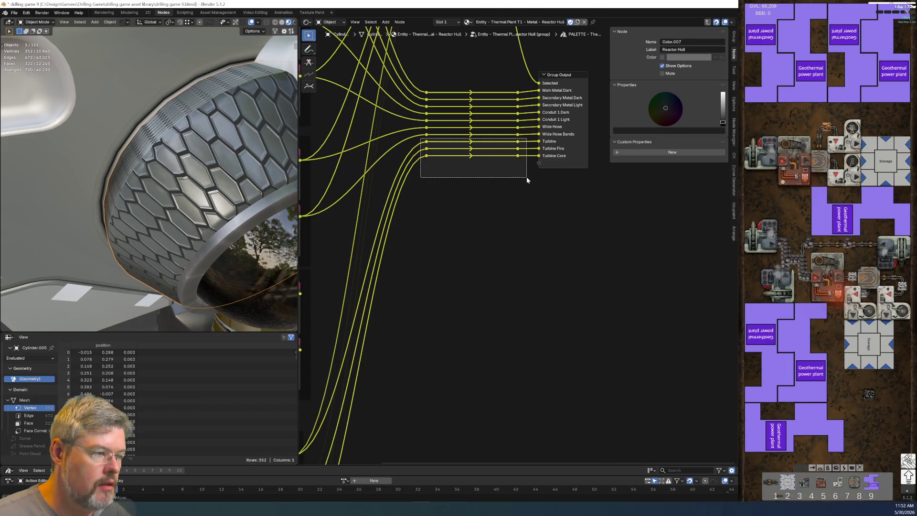
{"action": "key", "text": "g"}
{"action": "left_click", "coordinate": [524, 189]}
{"action": "left_click_drag", "start_coordinate": [412, 144], "coordinate": [527, 165]}
{"action": "left_click_drag", "start_coordinate": [417, 152], "coordinate": [521, 165]}
{"action": "key", "text": "shift+d"}
{"action": "left_click", "coordinate": [529, 155]}
Connect the Reactor Hull and Reactor Hull Grout colours to the two new reroutes.
{"action": "mouse_move", "coordinate": [485, 240]}
{"action": "middle_mouse_down"}
{"action": "mouse_move", "coordinate": [653, 247]}
{"action": "mouse_move", "coordinate": [597, 247]}
{"action": "middle_mouse_up"}
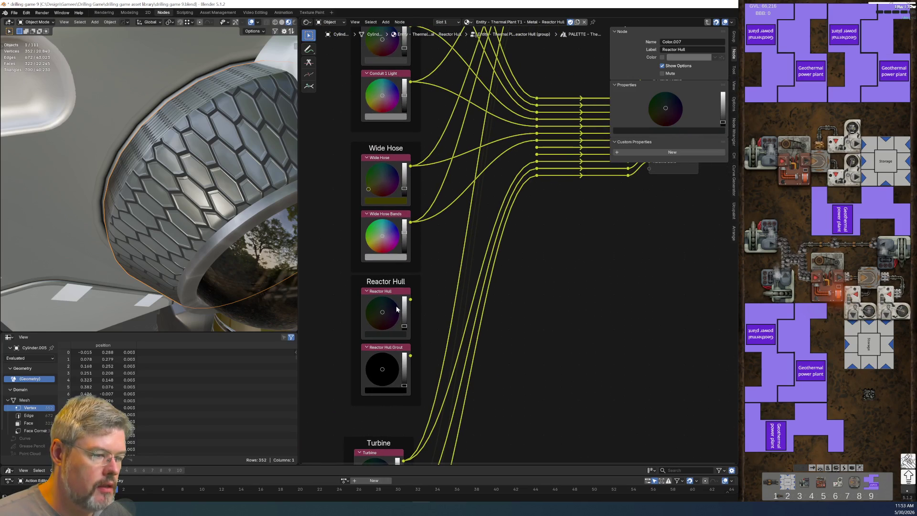
{"action": "mouse_move", "coordinate": [412, 298]}
{"action": "left_mouse_down"}
{"action": "mouse_move", "coordinate": [511, 214]}
{"action": "mouse_move", "coordinate": [537, 168]}
{"action": "left_mouse_up"}
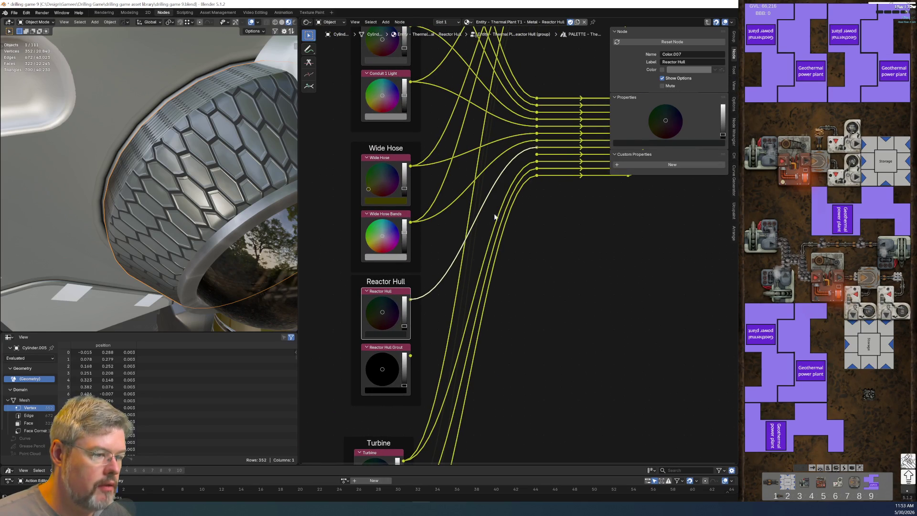
{"action": "mouse_move", "coordinate": [411, 356]}
{"action": "left_mouse_down"}
{"action": "mouse_move", "coordinate": [505, 246]}
{"action": "mouse_move", "coordinate": [537, 175]}
{"action": "left_mouse_up"}
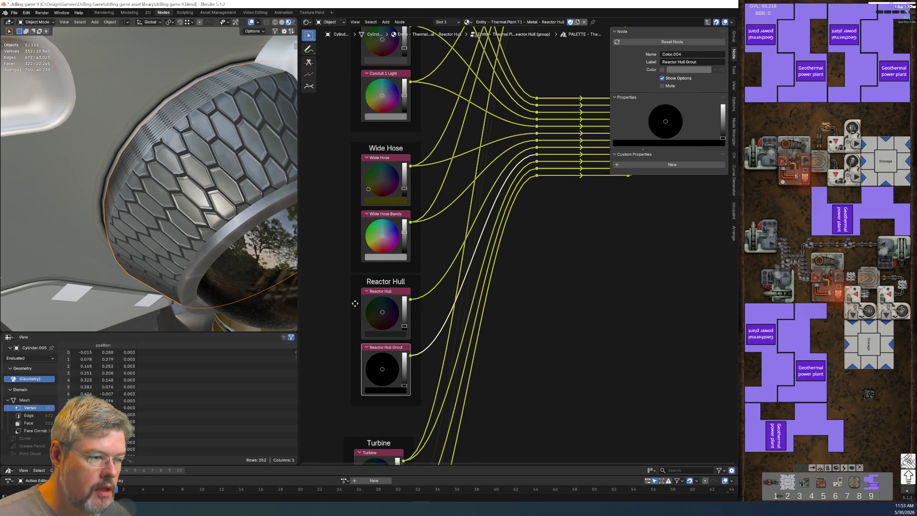
Nudge the Reactor Hull and Turbine frames and reposition the Group Input and Output nodes.
{"action": "left_click_drag", "start_coordinate": [393, 280], "coordinate": [392, 287]}
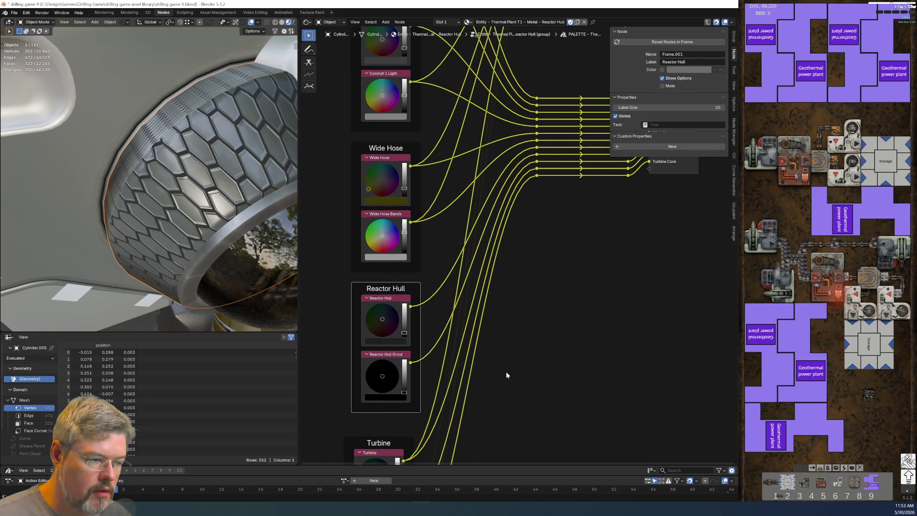
{"action": "middle_click_drag", "start_coordinate": [380, 438], "coordinate": [418, 298]}
{"action": "left_click_drag", "start_coordinate": [418, 298], "coordinate": [418, 304]}
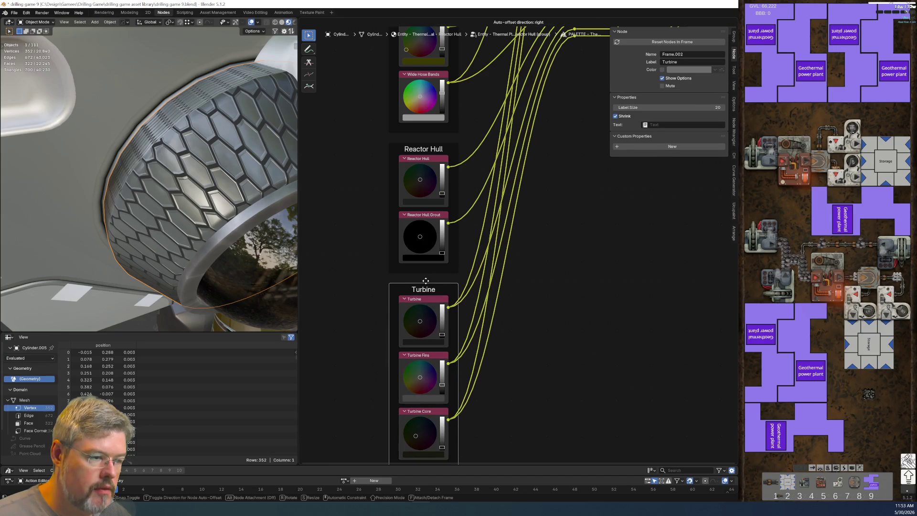
{"action": "scroll", "coordinate": [554, 271], "scroll_direction": "down", "scroll_amount": 2}
{"action": "middle_click_drag", "start_coordinate": [554, 271], "coordinate": [473, 381]}
{"action": "scroll", "coordinate": [513, 262], "scroll_direction": "down", "scroll_amount": 2}
{"action": "mouse_move", "coordinate": [621, 265]}
{"action": "left_mouse_down"}
{"action": "mouse_move", "coordinate": [467, 45]}
{"action": "mouse_move", "coordinate": [591, 275]}
{"action": "left_mouse_up"}
{"action": "key", "text": "g"}
{"action": "left_click", "coordinate": [602, 320]}
{"action": "scroll", "coordinate": [555, 320], "scroll_direction": "up", "scroll_amount": 6}
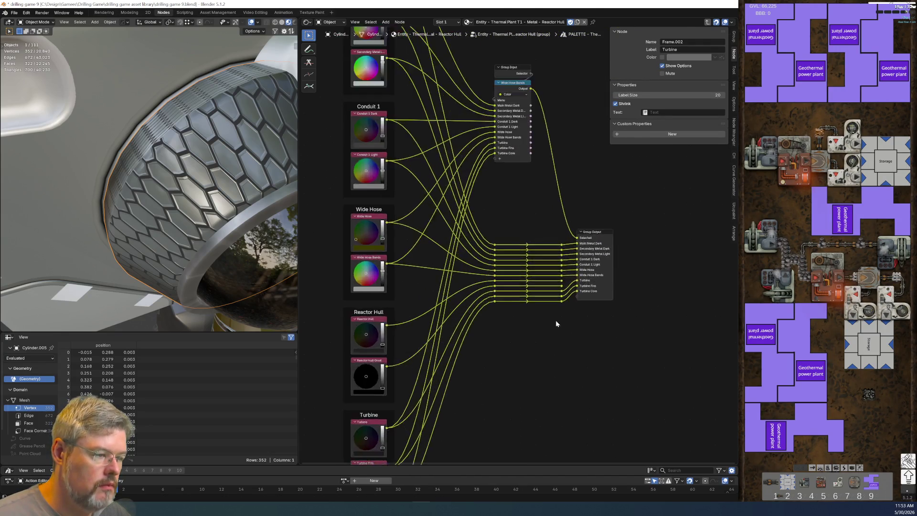
Link the new reroutes to Group Output and name the outputs Reactor Hull and Reactor Hull Grout.
{"action": "mouse_move", "coordinate": [430, 276]}
{"action": "left_mouse_down"}
{"action": "mouse_move", "coordinate": [467, 312]}
{"action": "mouse_move", "coordinate": [467, 325]}
{"action": "left_mouse_up"}
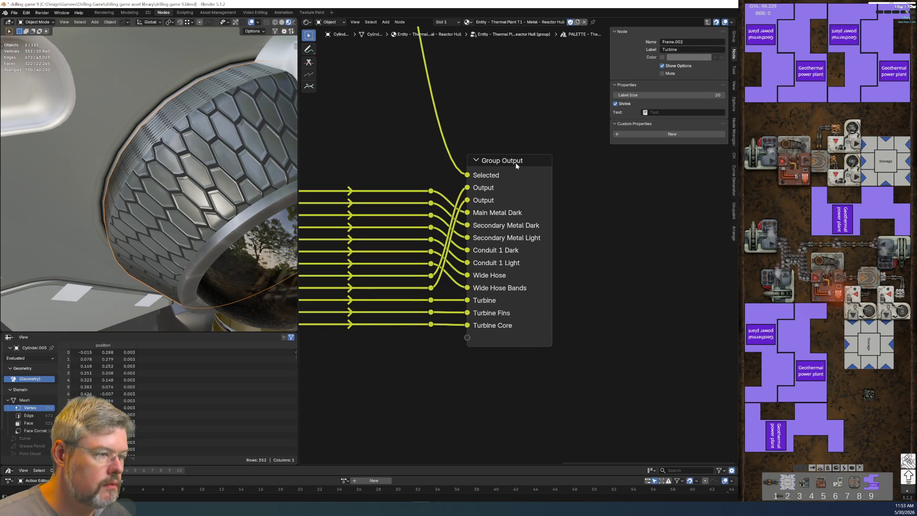
{"action": "left_click", "coordinate": [516, 163]}
{"action": "left_click", "coordinate": [647, 117]}
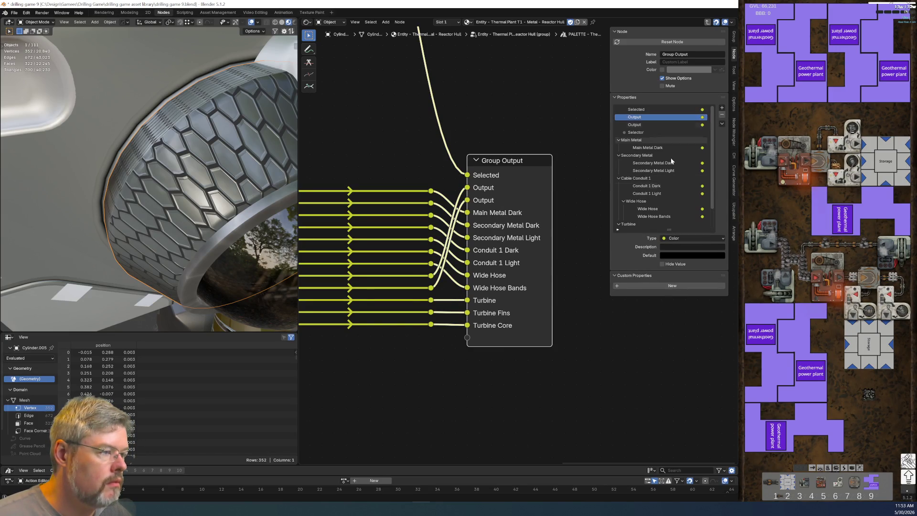
{"action": "double_click", "coordinate": [635, 117]}
{"action": "key", "text": "ctrl+v"}
{"action": "key", "text": "BackSpace"}
{"action": "key", "text": "BackSpace"}
{"action": "key", "text": "BackSpace"}
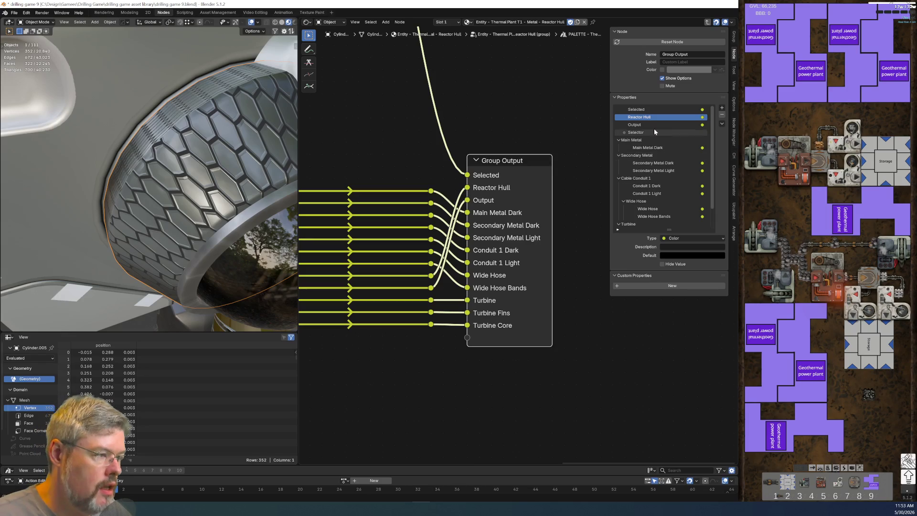
{"action": "double_click", "coordinate": [637, 125]}
{"action": "type", "text": "Reactor Hull Grout"}
{"action": "key", "text": "Return"}
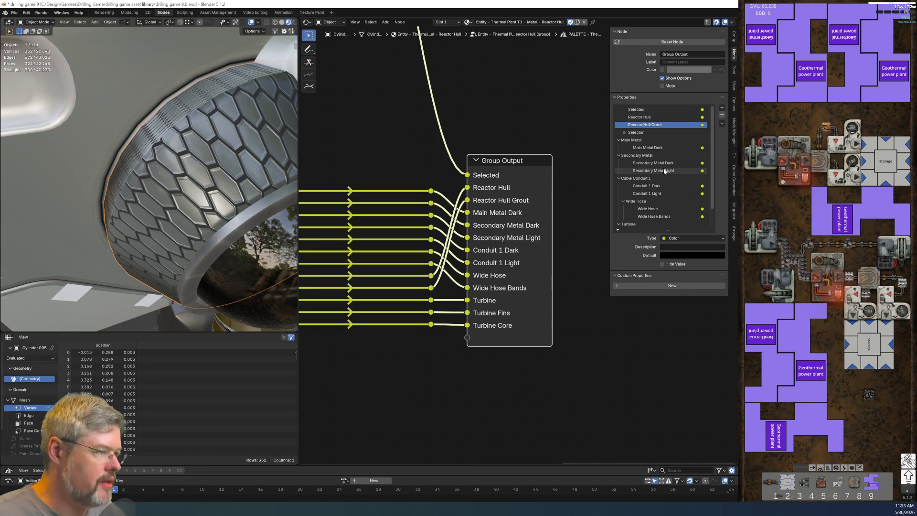
Add a 'Reactor Hull' panel to the group interface and move the new outputs into it.
{"action": "left_click", "coordinate": [723, 108]}
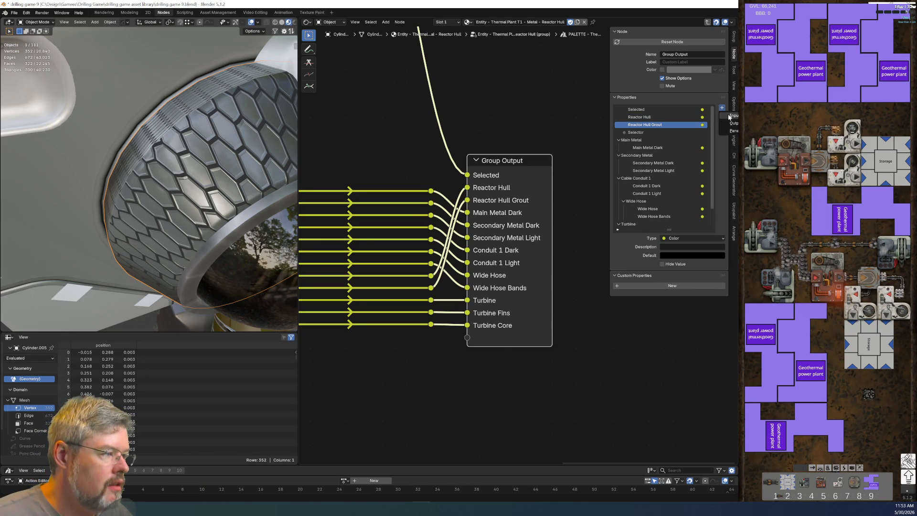
{"action": "left_click", "coordinate": [733, 131]}
{"action": "type", "text": "Reactor Hull"}
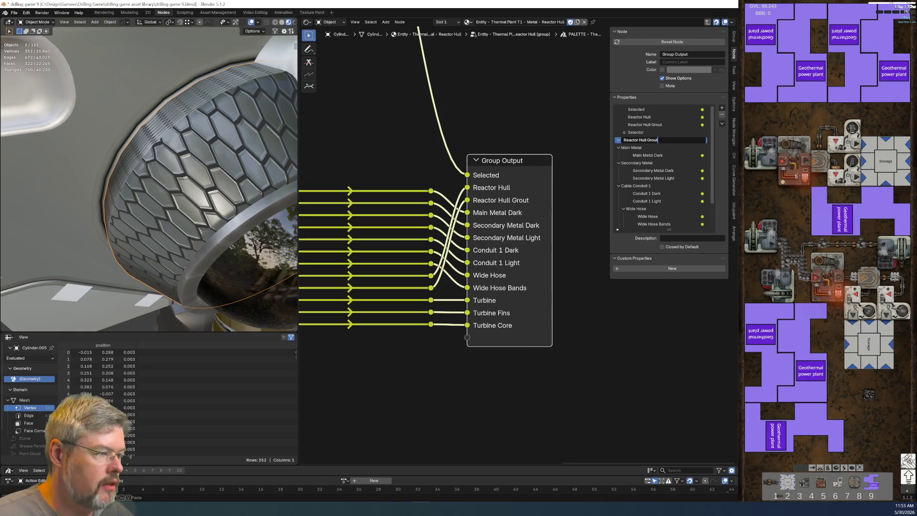
{"action": "key", "text": "Return"}
{"action": "mouse_move", "coordinate": [639, 117]}
{"action": "left_mouse_down"}
{"action": "mouse_move", "coordinate": [646, 142]}
{"action": "mouse_move", "coordinate": [661, 141]}
{"action": "mouse_move", "coordinate": [646, 146]}
{"action": "mouse_move", "coordinate": [634, 133]}
{"action": "mouse_move", "coordinate": [637, 220]}
{"action": "left_mouse_up"}
{"action": "scroll", "coordinate": [638, 210], "scroll_direction": "down", "scroll_amount": 2}
{"action": "mouse_move", "coordinate": [637, 163]}
{"action": "left_mouse_down"}
{"action": "mouse_move", "coordinate": [627, 178]}
{"action": "mouse_move", "coordinate": [626, 159]}
{"action": "mouse_move", "coordinate": [625, 175]}
{"action": "left_mouse_up"}
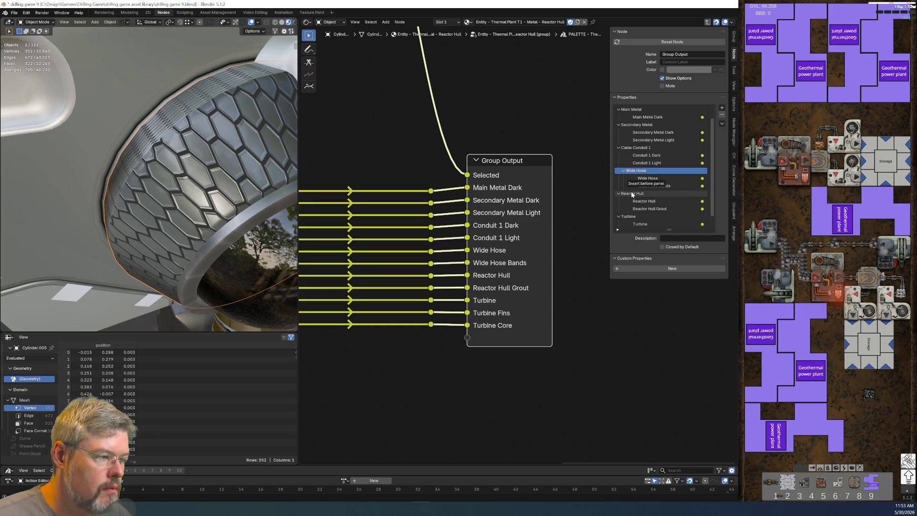
{"action": "key", "text": "ctrl+z"}
{"action": "scroll", "coordinate": [630, 193], "scroll_direction": "down", "scroll_amount": 2}
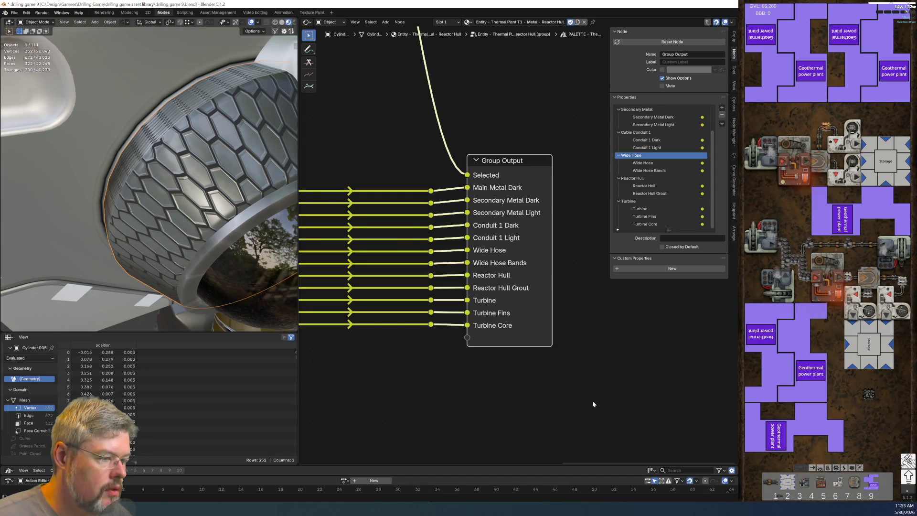
{"action": "scroll", "coordinate": [452, 315], "scroll_direction": "down", "scroll_amount": 4}
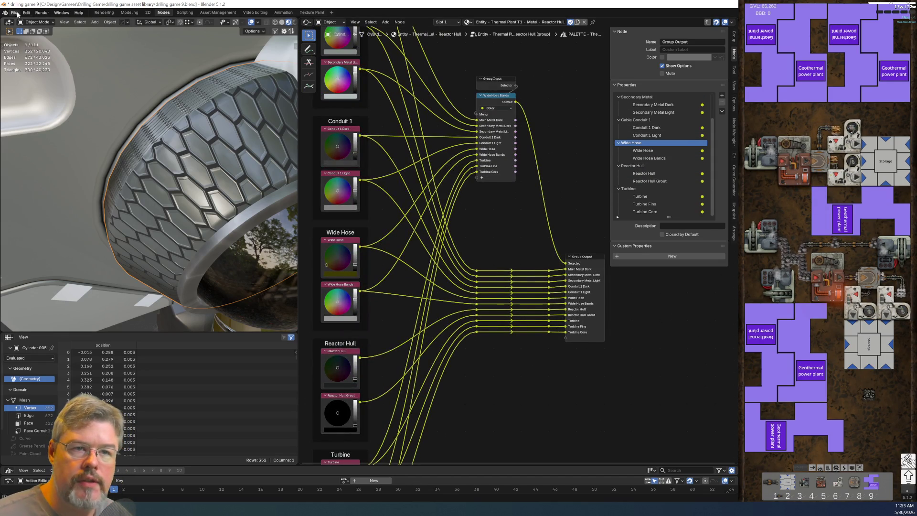
Save the file, then feed the Reactor Hull and Reactor Hull Grout colours into the Wide Hose Bands menu switch.
{"action": "left_click", "coordinate": [14, 13]}
{"action": "left_click", "coordinate": [24, 57]}
{"action": "mouse_move", "coordinate": [468, 299]}
{"action": "middle_mouse_down"}
{"action": "mouse_move", "coordinate": [497, 334]}
{"action": "mouse_move", "coordinate": [408, 381]}
{"action": "mouse_move", "coordinate": [350, 306]}
{"action": "middle_mouse_up"}
{"action": "left_click_drag", "start_coordinate": [347, 301], "coordinate": [470, 119]}
{"action": "left_click_drag", "start_coordinate": [348, 343], "coordinate": [470, 125]}
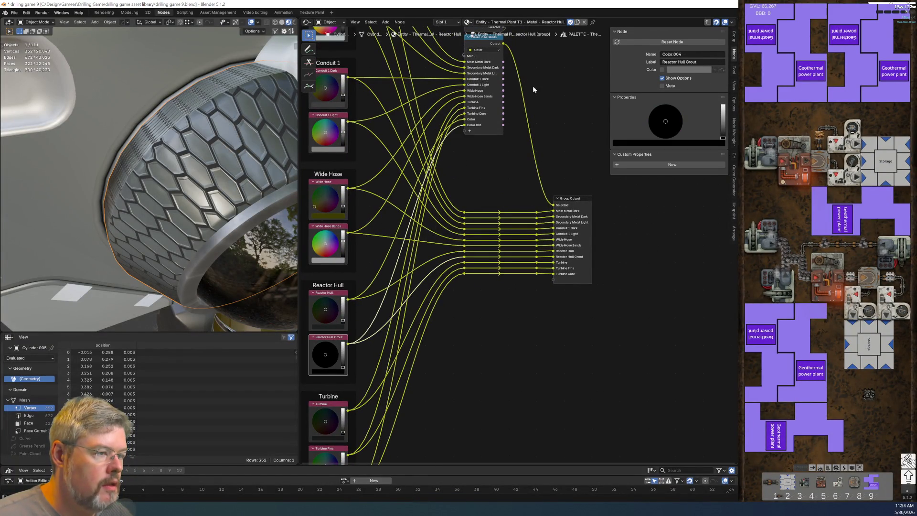
{"action": "middle_click_drag", "start_coordinate": [533, 89], "coordinate": [514, 151]}
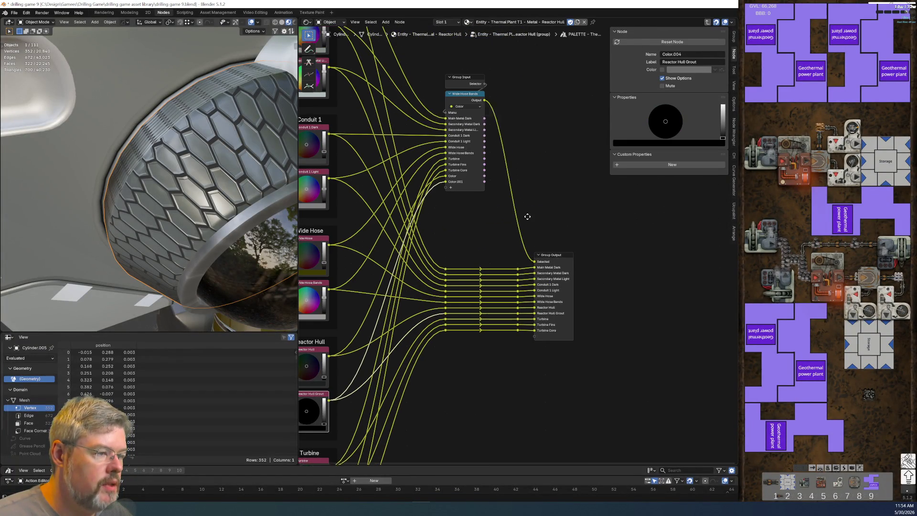
Name the menu switch's two new items Reactor Hull and Reactor Hull Grout.
{"action": "left_click", "coordinate": [467, 100]}
{"action": "left_click", "coordinate": [630, 197]}
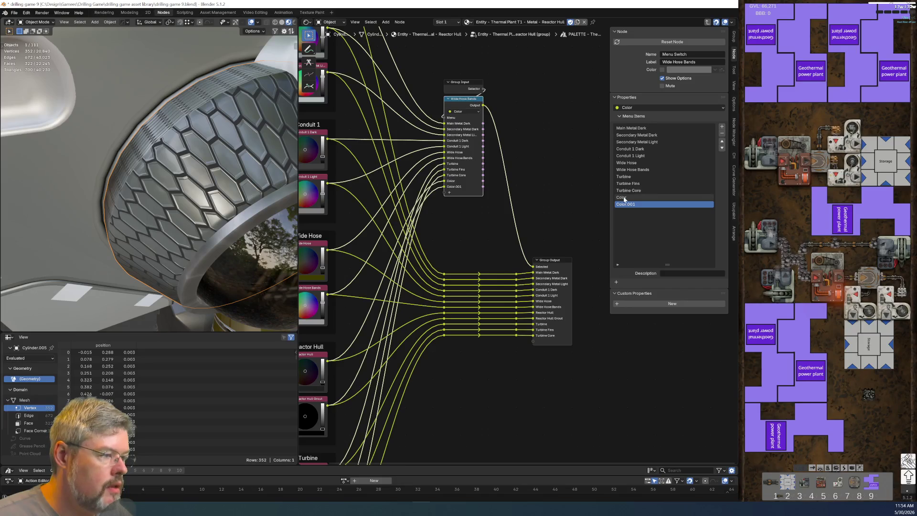
{"action": "double_click", "coordinate": [630, 197]}
{"action": "key", "text": "ctrl+v"}
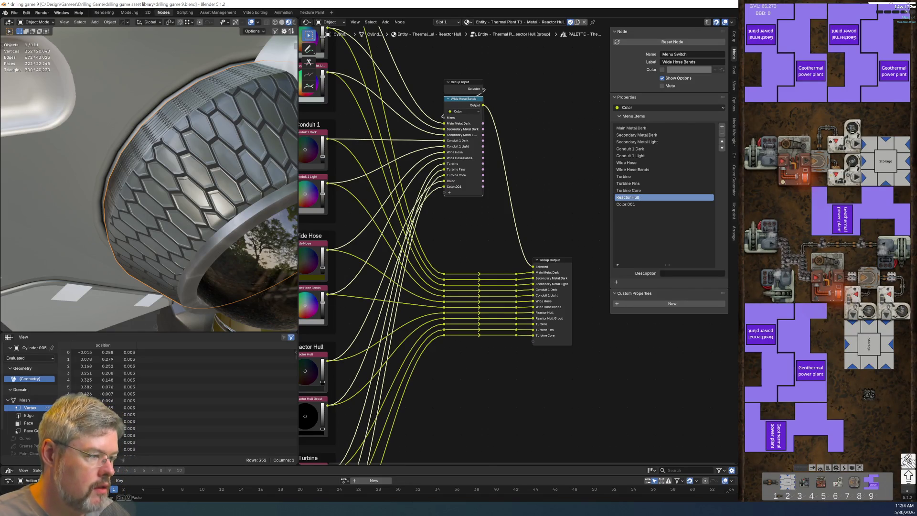
{"action": "left_click", "coordinate": [629, 205]}
{"action": "type", "text": "Reactor Hull Grout"}
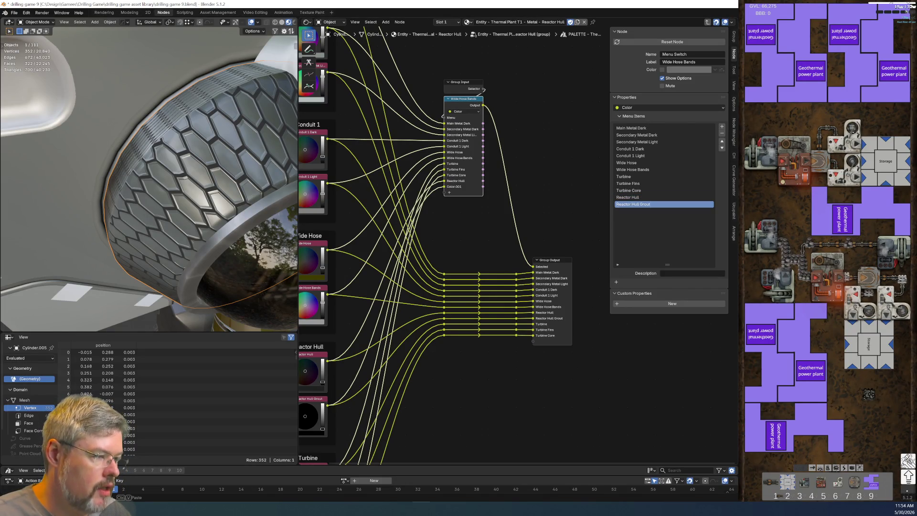
{"action": "left_click", "coordinate": [636, 197]}
Move Reactor Hull and Reactor Hull Grout up to sit right after Wide Hose Bands, then save.
{"action": "middle_click_drag", "start_coordinate": [467, 383], "coordinate": [488, 359]}
{"action": "left_click", "coordinate": [722, 142]}
{"action": "left_click", "coordinate": [722, 142]}
{"action": "left_click", "coordinate": [722, 142]}
{"action": "left_click", "coordinate": [652, 204]}
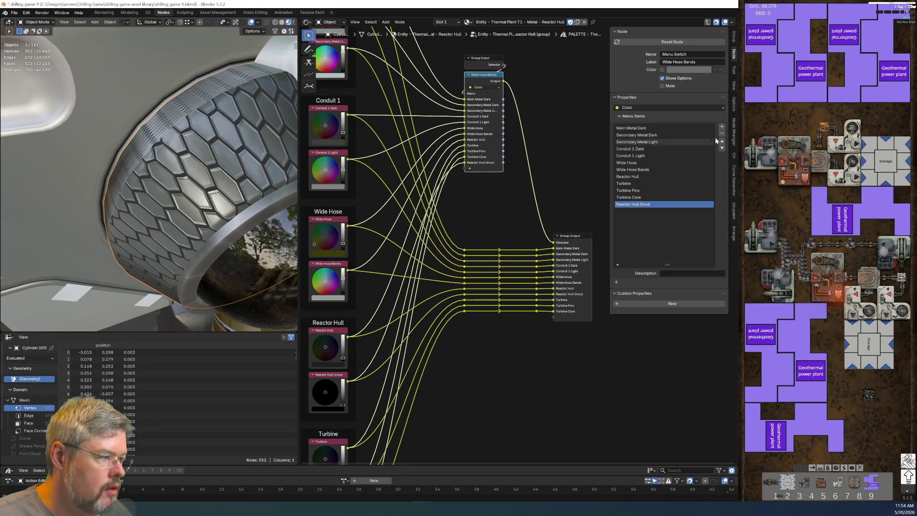
{"action": "left_click", "coordinate": [722, 142]}
{"action": "left_click", "coordinate": [721, 142]}
{"action": "left_click", "coordinate": [722, 142]}
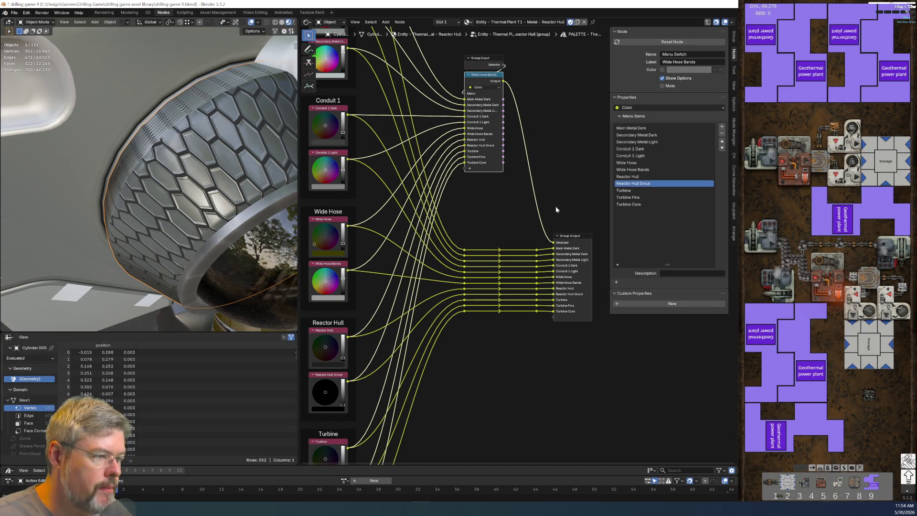
{"action": "left_click", "coordinate": [15, 12]}
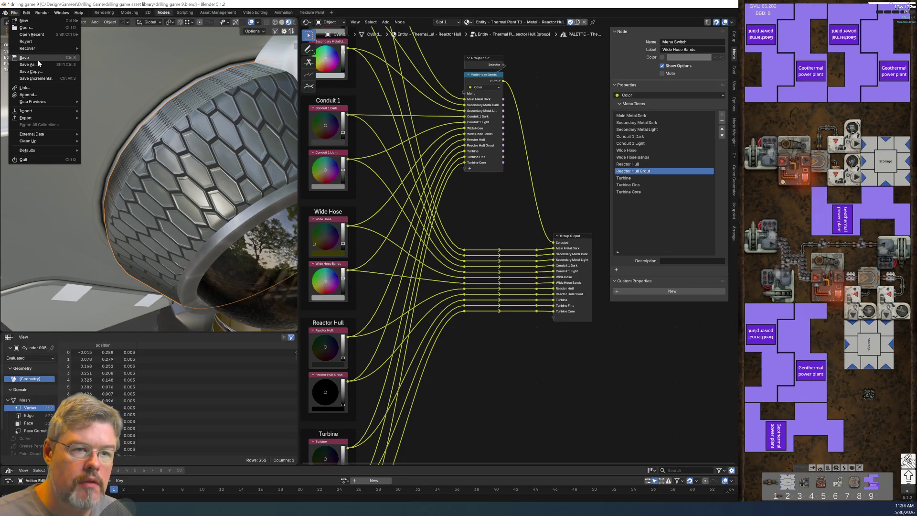
{"action": "left_click", "coordinate": [37, 58]}
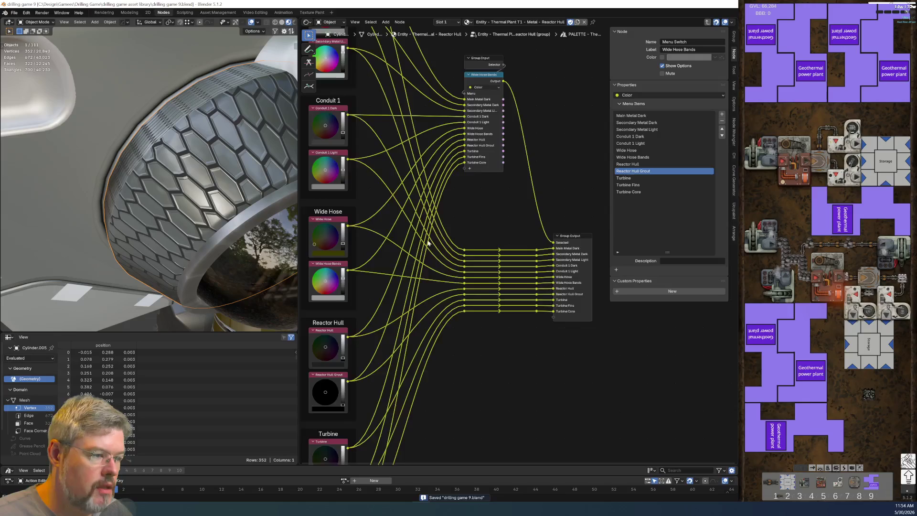
Return to the material and wire Reactor Hull and Grout into the lower material's primary and secondary colours.
{"action": "key", "text": "Home"}
{"action": "key", "text": "Tab"}
{"action": "key", "text": "ctrl+c"}
{"action": "mouse_move", "coordinate": [579, 361]}
{"action": "middle_mouse_down"}
{"action": "mouse_move", "coordinate": [436, 332]}
{"action": "mouse_move", "coordinate": [507, 373]}
{"action": "mouse_move", "coordinate": [467, 371]}
{"action": "mouse_move", "coordinate": [446, 279]}
{"action": "middle_mouse_up"}
{"action": "left_click_drag", "start_coordinate": [407, 251], "coordinate": [462, 214]}
{"action": "scroll", "coordinate": [462, 328], "scroll_direction": "up", "scroll_amount": 2}
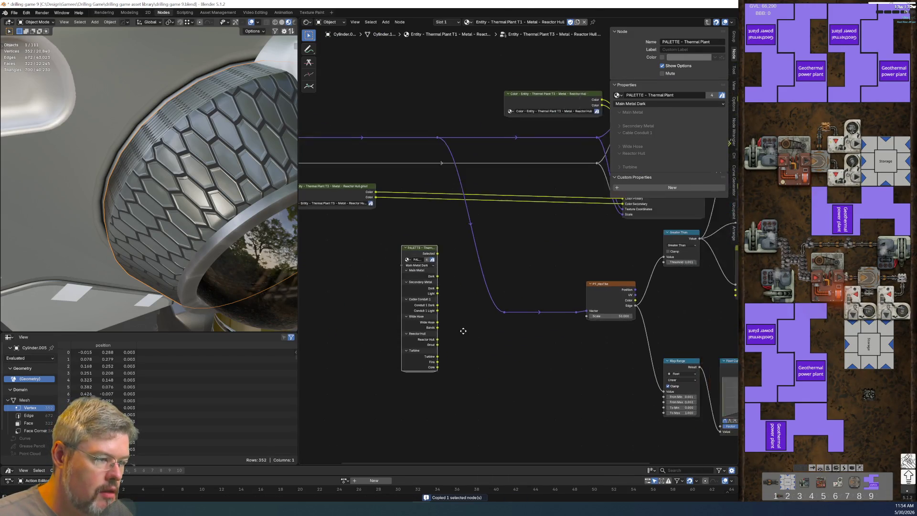
{"action": "scroll", "coordinate": [428, 389], "scroll_direction": "down", "scroll_amount": 1}
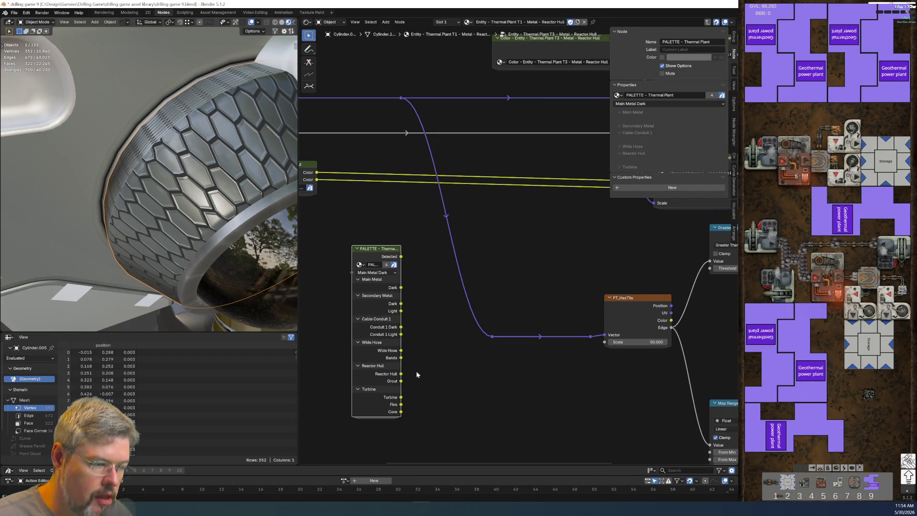
{"action": "scroll", "coordinate": [430, 303], "scroll_direction": "down", "scroll_amount": 2}
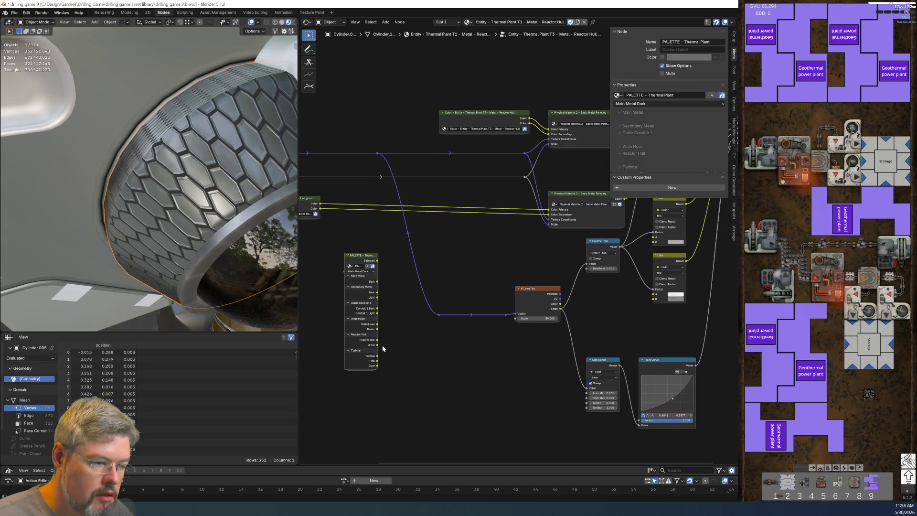
{"action": "mouse_move", "coordinate": [378, 342]}
{"action": "left_mouse_down"}
{"action": "mouse_move", "coordinate": [545, 226]}
{"action": "mouse_move", "coordinate": [548, 209]}
{"action": "left_mouse_up"}
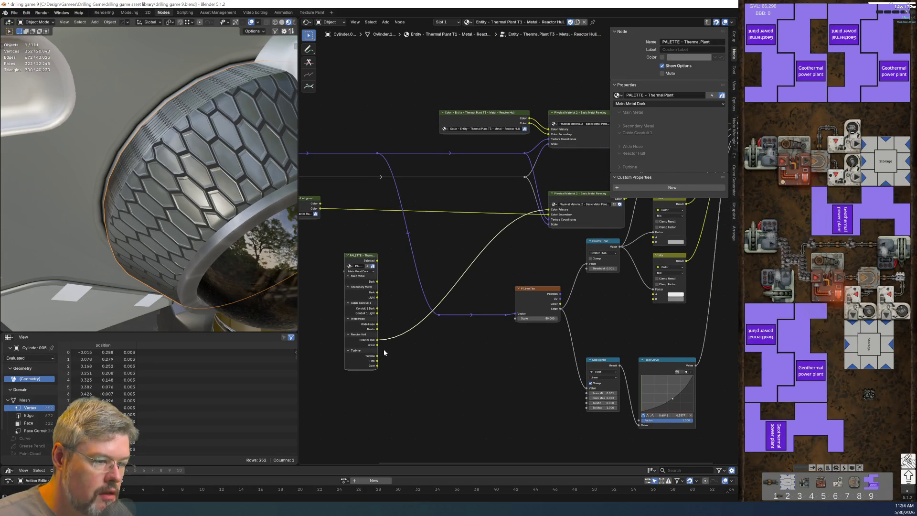
{"action": "left_click_drag", "start_coordinate": [384, 344], "coordinate": [548, 214]}
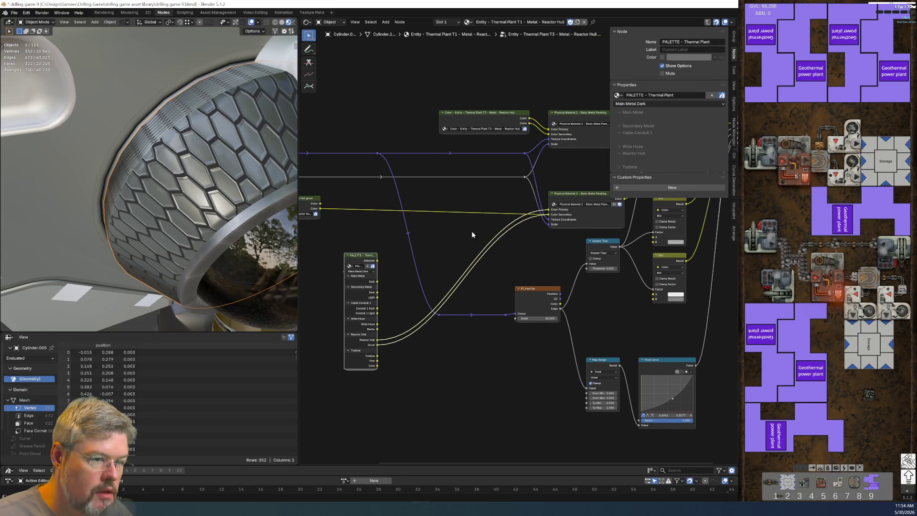
Inspect the Reactor Hull grout colour group and come back to the material tree.
{"action": "scroll", "coordinate": [335, 201], "scroll_direction": "left", "scroll_amount": 5}
{"action": "left_click", "coordinate": [367, 211]}
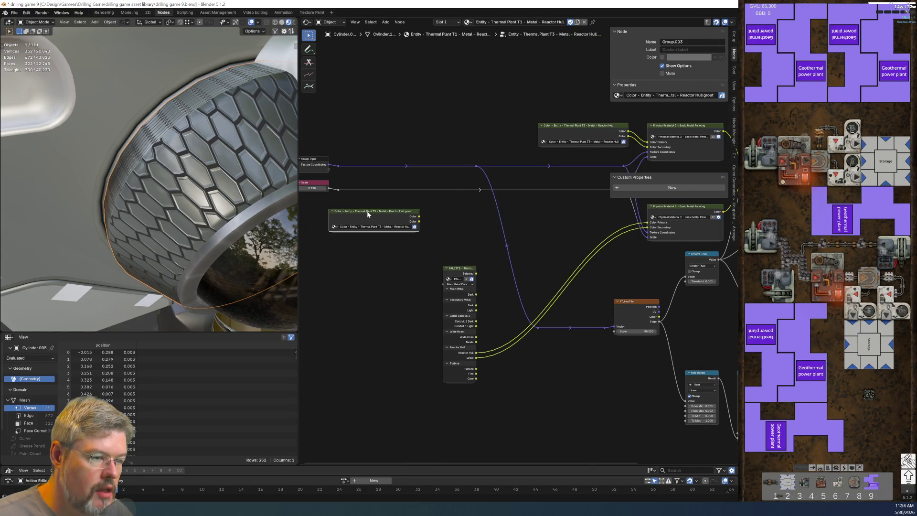
{"action": "key", "text": "Tab"}
{"action": "key", "text": "Tab"}
{"action": "scroll", "coordinate": [360, 252], "scroll_direction": "left", "scroll_amount": 5}
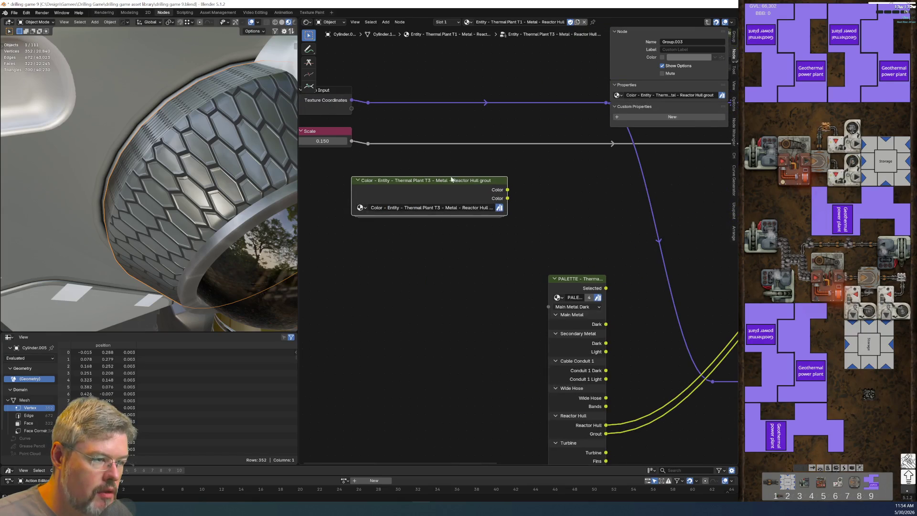
{"action": "key", "text": "Delete"}
{"action": "scroll", "coordinate": [457, 261], "scroll_direction": "right", "scroll_amount": 5}
Hide the PALETTE node's unused sockets, place it beside Physical Material, and save the file.
{"action": "left_click", "coordinate": [447, 222]}
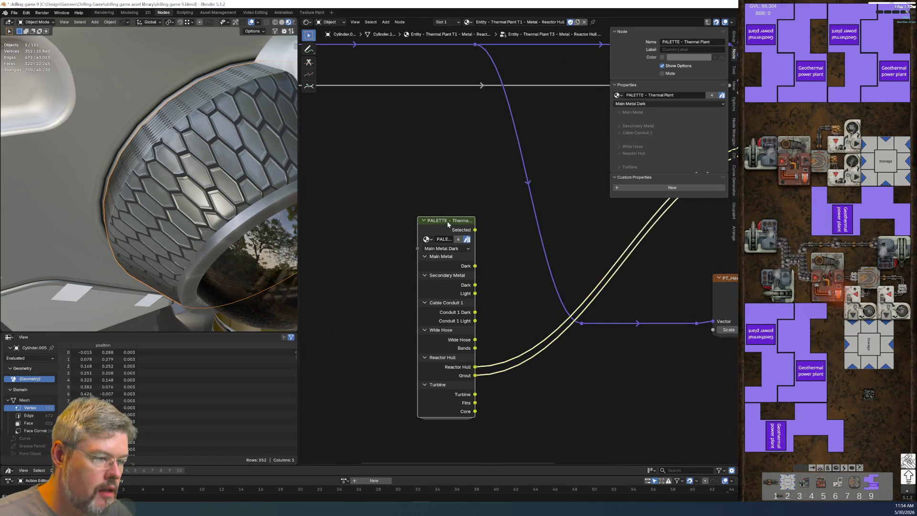
{"action": "key", "text": "ctrl+h"}
{"action": "scroll", "coordinate": [422, 303], "scroll_direction": "down", "scroll_amount": 2}
{"action": "mouse_move", "coordinate": [357, 300]}
{"action": "left_mouse_down"}
{"action": "mouse_move", "coordinate": [512, 230]}
{"action": "mouse_move", "coordinate": [449, 222]}
{"action": "mouse_move", "coordinate": [459, 222]}
{"action": "left_mouse_up"}
{"action": "scroll", "coordinate": [509, 225], "scroll_direction": "up", "scroll_amount": 2}
{"action": "left_click", "coordinate": [459, 278]}
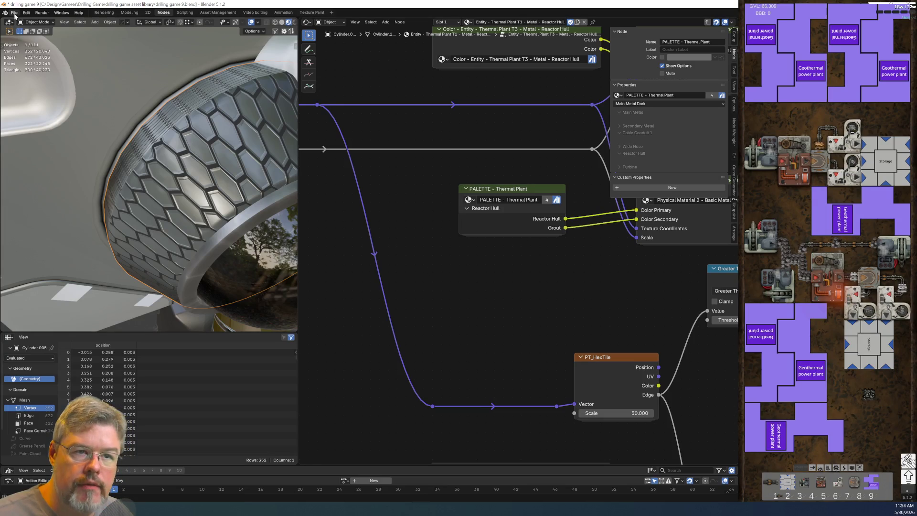
{"action": "left_click", "coordinate": [15, 14]}
{"action": "left_click", "coordinate": [26, 57]}
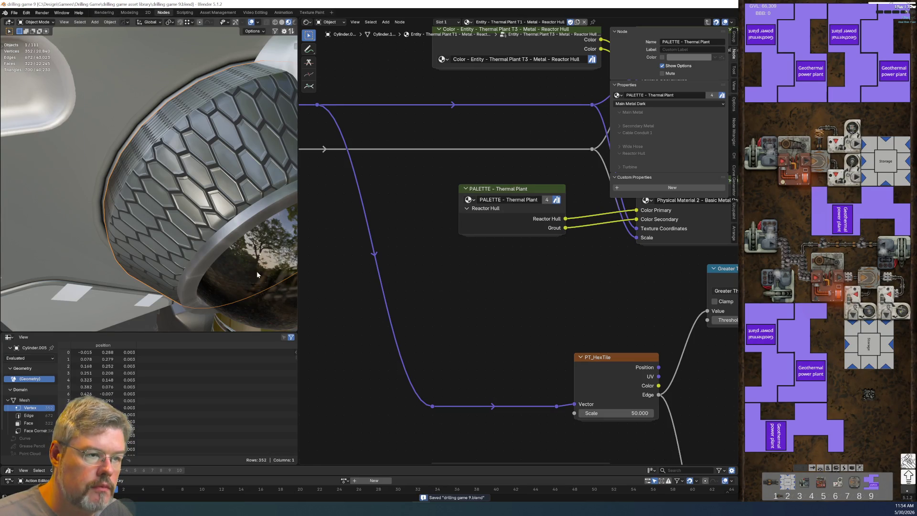
{"action": "scroll", "coordinate": [227, 230], "scroll_direction": "down", "scroll_amount": 6}
{"action": "middle_click_drag", "start_coordinate": [227, 230], "coordinate": [195, 211]}
{"action": "scroll", "coordinate": [195, 210], "scroll_direction": "down", "scroll_amount": 2}
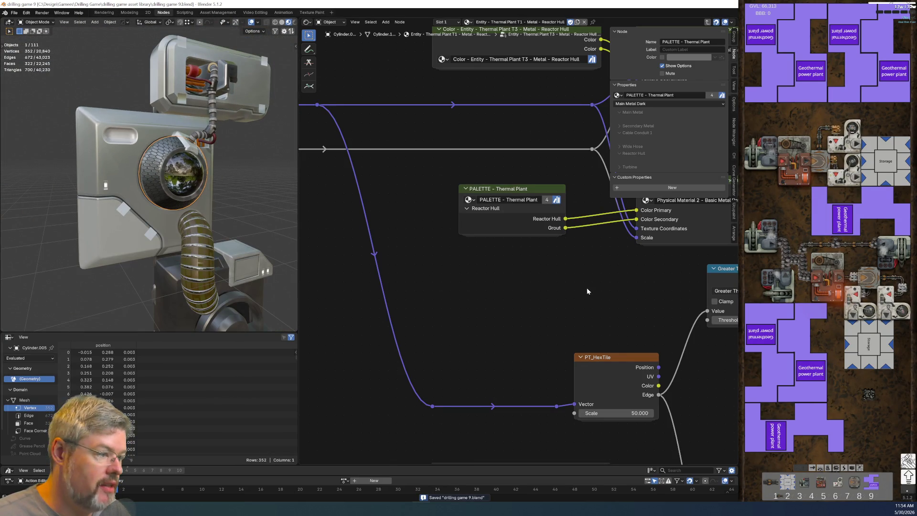
Orbit to the porthole panel and select the Exhaust Plate to show its Very Dark material.
{"action": "middle_click_drag", "start_coordinate": [587, 288], "coordinate": [430, 298]}
{"action": "scroll", "coordinate": [594, 354], "scroll_direction": "down", "scroll_amount": 3}
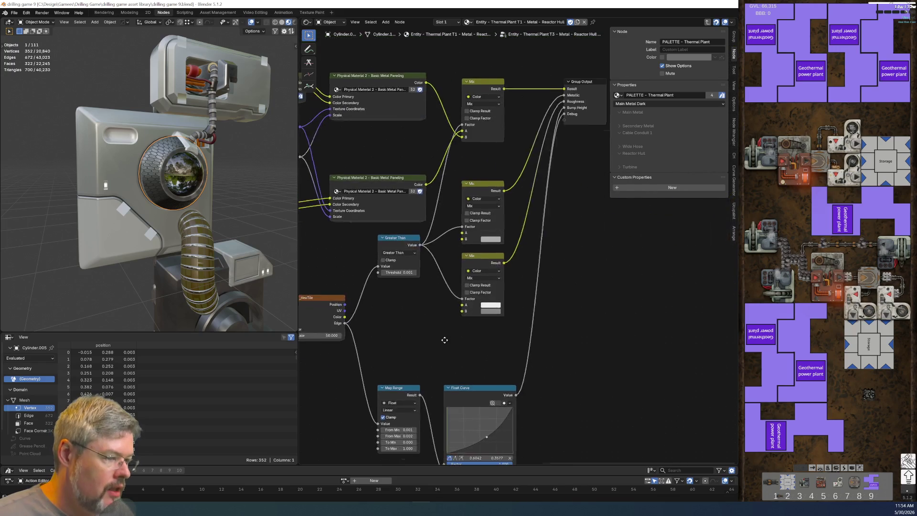
{"action": "scroll", "coordinate": [468, 365], "scroll_direction": "up", "scroll_amount": 3}
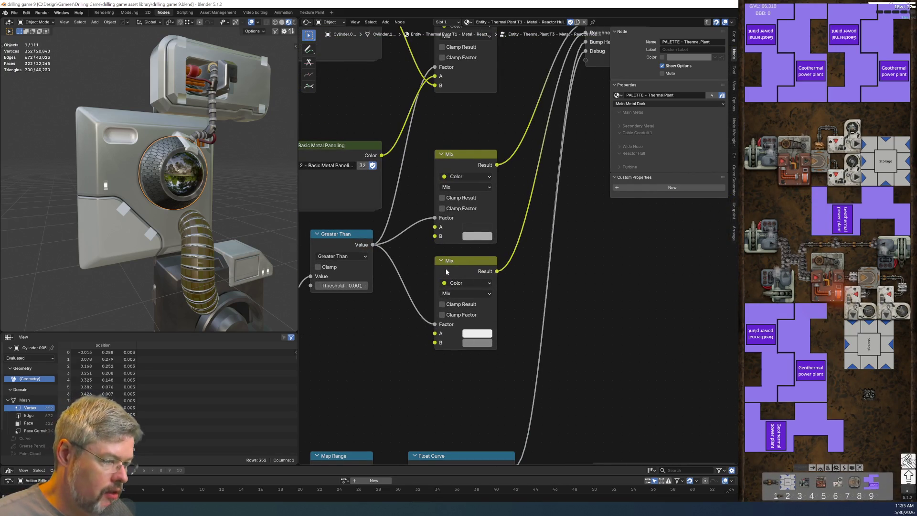
{"action": "scroll", "coordinate": [482, 323], "scroll_direction": "down", "scroll_amount": 2}
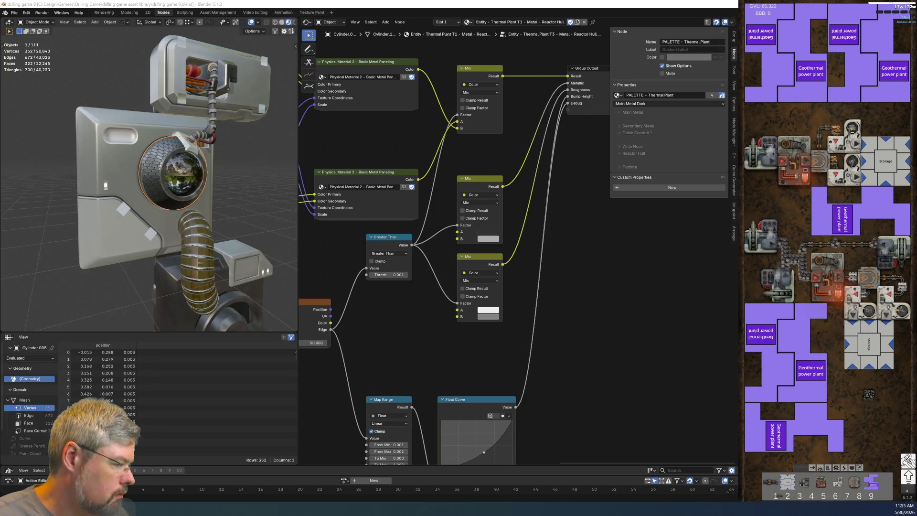
{"action": "scroll", "coordinate": [170, 193], "scroll_direction": "up", "scroll_amount": 5}
{"action": "mouse_move", "coordinate": [203, 191]}
{"action": "middle_mouse_down"}
{"action": "mouse_move", "coordinate": [170, 193]}
{"action": "mouse_move", "coordinate": [172, 175]}
{"action": "mouse_move", "coordinate": [170, 223]}
{"action": "mouse_move", "coordinate": [157, 231]}
{"action": "mouse_move", "coordinate": [167, 230]}
{"action": "middle_mouse_up"}
{"action": "scroll", "coordinate": [167, 195], "scroll_direction": "down", "scroll_amount": 5}
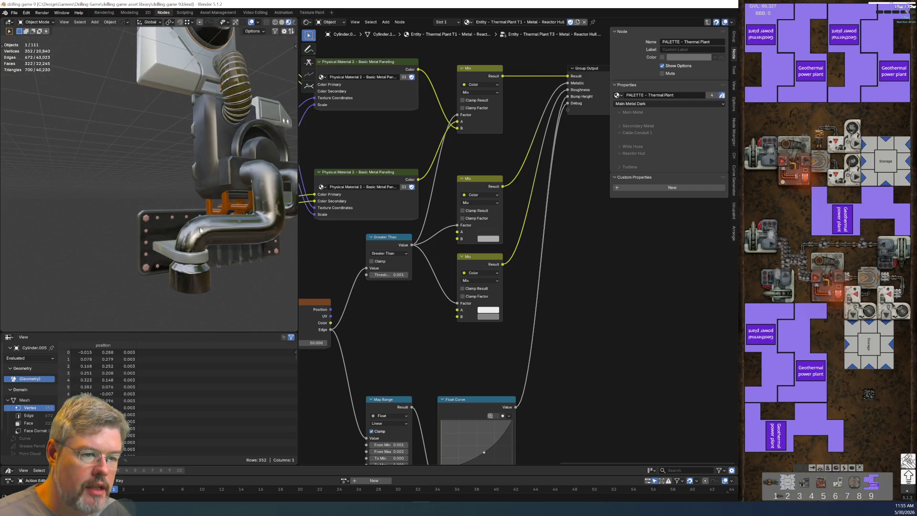
{"action": "left_click", "coordinate": [168, 231]}
{"action": "scroll", "coordinate": [168, 231], "scroll_direction": "up", "scroll_amount": 5}
Enter the Exhaust Plate Entity and colour groups and copy both Color nodes.
{"action": "mouse_move", "coordinate": [171, 262]}
{"action": "middle_mouse_down"}
{"action": "mouse_move", "coordinate": [178, 216]}
{"action": "mouse_move", "coordinate": [182, 239]}
{"action": "middle_mouse_up"}
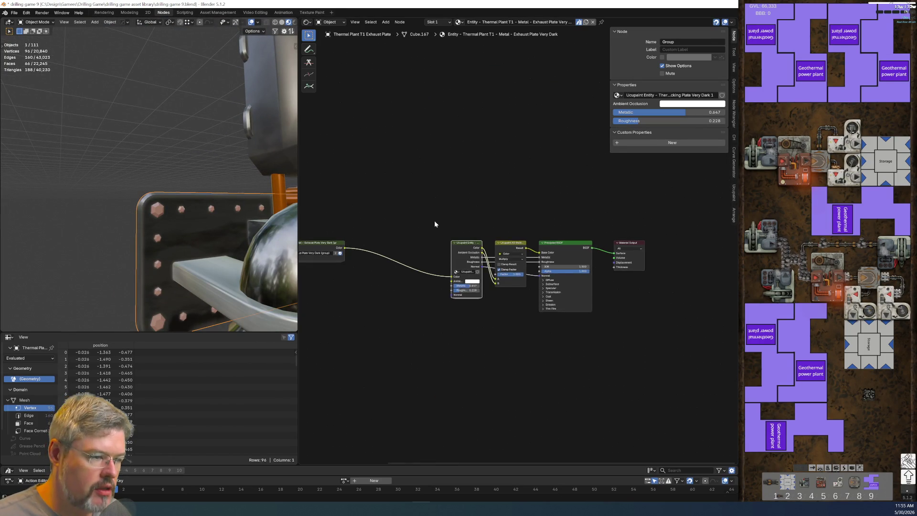
{"action": "mouse_move", "coordinate": [408, 239]}
{"action": "middle_mouse_down"}
{"action": "mouse_move", "coordinate": [468, 256]}
{"action": "mouse_move", "coordinate": [482, 235]}
{"action": "mouse_move", "coordinate": [462, 220]}
{"action": "middle_mouse_up"}
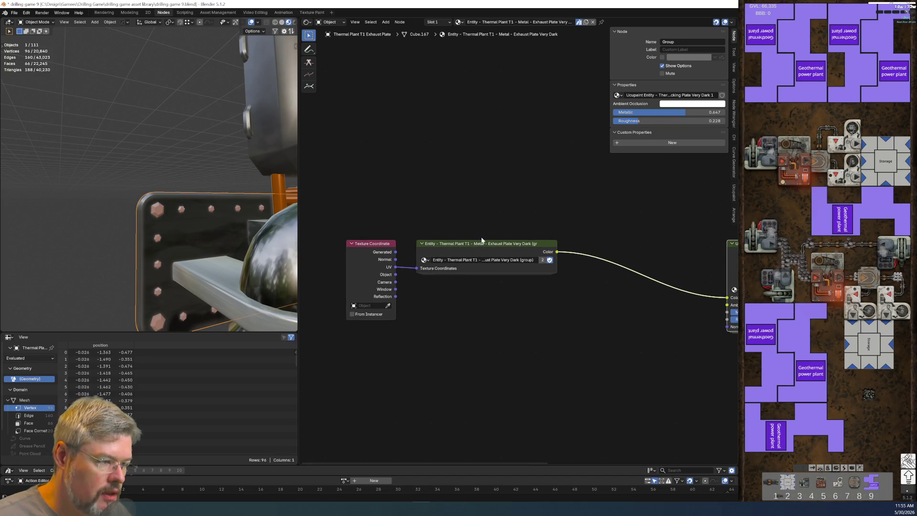
{"action": "left_click", "coordinate": [480, 248]}
{"action": "key", "text": "Tab"}
{"action": "scroll", "coordinate": [482, 365], "scroll_direction": "up", "scroll_amount": 2}
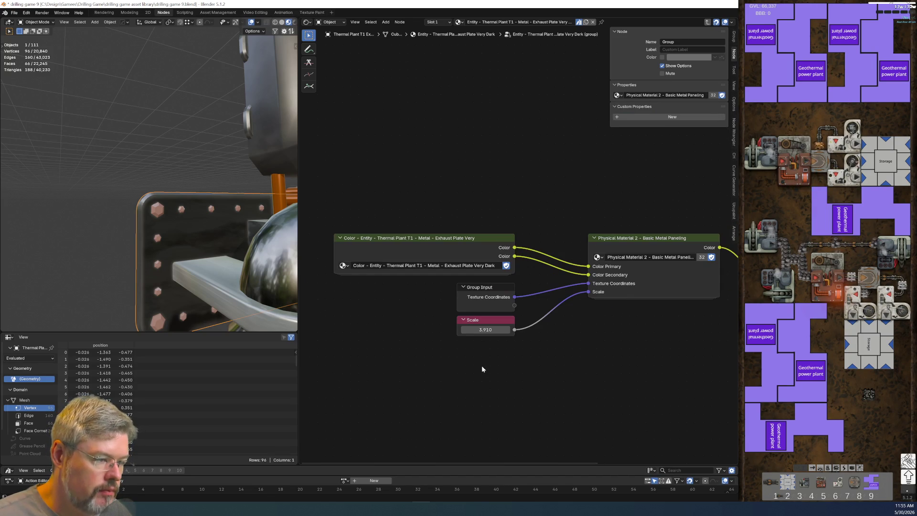
{"action": "left_click", "coordinate": [406, 251]}
{"action": "middle_click_drag", "start_coordinate": [428, 320], "coordinate": [499, 218]}
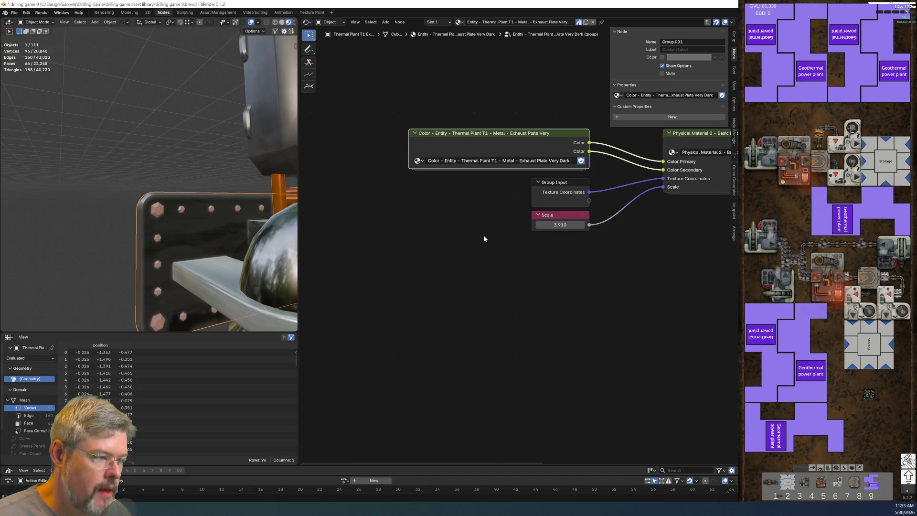
{"action": "key", "text": "Tab"}
{"action": "left_click_drag", "start_coordinate": [492, 183], "coordinate": [554, 360]}
{"action": "key", "text": "ctrl+c"}
{"action": "left_click", "coordinate": [505, 392]}
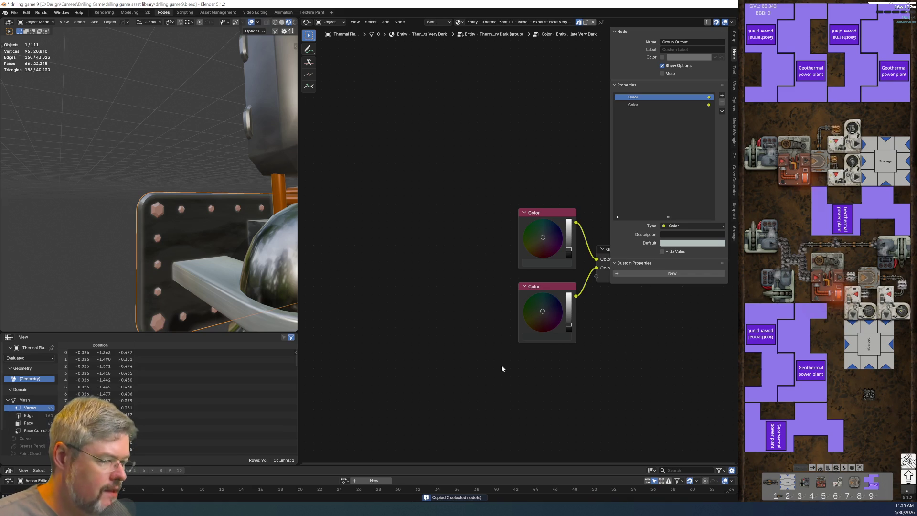
{"action": "key", "text": "Tab"}
Go back into the colour group and copy only the lower Color node.
{"action": "middle_click_drag", "start_coordinate": [193, 251], "coordinate": [141, 245]}
{"action": "scroll", "coordinate": [562, 291], "scroll_direction": "down", "scroll_amount": 1}
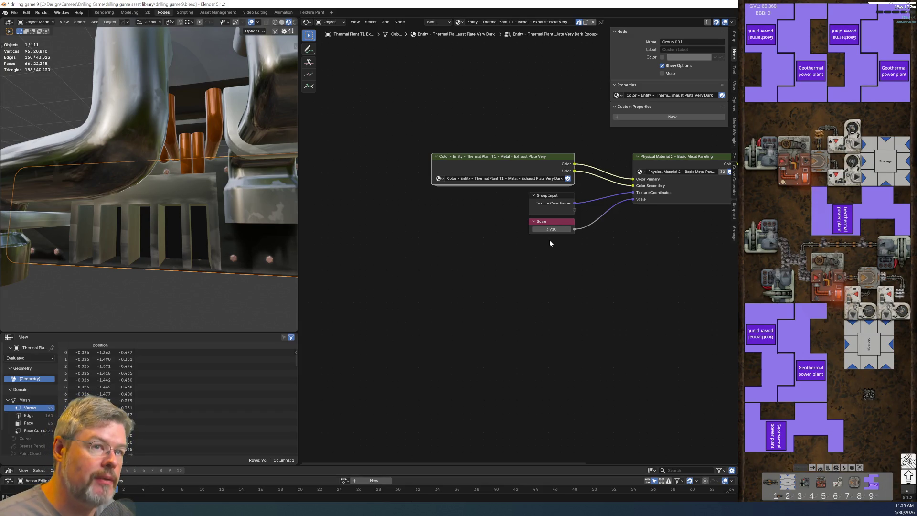
{"action": "mouse_move", "coordinate": [549, 243]}
{"action": "middle_mouse_down", "text": "ctrl"}
{"action": "mouse_move", "coordinate": [538, 253]}
{"action": "mouse_move", "coordinate": [543, 262]}
{"action": "middle_mouse_up", "text": "ctrl"}
{"action": "key", "text": "Tab"}
{"action": "middle_click_drag", "start_coordinate": [538, 337], "coordinate": [560, 307], "text": "ctrl"}
{"action": "left_click", "coordinate": [560, 307]}
{"action": "key", "text": "ctrl+c"}
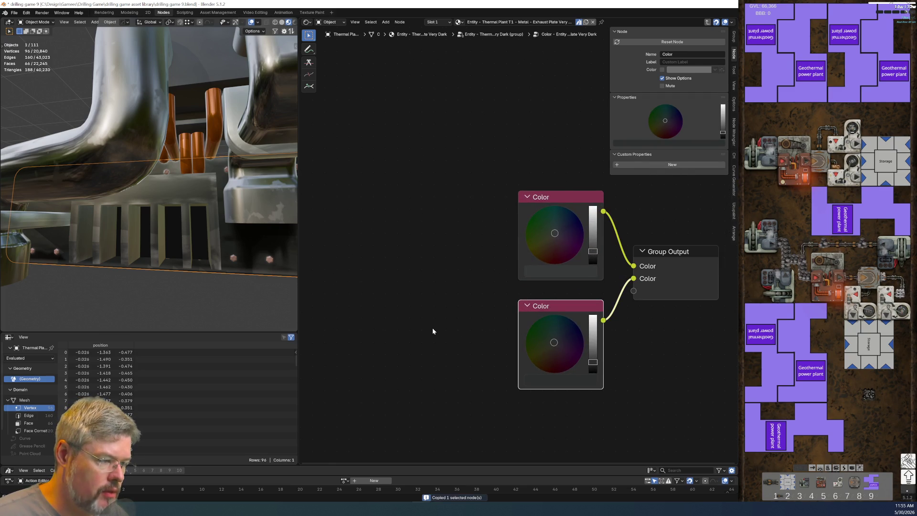
Paste the Color node into the Entity group and start a node search to add another.
{"action": "key", "text": "Tab"}
{"action": "scroll", "coordinate": [443, 320], "scroll_direction": "down", "scroll_amount": 3}
{"action": "left_click", "coordinate": [458, 293]}
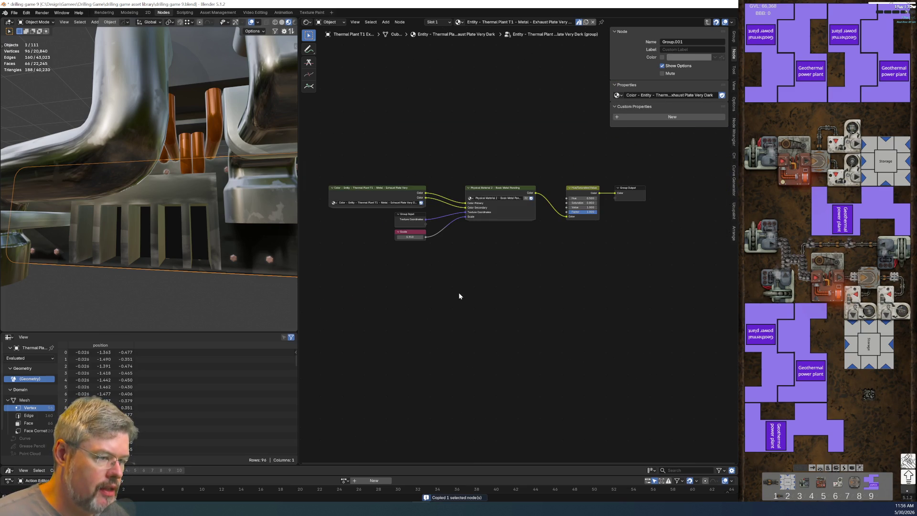
{"action": "scroll", "coordinate": [437, 302], "scroll_direction": "up", "scroll_amount": 2}
{"action": "key", "text": "ctrl+v"}
{"action": "key", "text": "shift+a"}
{"action": "left_click", "coordinate": [474, 294]}
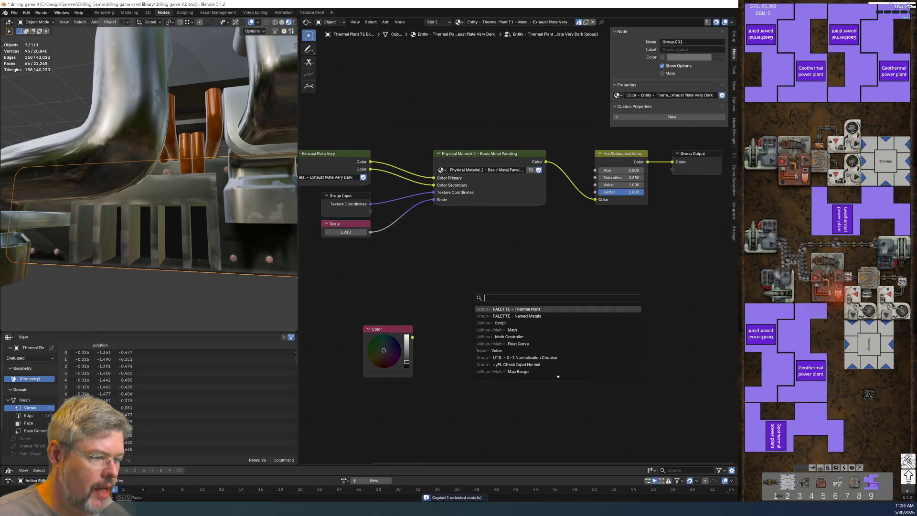
Add a PALETTE – Thermal Plant group node, enter it, and paste the copied Color node inside.
{"action": "type", "text": "paletted"}
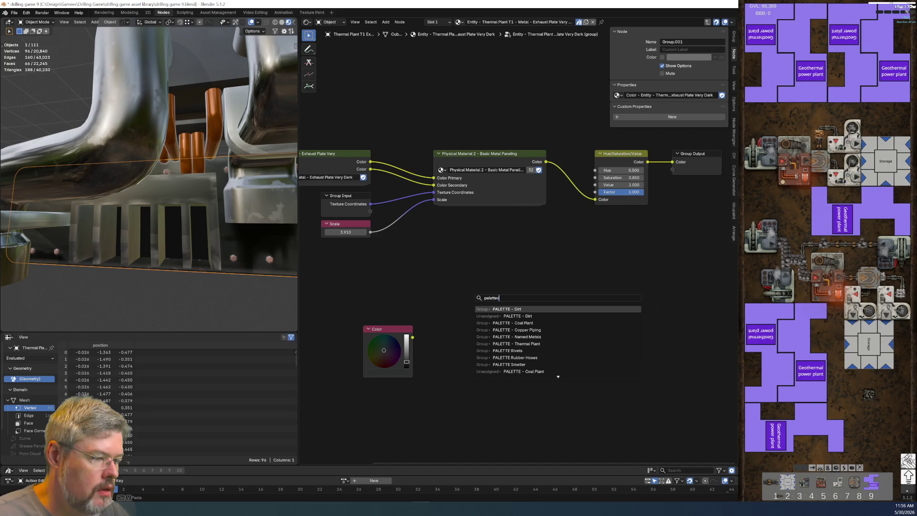
{"action": "key", "text": "BackSpace"}
{"action": "type", "text": " - the"}
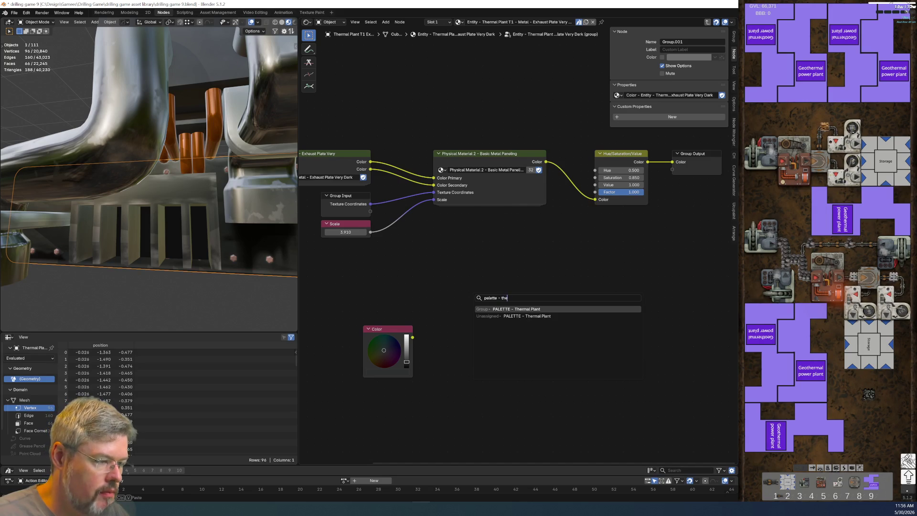
{"action": "key", "text": "Return"}
{"action": "left_click", "coordinate": [466, 301]}
{"action": "key", "text": "Tab"}
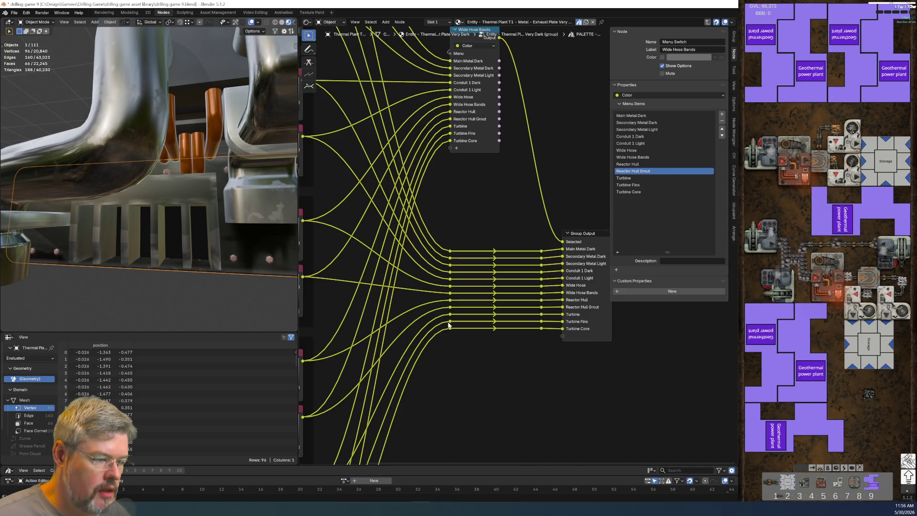
{"action": "key", "text": "ctrl+v"}
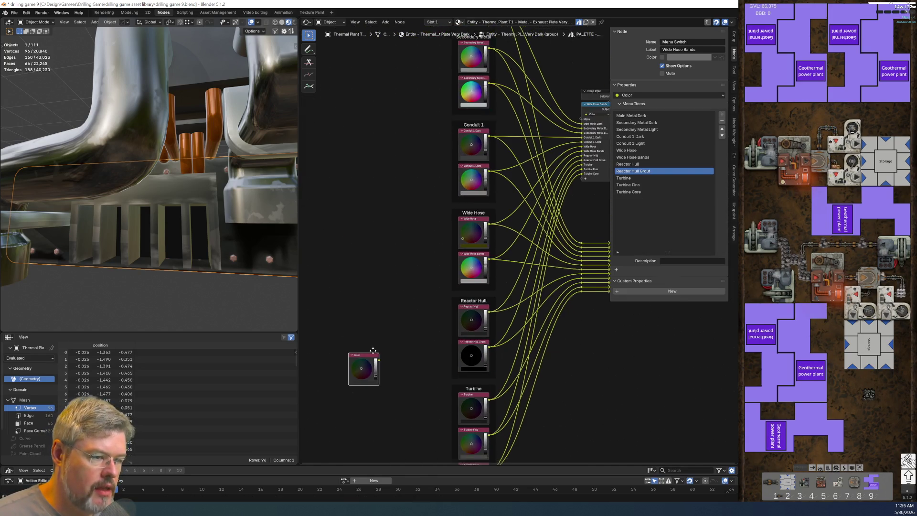
{"action": "left_click", "coordinate": [356, 300]}
Move the pasted Color node below the Turbine colours and label it Exhaust Plate.
{"action": "scroll", "coordinate": [392, 238], "scroll_direction": "down", "scroll_amount": 5}
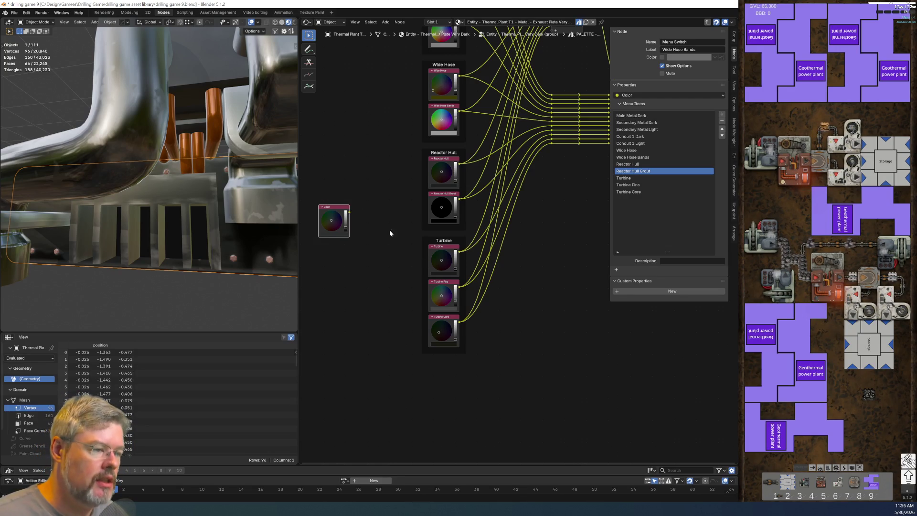
{"action": "mouse_move", "coordinate": [333, 211]}
{"action": "left_mouse_down"}
{"action": "mouse_move", "coordinate": [409, 355]}
{"action": "mouse_move", "coordinate": [442, 373]}
{"action": "left_mouse_up"}
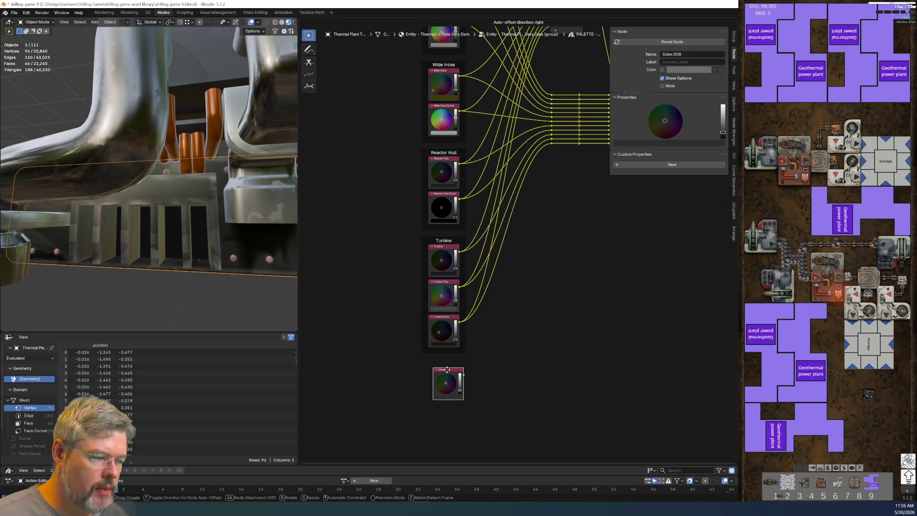
{"action": "scroll", "coordinate": [473, 306], "scroll_direction": "up", "scroll_amount": 1}
{"action": "scroll", "coordinate": [472, 306], "scroll_direction": "up", "scroll_amount": 1}
{"action": "key", "text": "F2"}
{"action": "type", "text": "Exhaust Plate"}
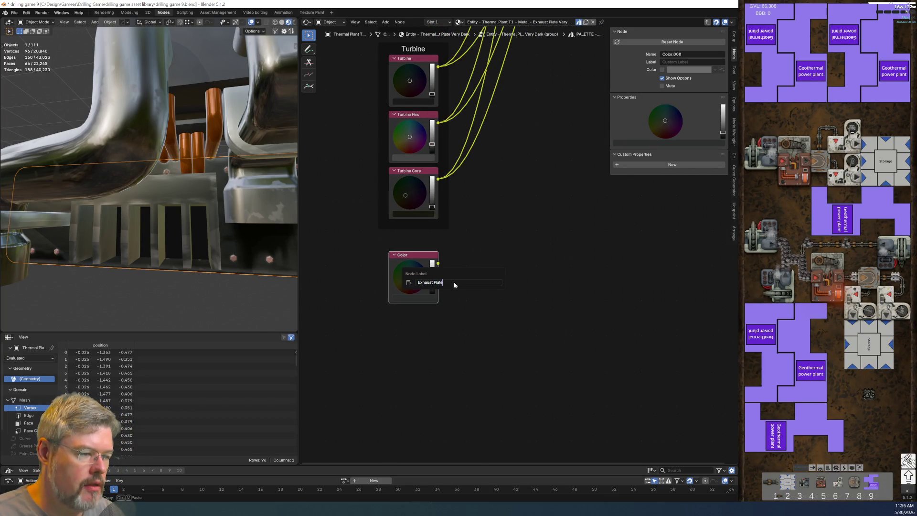
{"action": "key", "text": "Return"}
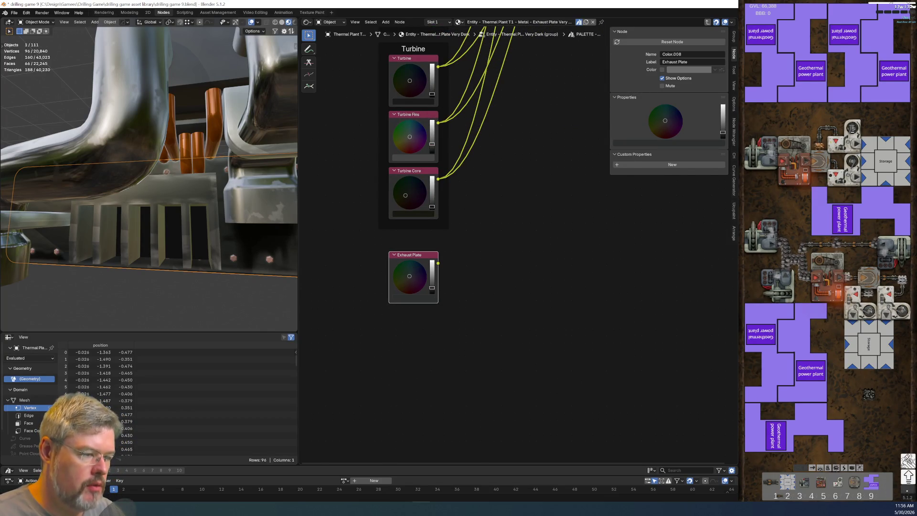
Wrap the Exhaust Plate colour node in a frame labelled Exhaust Plate.
{"action": "key", "text": "ctrl+j"}
{"action": "key", "text": "F2"}
{"action": "key", "text": "Escape"}
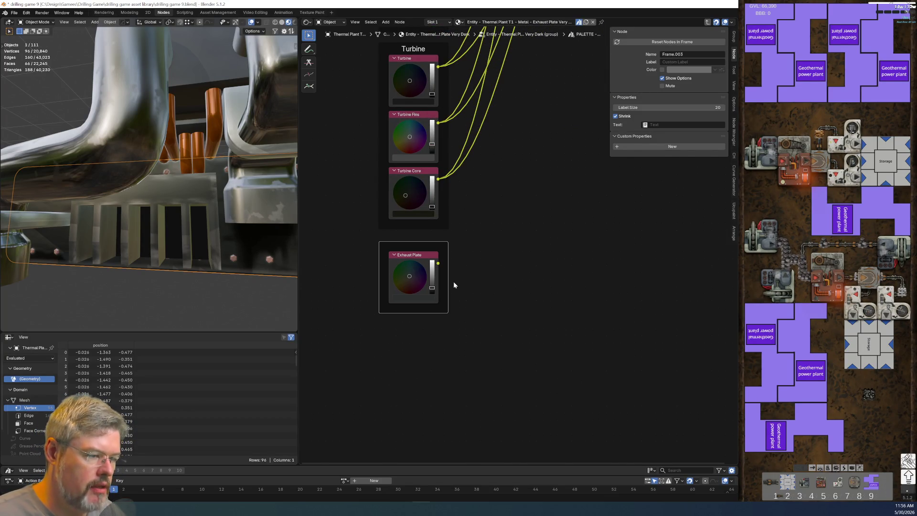
{"action": "left_click", "coordinate": [428, 262]}
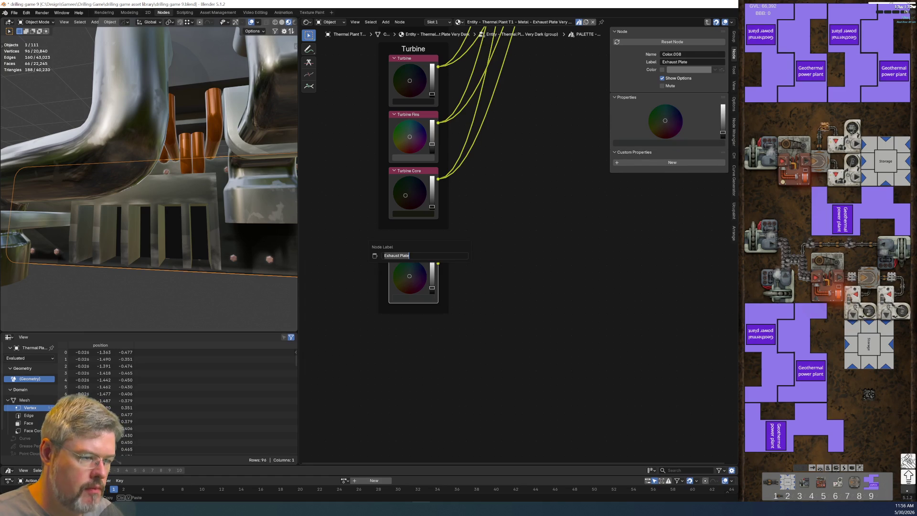
{"action": "left_click", "coordinate": [434, 242]}
{"action": "key", "text": "F2"}
{"action": "key", "text": "ctrl+v"}
{"action": "key", "text": "Return"}
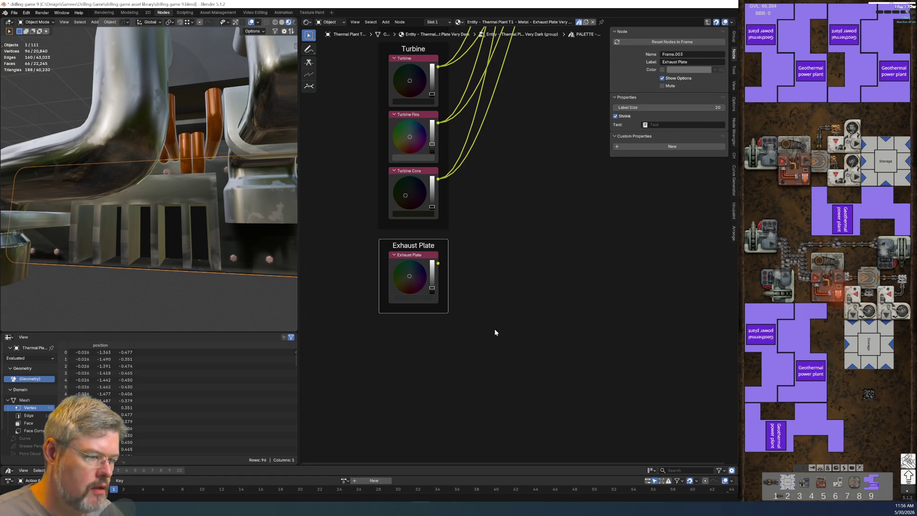
{"action": "scroll", "coordinate": [398, 365], "scroll_direction": "down", "scroll_amount": 4}
{"action": "scroll", "coordinate": [406, 208], "scroll_direction": "up", "scroll_amount": 1}
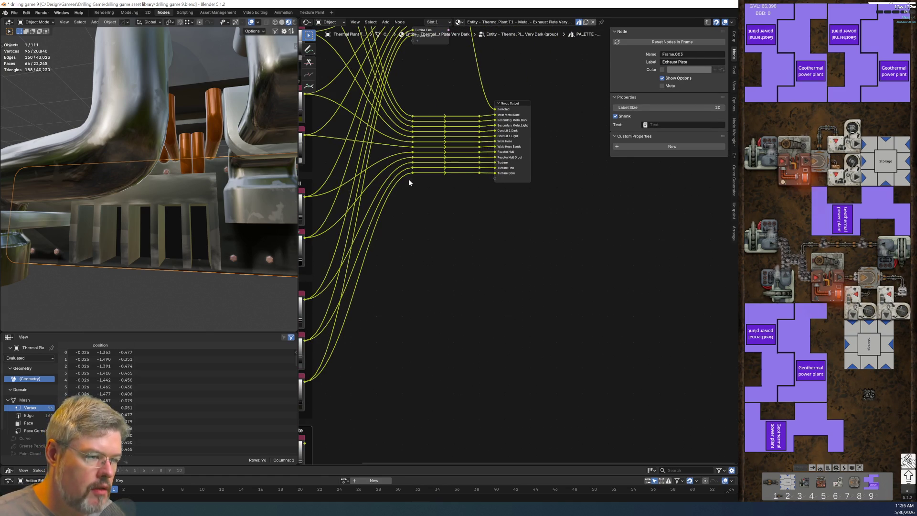
Duplicate the Turbine Core reroute, wire it to a new group output, and name the socket Exhaust Plate.
{"action": "left_click", "coordinate": [481, 174]}
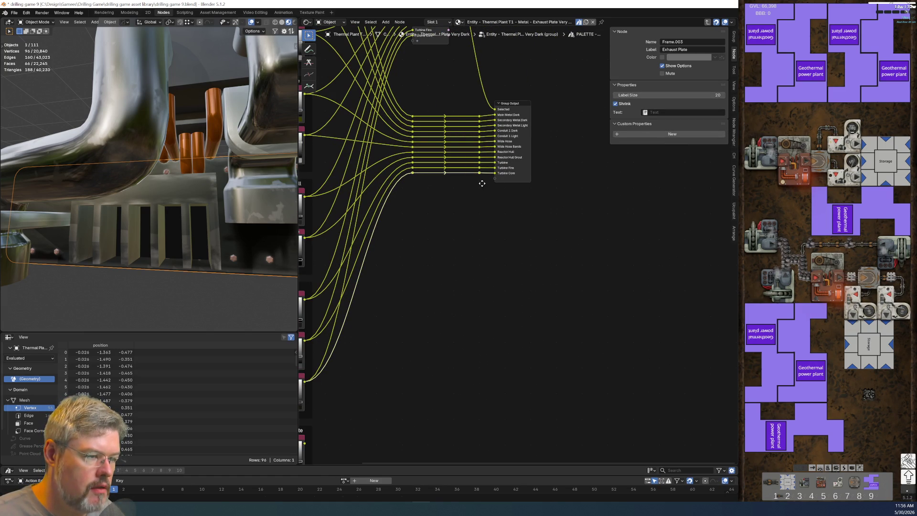
{"action": "left_click", "coordinate": [481, 183]}
{"action": "left_click_drag", "start_coordinate": [480, 178], "coordinate": [491, 181]}
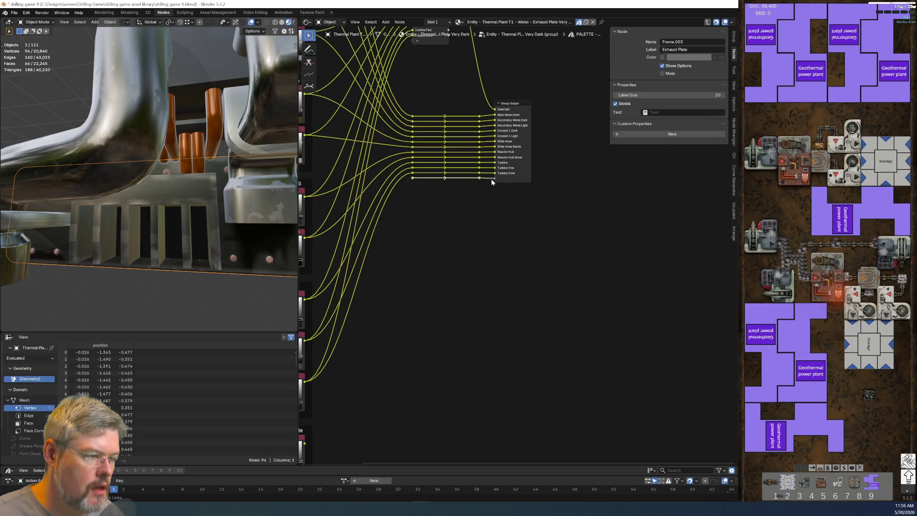
{"action": "scroll", "coordinate": [491, 178], "scroll_direction": "down", "scroll_amount": 3}
{"action": "left_click", "coordinate": [336, 395]}
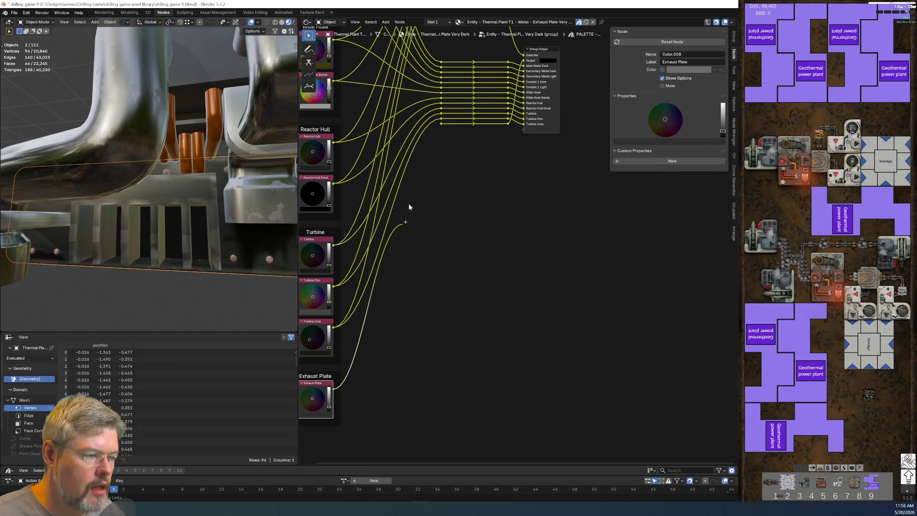
{"action": "scroll", "coordinate": [444, 124], "scroll_direction": "up", "scroll_amount": 5, "text": "shift"}
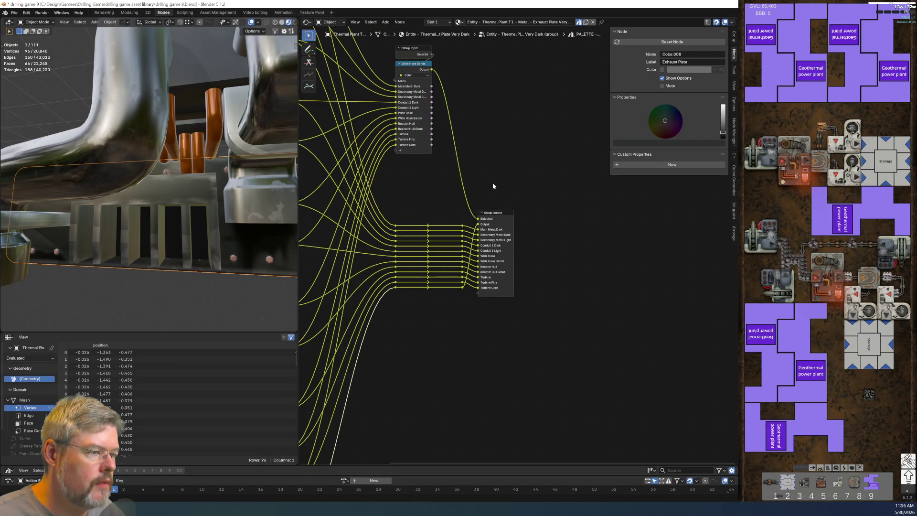
{"action": "left_click", "coordinate": [494, 212]}
{"action": "double_click", "coordinate": [635, 117]}
{"action": "key", "text": "ctrl+v"}
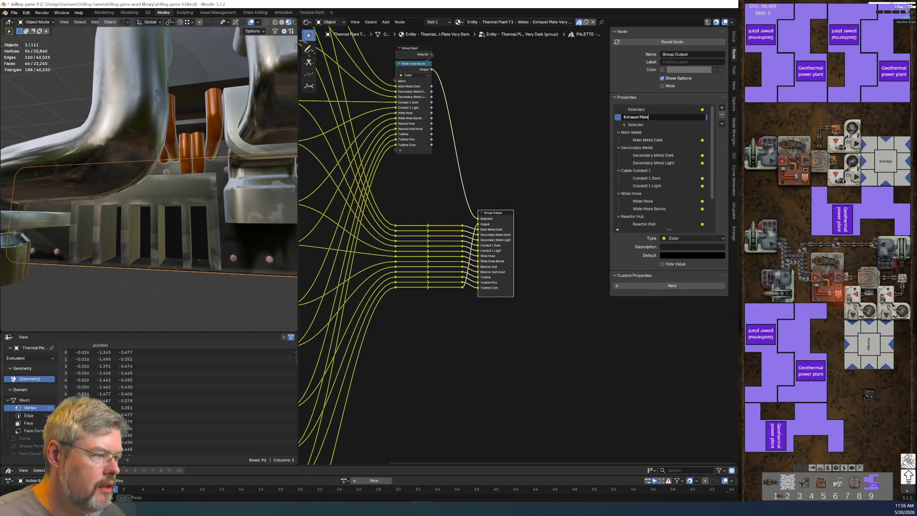
{"action": "key", "text": "Return"}
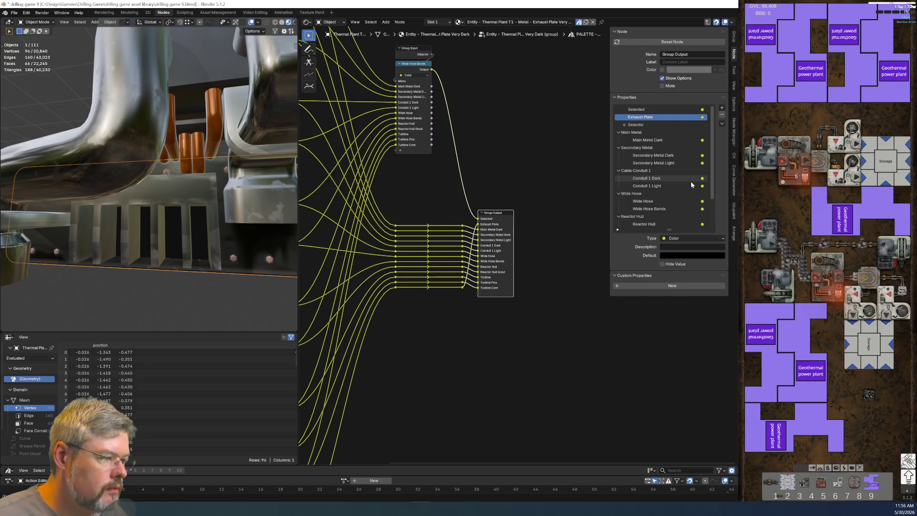
Collapse the Turbine, Reactor Hull, Wide Hose, Cable Conduit 1, Secondary Metal and Main Metal panels.
{"action": "scroll", "coordinate": [691, 182], "scroll_direction": "down", "scroll_amount": 1}
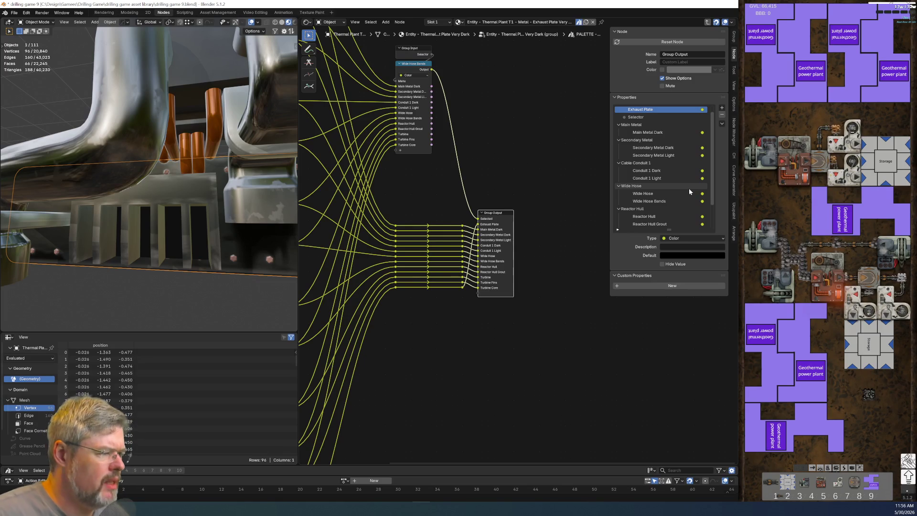
{"action": "scroll", "coordinate": [632, 200], "scroll_direction": "down", "scroll_amount": 4}
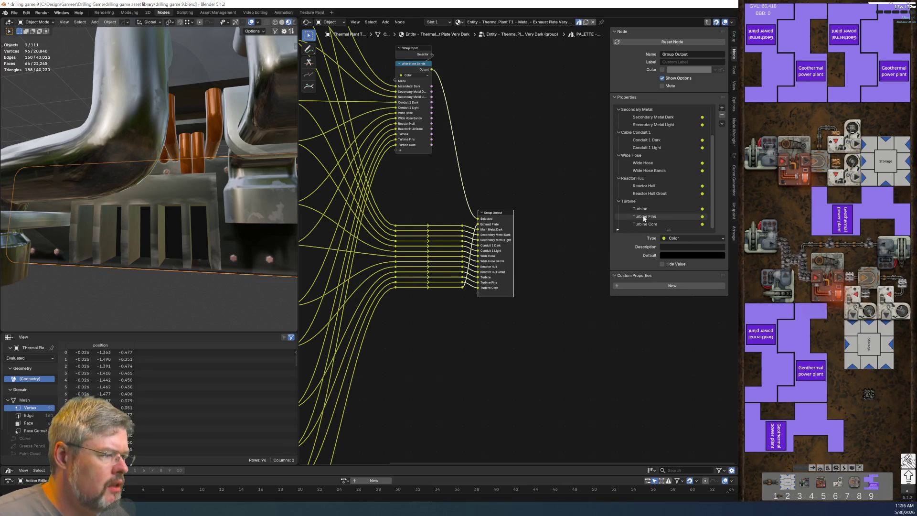
{"action": "left_click", "coordinate": [620, 202]}
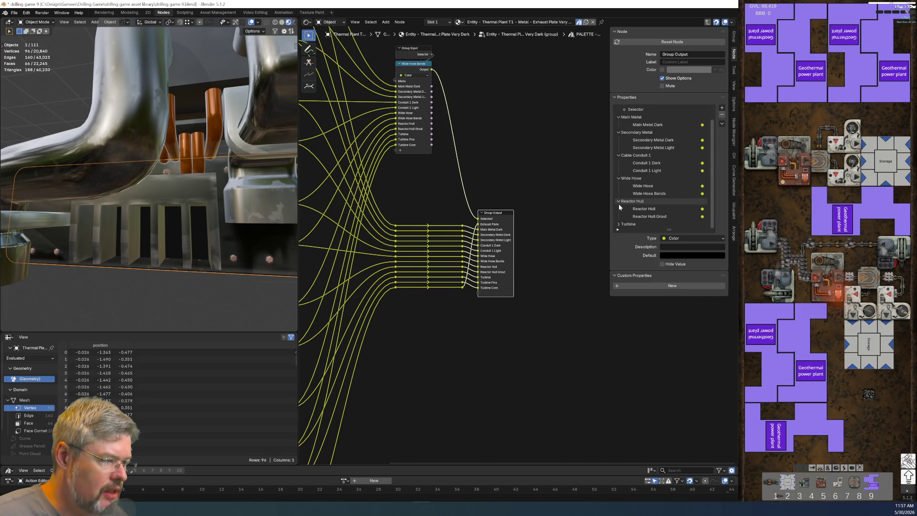
{"action": "left_click", "coordinate": [619, 202]}
{"action": "left_click", "coordinate": [619, 195]}
{"action": "left_click", "coordinate": [618, 171]}
{"action": "left_click", "coordinate": [619, 147]}
{"action": "left_click", "coordinate": [620, 133]}
Create an Exhaust Plate interface panel and move the Exhaust Plate output into it.
{"action": "left_click", "coordinate": [722, 108]}
{"action": "left_click", "coordinate": [728, 128]}
{"action": "double_click", "coordinate": [681, 133]}
{"action": "type", "text": "Exhaust Plate"}
{"action": "key", "text": "Return"}
{"action": "mouse_move", "coordinate": [665, 120]}
{"action": "left_mouse_down"}
{"action": "mouse_move", "coordinate": [630, 131]}
{"action": "mouse_move", "coordinate": [640, 184]}
{"action": "left_mouse_up"}
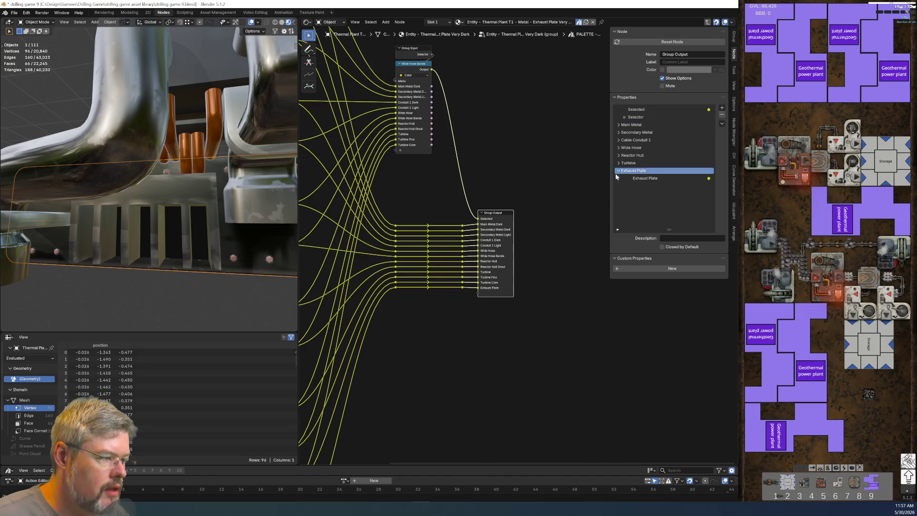
{"action": "left_click", "coordinate": [619, 171]}
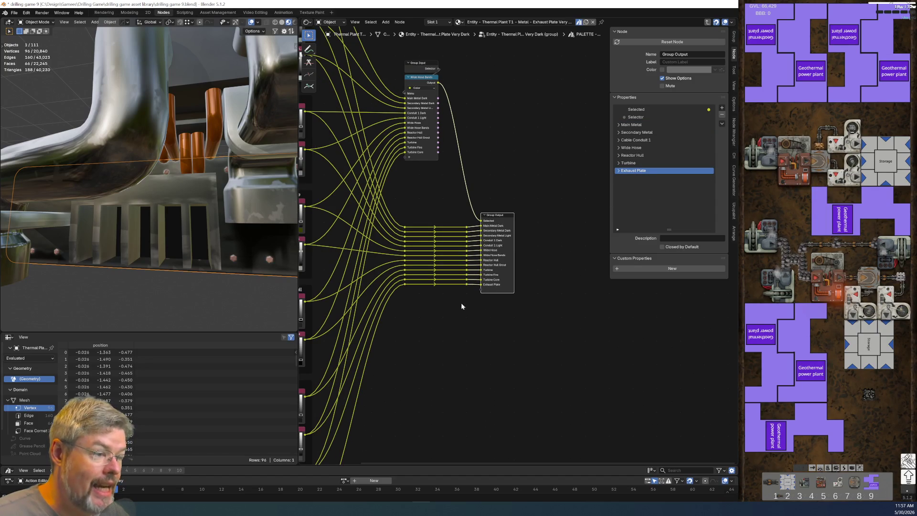
Link the Exhaust Plate colour to the Menu Switch and name the new menu item Exhaust Plate.
{"action": "scroll", "coordinate": [460, 303], "scroll_direction": "up", "scroll_amount": 2}
{"action": "scroll", "coordinate": [377, 383], "scroll_direction": "down", "scroll_amount": 2}
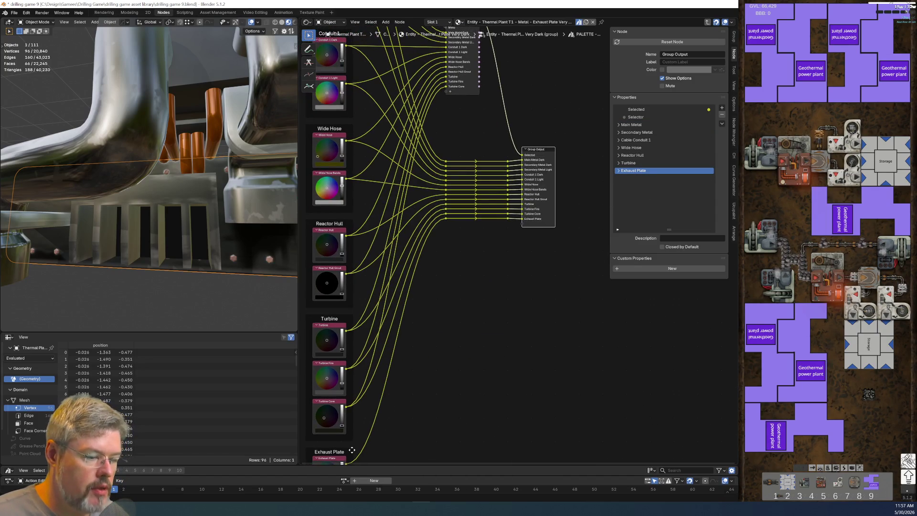
{"action": "key", "text": "Home"}
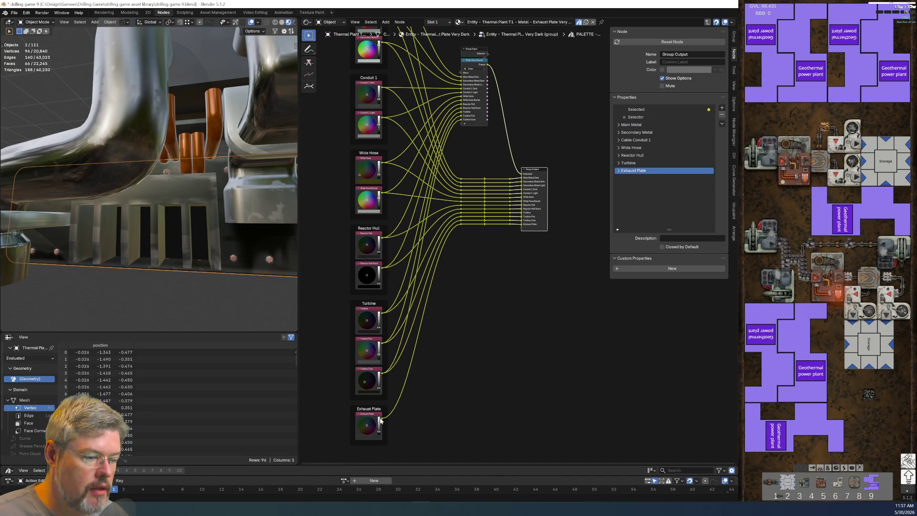
{"action": "mouse_move", "coordinate": [382, 414]}
{"action": "left_mouse_down"}
{"action": "mouse_move", "coordinate": [465, 157]}
{"action": "mouse_move", "coordinate": [460, 124]}
{"action": "left_mouse_up"}
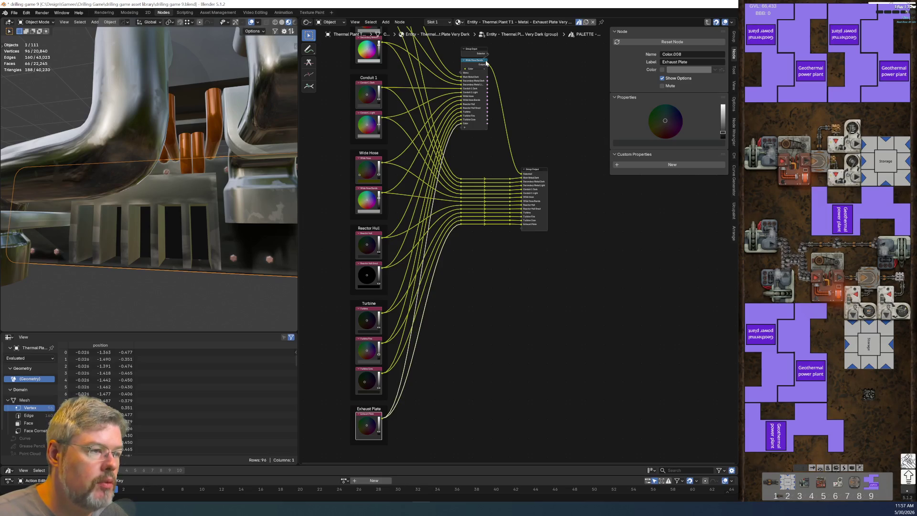
{"action": "left_click", "coordinate": [476, 61]}
{"action": "left_click", "coordinate": [641, 211]}
{"action": "type", "text": "Exhaust Plate"}
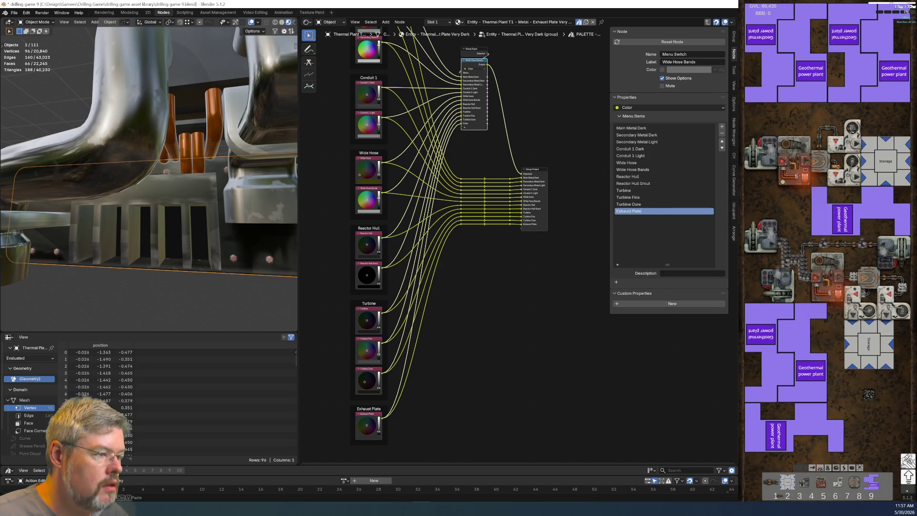
Save the Blender file.
{"action": "key", "text": "ctrl+s"}
{"action": "left_click", "coordinate": [15, 17]}
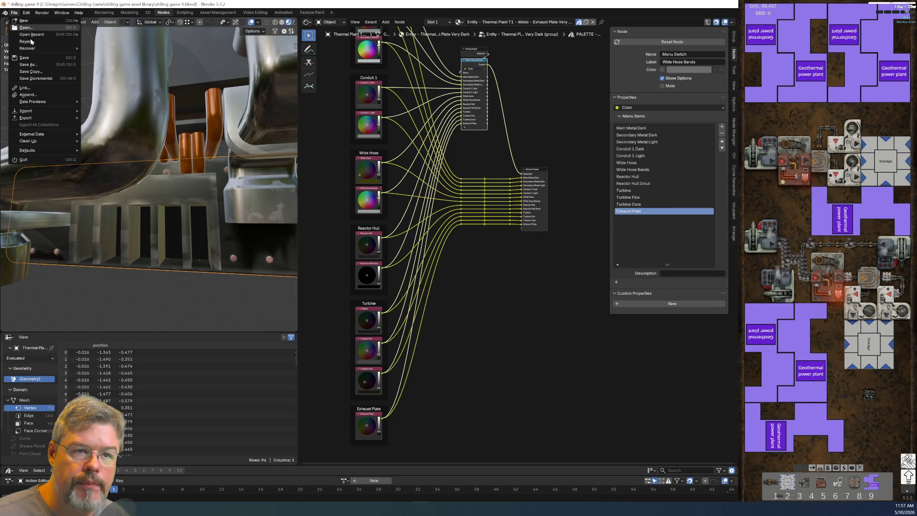
{"action": "left_click", "coordinate": [37, 58]}
Return to the Exhaust Plate material tree and place the PALETTE node below the Scale node.
{"action": "key", "text": "Tab"}
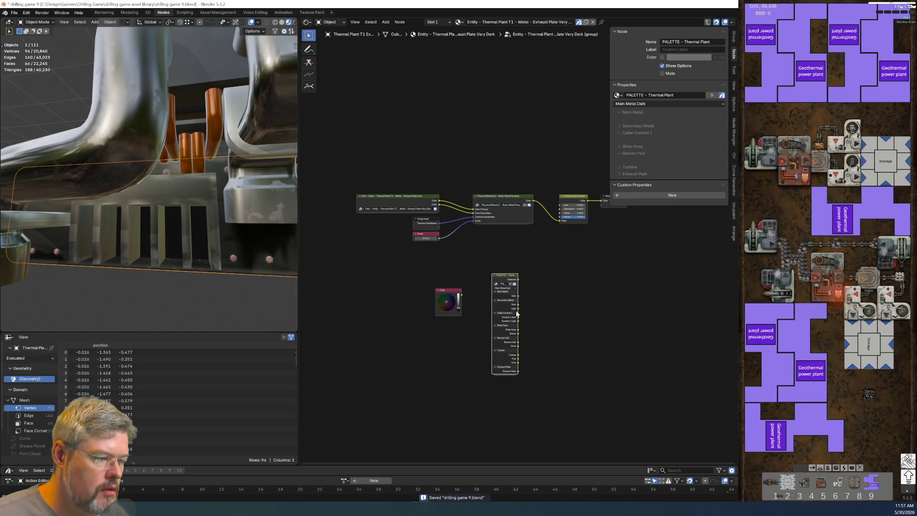
{"action": "scroll", "coordinate": [514, 310], "scroll_direction": "up", "scroll_amount": 2}
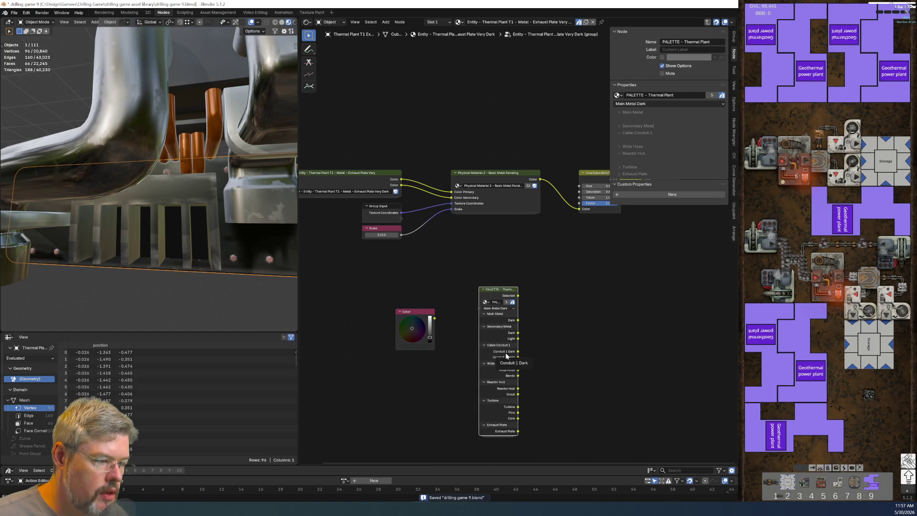
{"action": "scroll", "coordinate": [423, 329], "scroll_direction": "up", "scroll_amount": 2}
{"action": "mouse_move", "coordinate": [424, 330]}
{"action": "middle_mouse_down"}
{"action": "mouse_move", "coordinate": [565, 320]}
{"action": "mouse_move", "coordinate": [356, 291]}
{"action": "middle_mouse_up"}
{"action": "scroll", "coordinate": [564, 320], "scroll_direction": "down", "scroll_amount": 2}
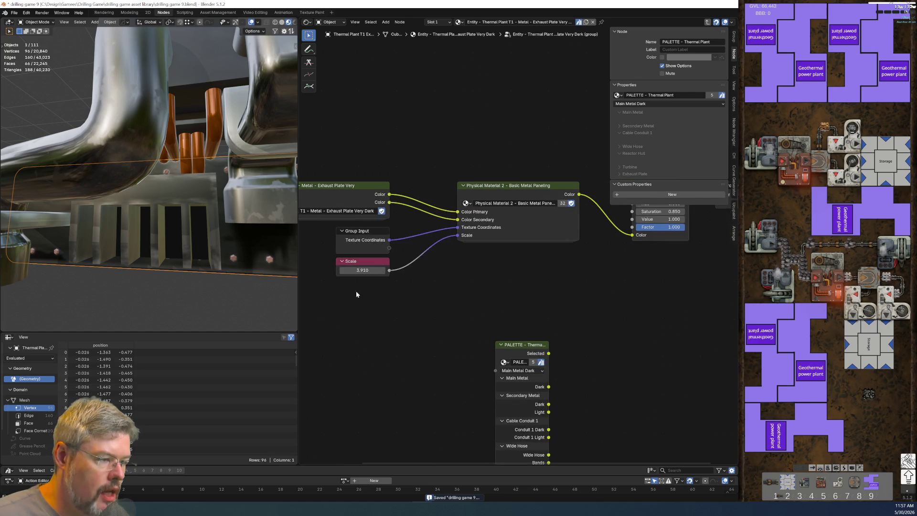
{"action": "scroll", "coordinate": [476, 297], "scroll_direction": "up", "scroll_amount": 1}
{"action": "scroll", "coordinate": [501, 296], "scroll_direction": "down", "scroll_amount": 1}
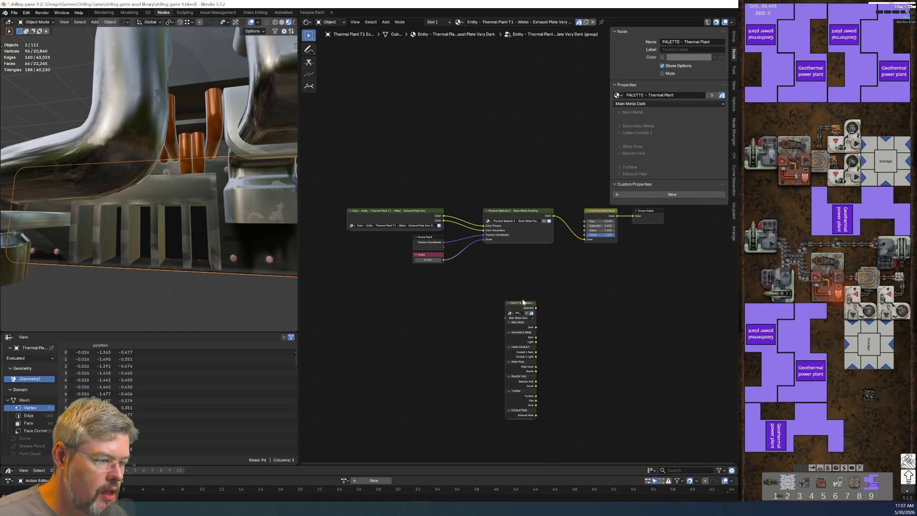
{"action": "mouse_move", "coordinate": [520, 302]}
{"action": "left_mouse_down"}
{"action": "mouse_move", "coordinate": [410, 295]}
{"action": "mouse_move", "coordinate": [430, 288]}
{"action": "left_mouse_up"}
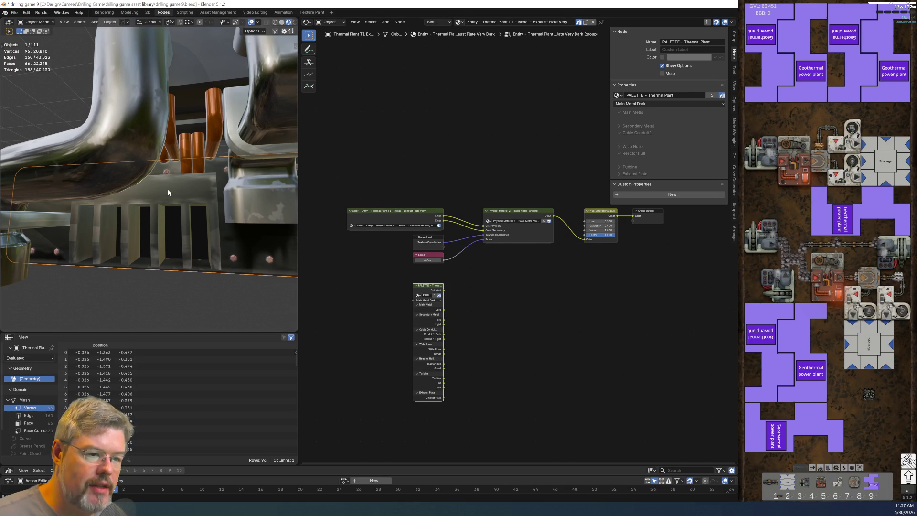
Orbit around the thermal plant and select the glass sphere to show its Reactor Core material.
{"action": "scroll", "coordinate": [168, 189], "scroll_direction": "down", "scroll_amount": 7}
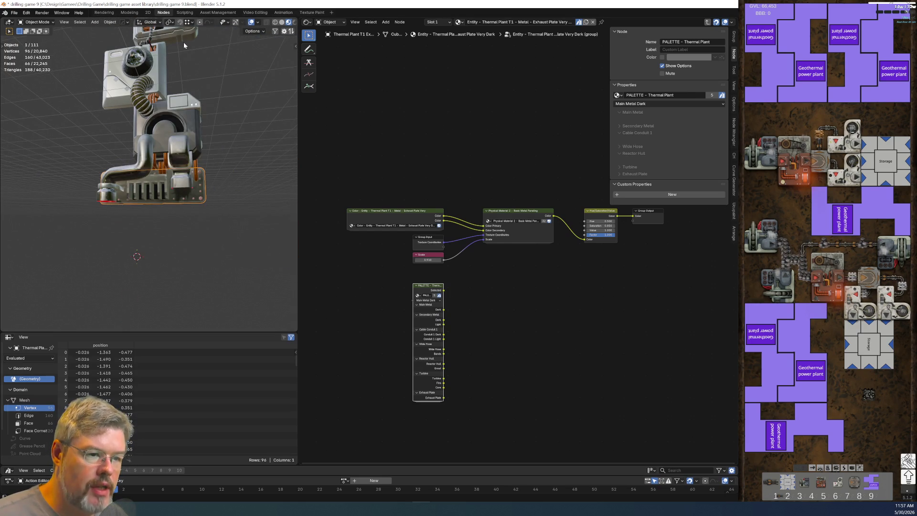
{"action": "mouse_move", "coordinate": [207, 113]}
{"action": "middle_mouse_down"}
{"action": "mouse_move", "coordinate": [207, 196]}
{"action": "mouse_move", "coordinate": [191, 168]}
{"action": "mouse_move", "coordinate": [176, 224]}
{"action": "mouse_move", "coordinate": [129, 221]}
{"action": "mouse_move", "coordinate": [169, 235]}
{"action": "mouse_move", "coordinate": [153, 188]}
{"action": "middle_mouse_up"}
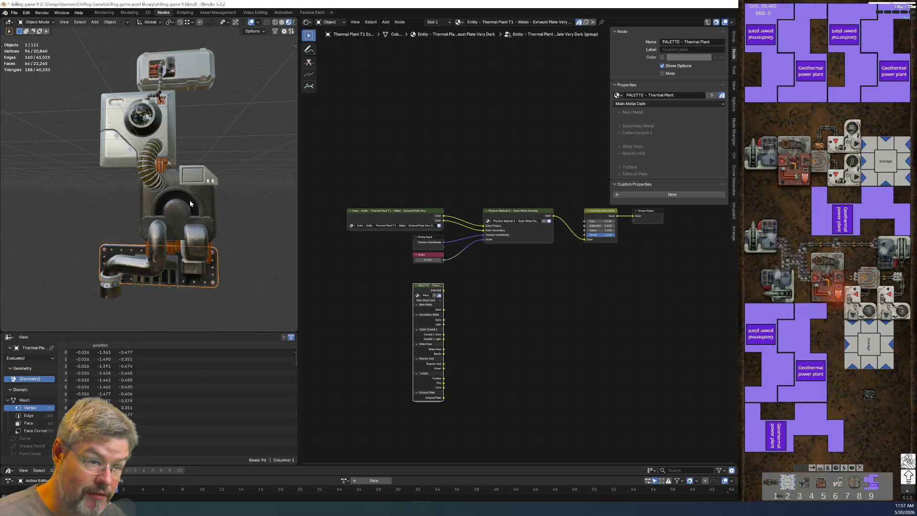
{"action": "middle_click_drag", "start_coordinate": [224, 259], "coordinate": [248, 228]}
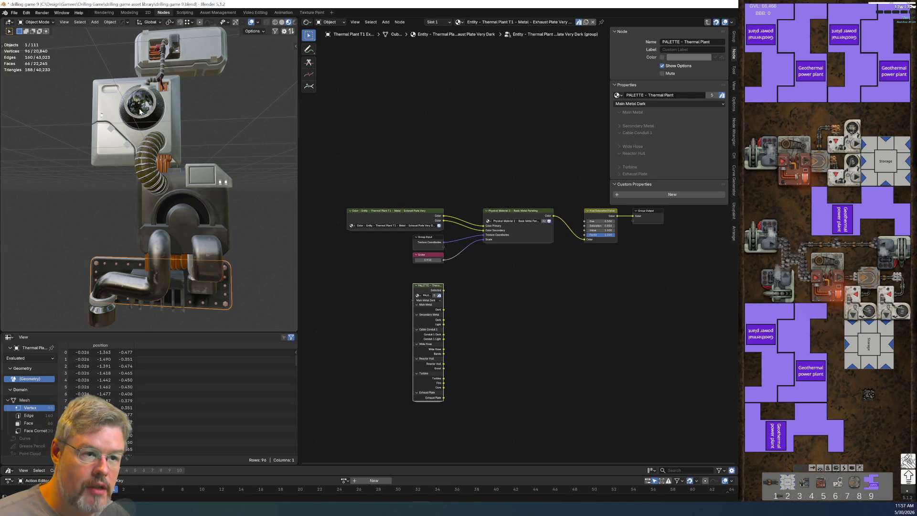
{"action": "left_click", "coordinate": [149, 97]}
Add a PALETTE - Thermal Plant group node next to the Map Range and Add nodes.
{"action": "key", "text": "Home"}
{"action": "scroll", "coordinate": [482, 379], "scroll_direction": "up", "scroll_amount": 5}
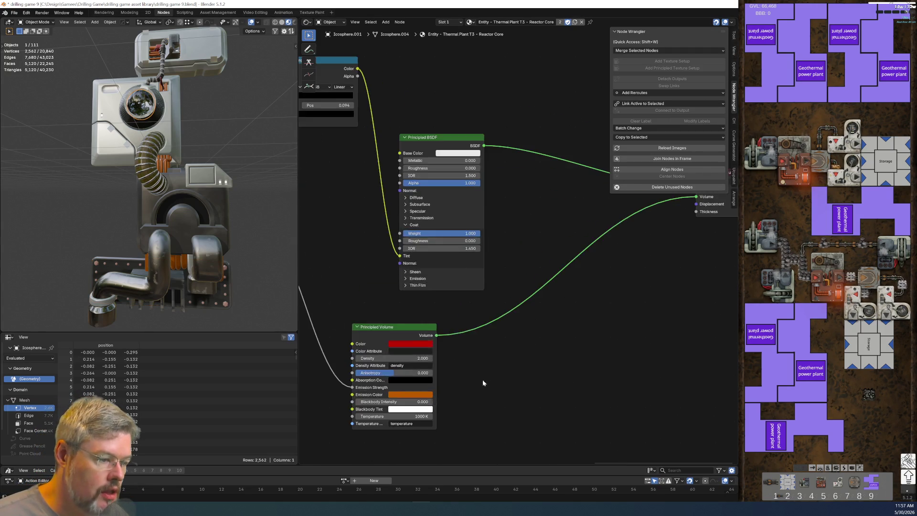
{"action": "scroll", "coordinate": [528, 277], "scroll_direction": "down", "scroll_amount": 3}
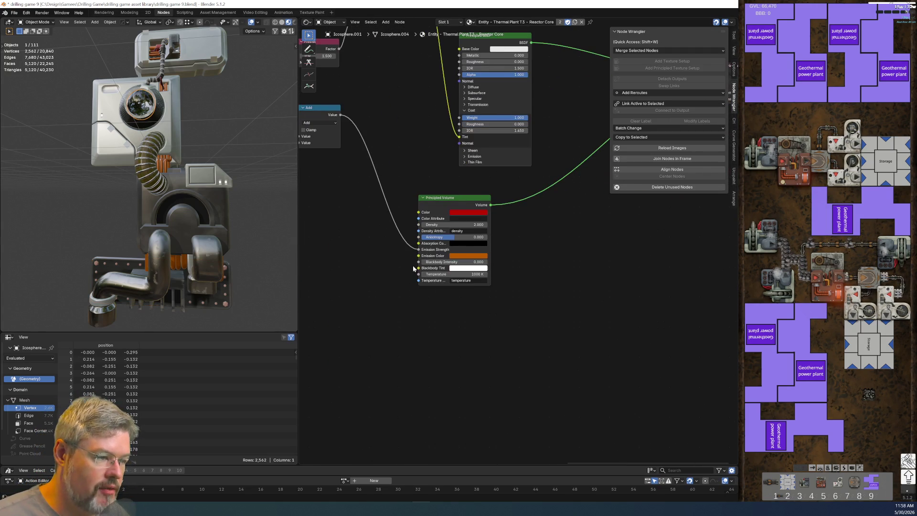
{"action": "middle_click_drag", "start_coordinate": [413, 265], "coordinate": [594, 386]}
{"action": "scroll", "coordinate": [510, 374], "scroll_direction": "down", "scroll_amount": 5}
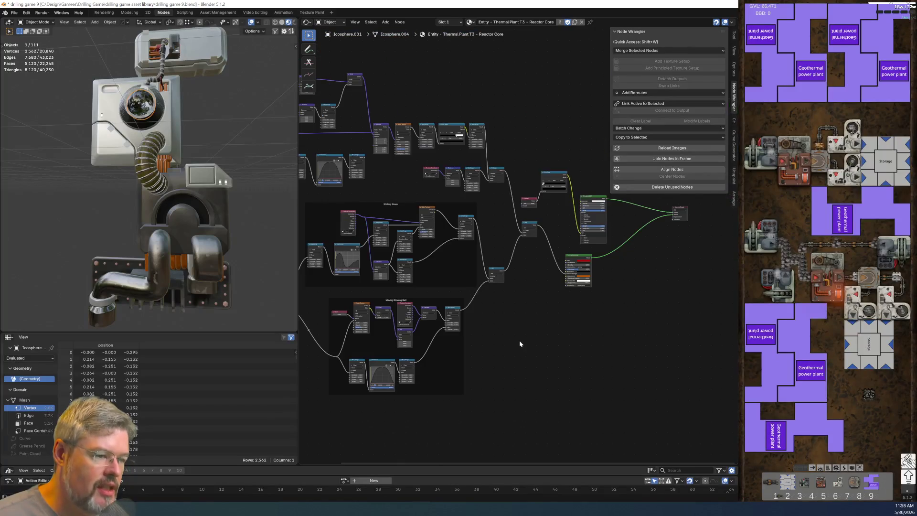
{"action": "scroll", "coordinate": [520, 328], "scroll_direction": "up", "scroll_amount": 5}
{"action": "middle_click_drag", "start_coordinate": [522, 329], "coordinate": [453, 239]}
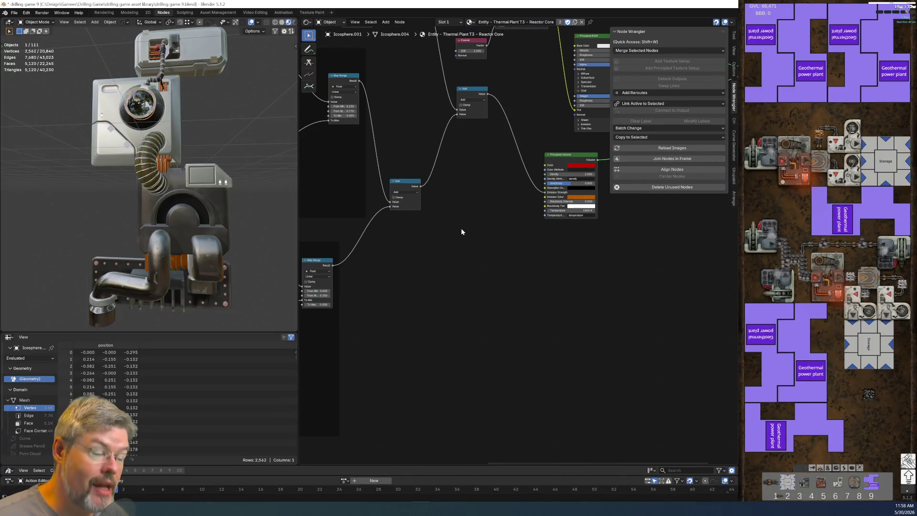
{"action": "key", "text": "shift+a"}
{"action": "left_click", "coordinate": [430, 256]}
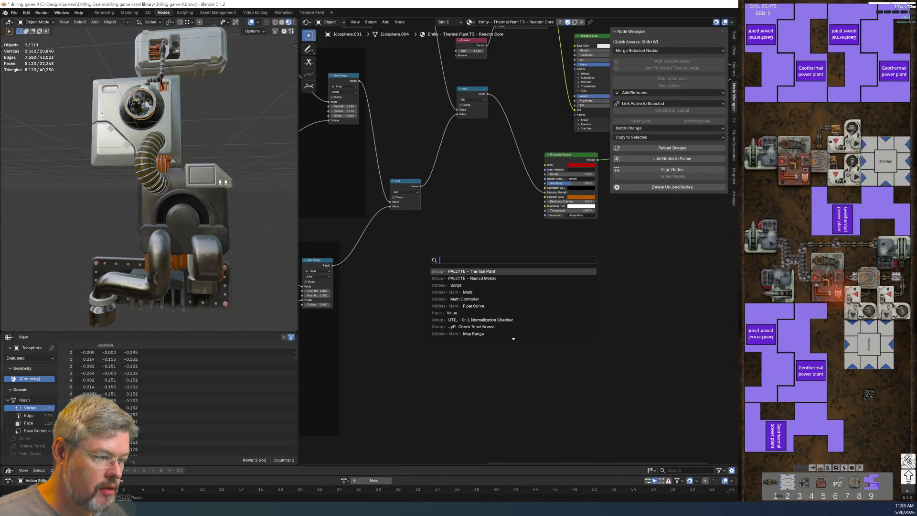
{"action": "key", "text": "Return"}
{"action": "left_click", "coordinate": [480, 276]}
Inspect the palette group, then return and center the Principled Volume node in view.
{"action": "key", "text": "Tab"}
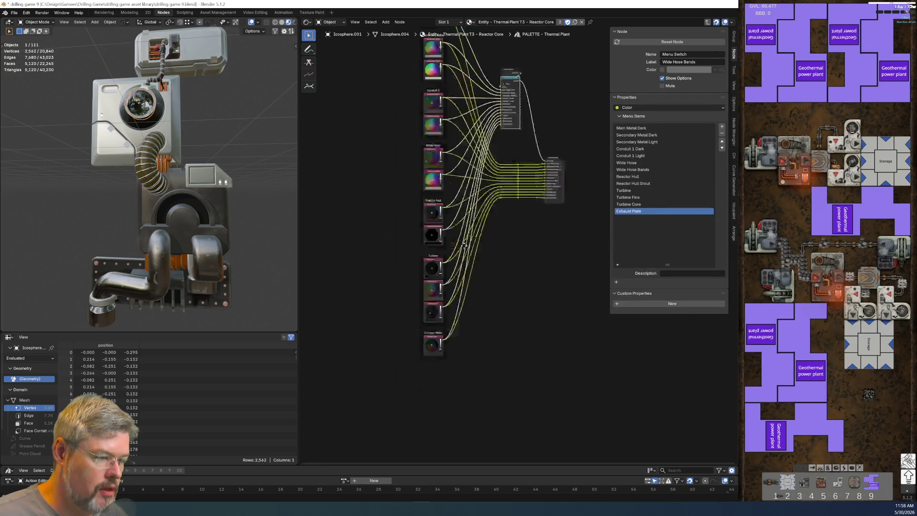
{"action": "key", "text": "Tab"}
{"action": "scroll", "coordinate": [536, 229], "scroll_direction": "up", "scroll_amount": 4}
{"action": "middle_click_drag", "start_coordinate": [429, 312], "coordinate": [694, 276]}
{"action": "scroll", "coordinate": [694, 277], "scroll_direction": "up", "scroll_amount": 2}
{"action": "middle_click_drag", "start_coordinate": [600, 344], "coordinate": [448, 377]}
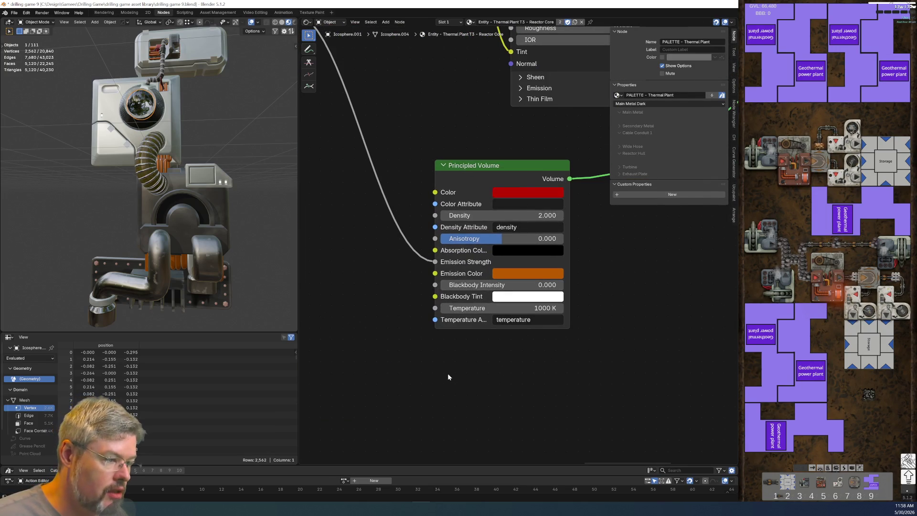
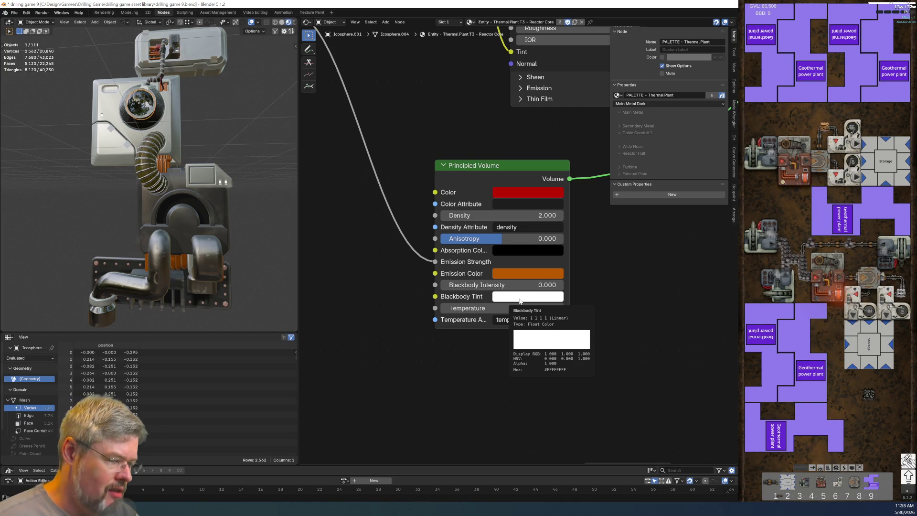
Move the Menu Switch and Group Output nodes straight down inside PALETTE, then return to the Reactor Core tree.
{"action": "key", "text": "KP_Decimal"}
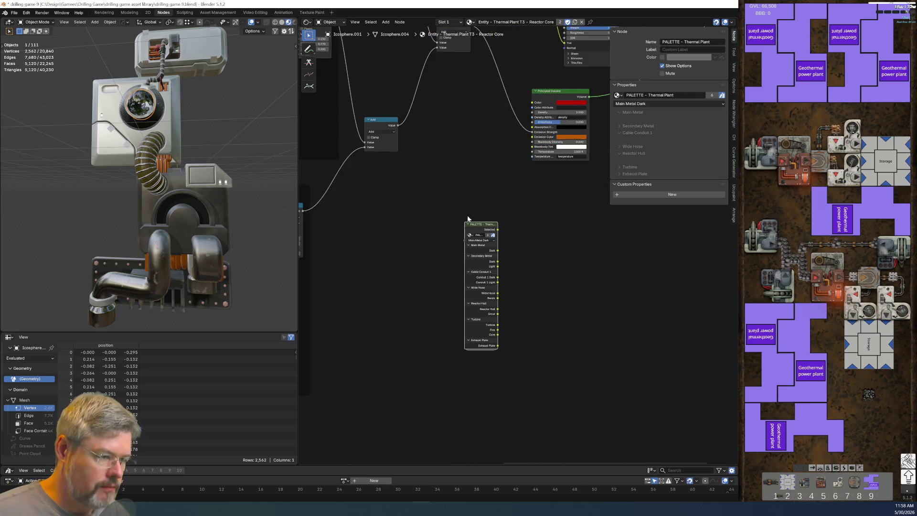
{"action": "key", "text": "Tab"}
{"action": "scroll", "coordinate": [491, 334], "scroll_direction": "down", "scroll_amount": 2}
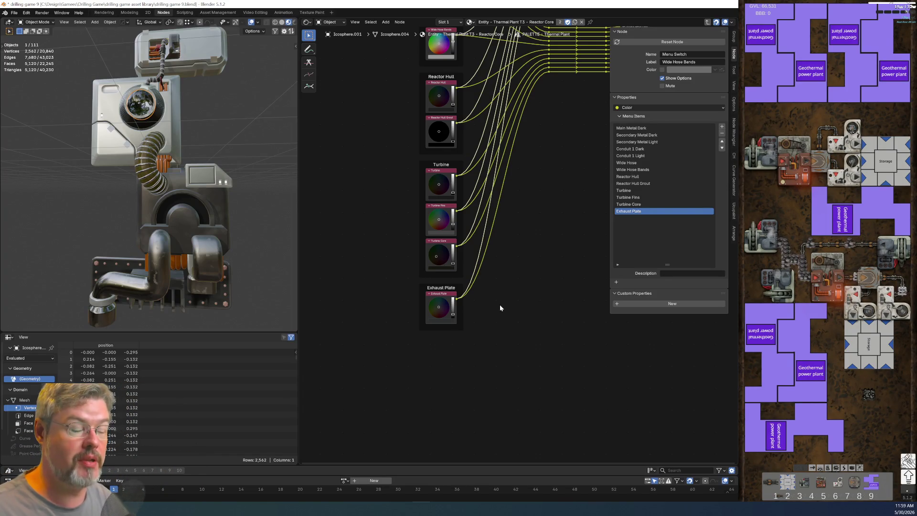
{"action": "scroll", "coordinate": [500, 308], "scroll_direction": "down", "scroll_amount": 4}
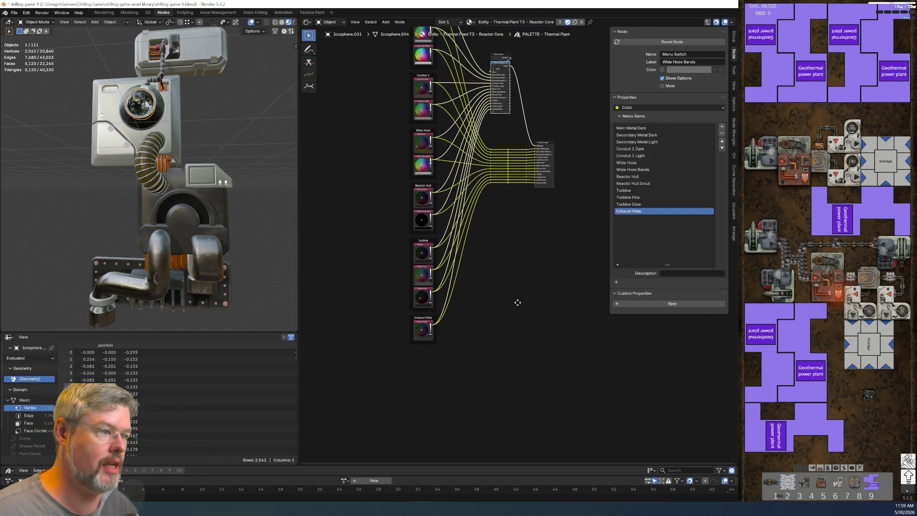
{"action": "key", "text": "Home"}
{"action": "mouse_move", "coordinate": [543, 260]}
{"action": "left_mouse_down"}
{"action": "mouse_move", "coordinate": [461, 128]}
{"action": "mouse_move", "coordinate": [448, 125]}
{"action": "left_mouse_up"}
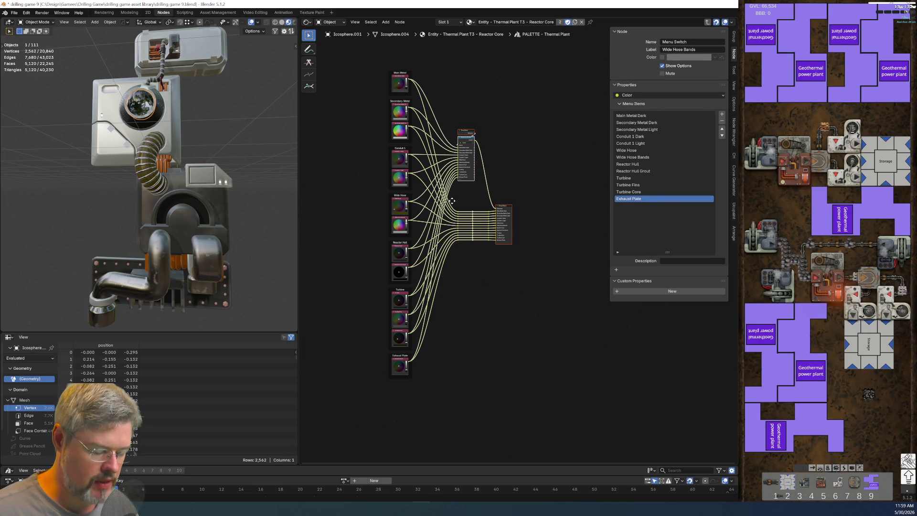
{"action": "key", "text": "g"}
{"action": "key", "text": "y"}
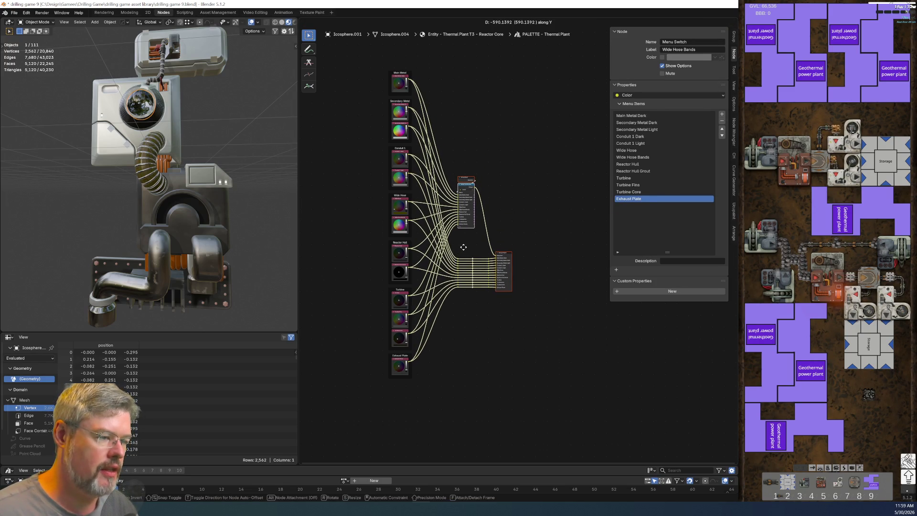
{"action": "left_click", "coordinate": [497, 260]}
{"action": "scroll", "coordinate": [504, 259], "scroll_direction": "up", "scroll_amount": 4}
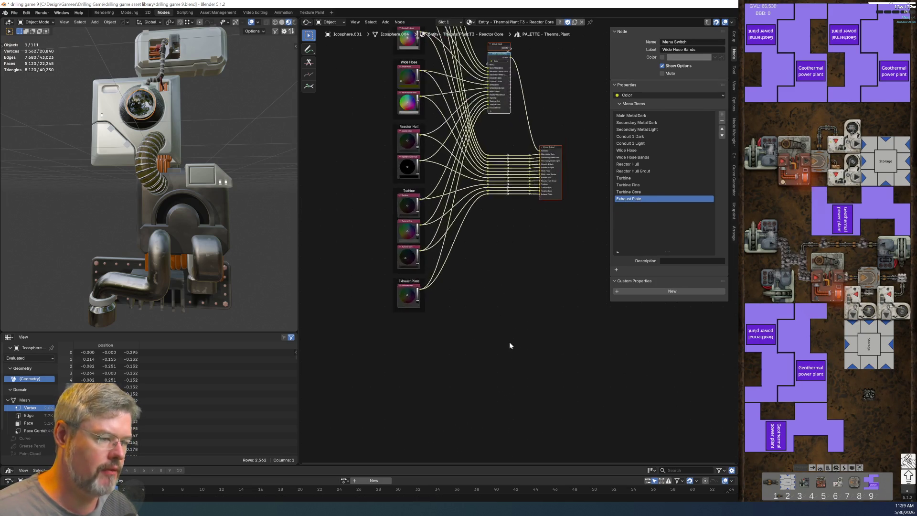
{"action": "key", "text": "Tab"}
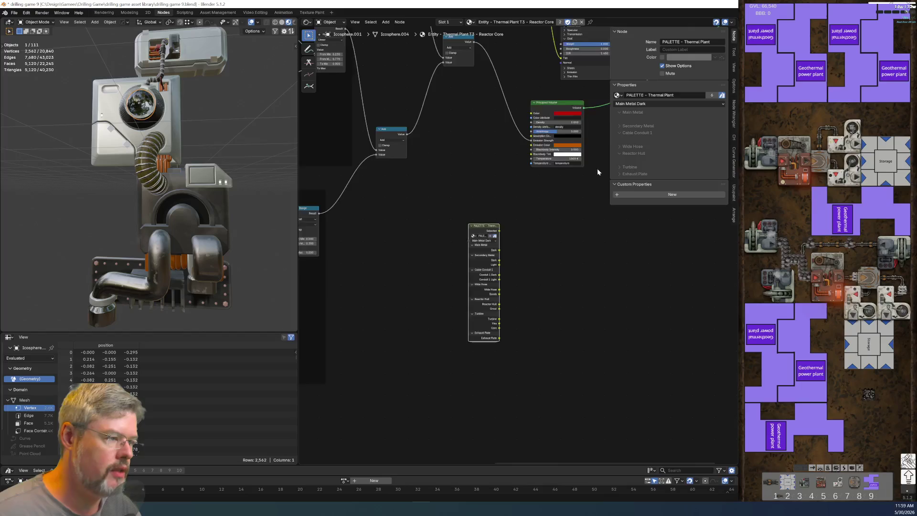
Make orange and red Color nodes from the Principled Volume's colour swatches and copy them.
{"action": "scroll", "coordinate": [509, 221], "scroll_direction": "up", "scroll_amount": 2}
{"action": "scroll", "coordinate": [509, 221], "scroll_direction": "up", "scroll_amount": 1}
{"action": "mouse_move", "coordinate": [513, 143]}
{"action": "left_mouse_down"}
{"action": "mouse_move", "coordinate": [509, 153]}
{"action": "mouse_move", "coordinate": [371, 200]}
{"action": "left_mouse_up"}
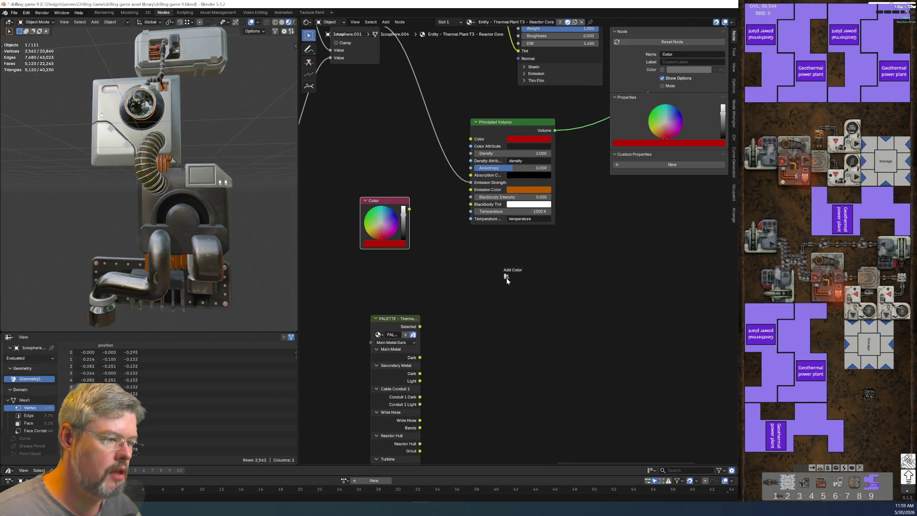
{"action": "left_click_drag", "start_coordinate": [507, 277], "coordinate": [506, 277]}
{"action": "scroll", "coordinate": [507, 277], "scroll_direction": "down", "scroll_amount": 1}
{"action": "middle_click_drag", "start_coordinate": [409, 271], "coordinate": [457, 272]}
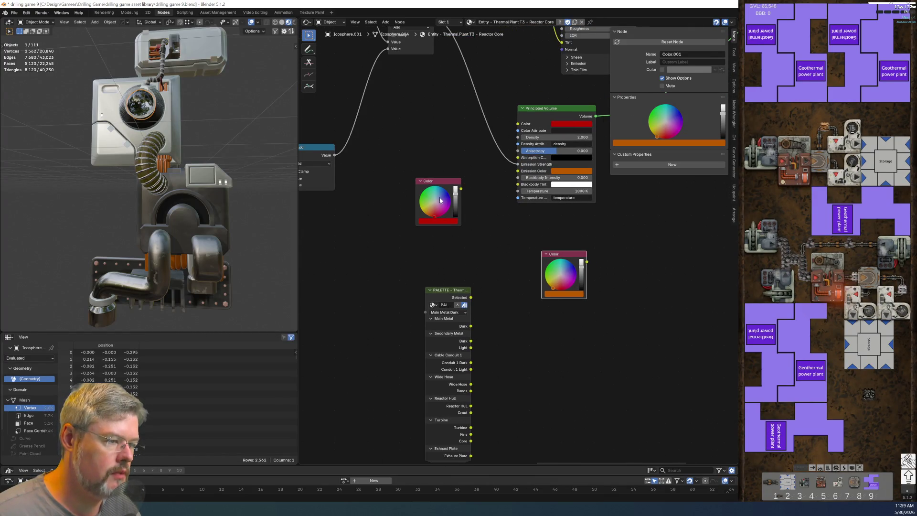
{"action": "left_click_drag", "start_coordinate": [433, 178], "coordinate": [567, 300]}
{"action": "left_click_drag", "start_coordinate": [637, 378], "coordinate": [531, 242]}
{"action": "key", "text": "ctrl+c"}
Paste the two Color nodes into the PALETTE group below Exhaust Plate.
{"action": "left_click", "coordinate": [443, 291]}
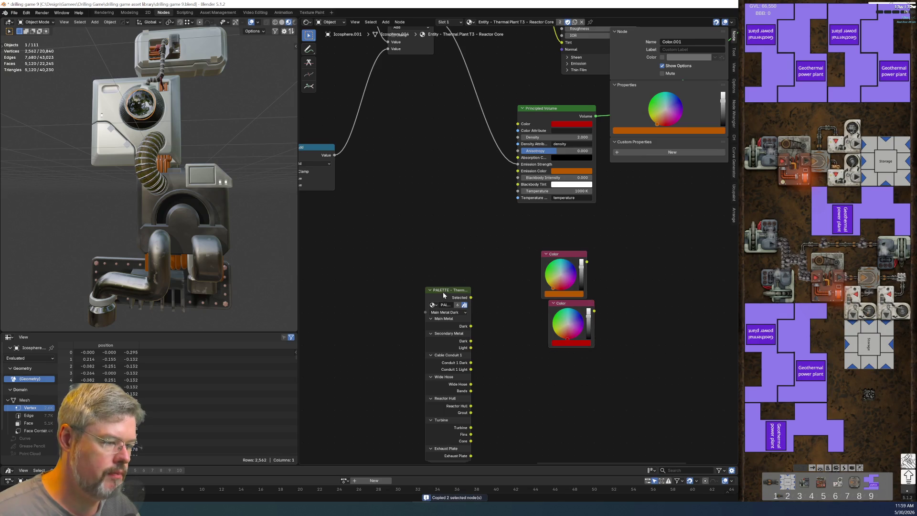
{"action": "key", "text": "Tab"}
{"action": "key", "text": "ctrl+v"}
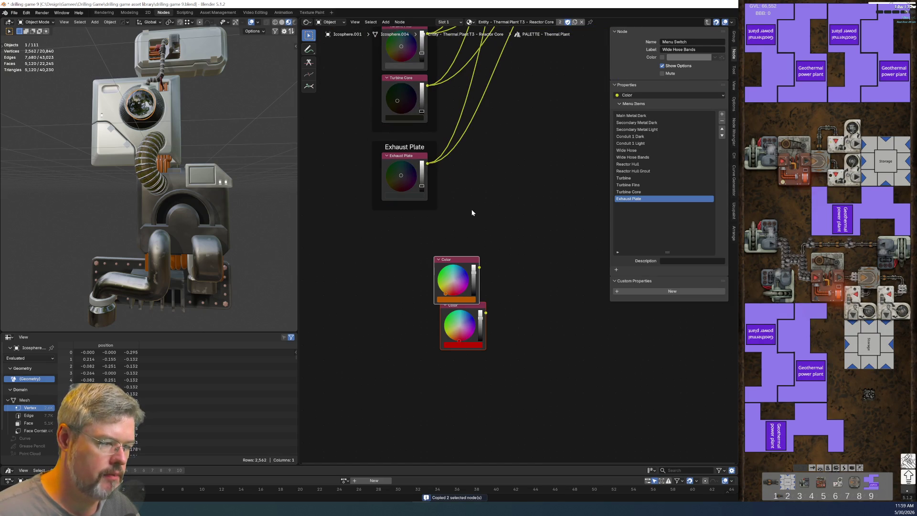
{"action": "left_click_drag", "start_coordinate": [459, 260], "coordinate": [407, 241]}
{"action": "left_click_drag", "start_coordinate": [471, 328], "coordinate": [413, 321]}
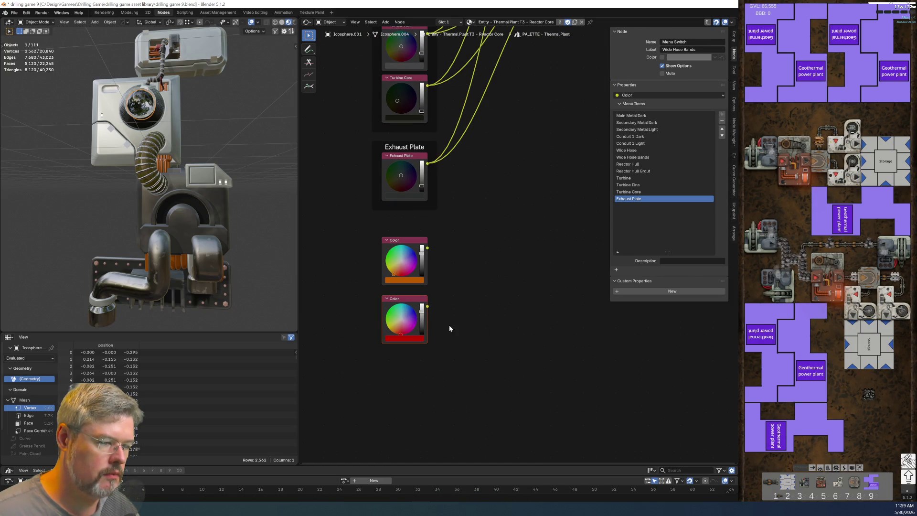
Label the red node 'Core Emission' and the orange node 'Core Color'.
{"action": "left_click", "coordinate": [408, 300]}
{"action": "key", "text": "F2"}
{"action": "type", "text": "Co"}
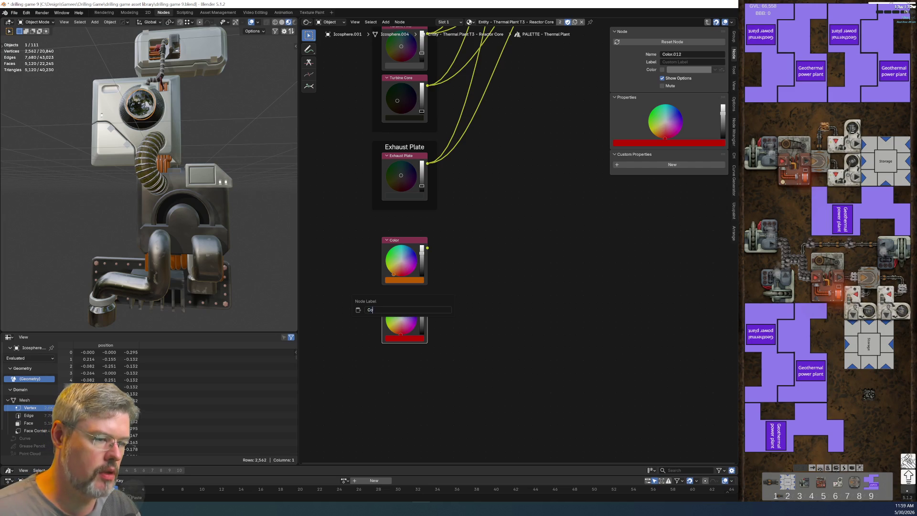
{"action": "type", "text": "re Emission"}
{"action": "key", "text": "Return"}
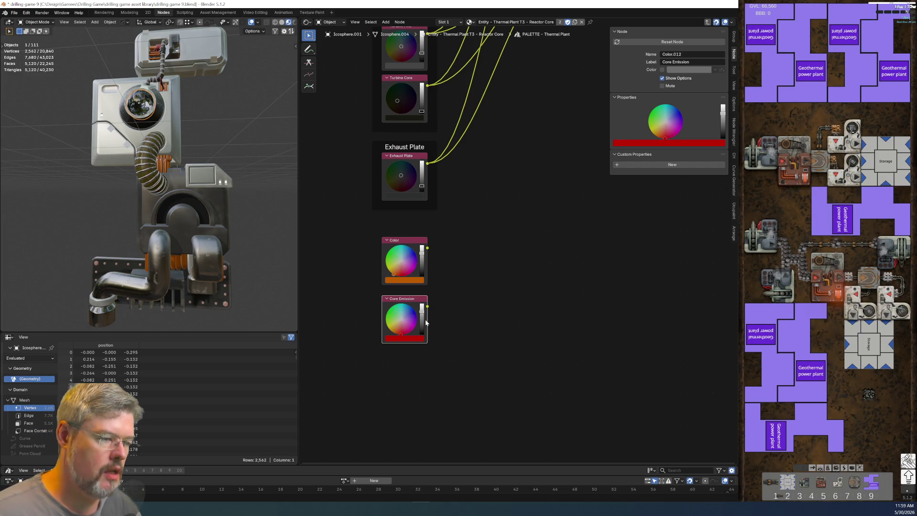
{"action": "left_click", "coordinate": [408, 243]}
{"action": "key", "text": "F2"}
{"action": "type", "text": "C"}
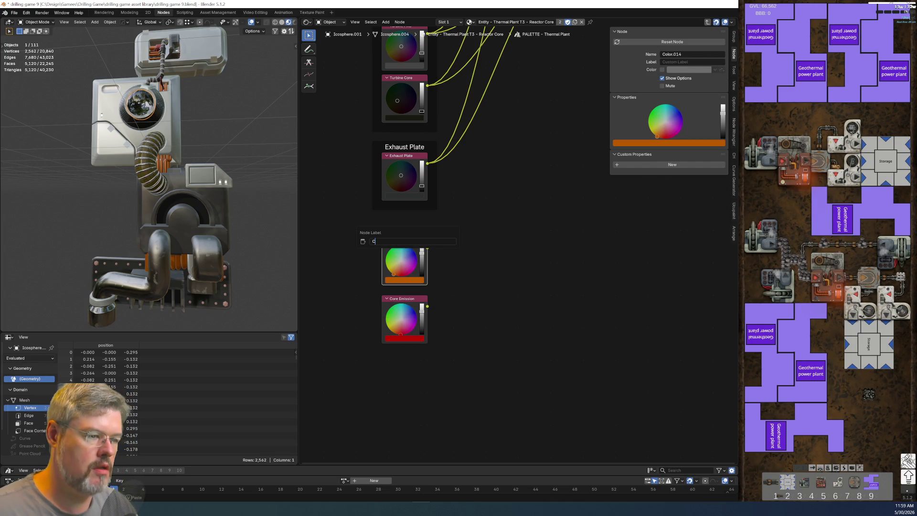
{"action": "type", "text": "ore Col"}
{"action": "key", "text": "Return"}
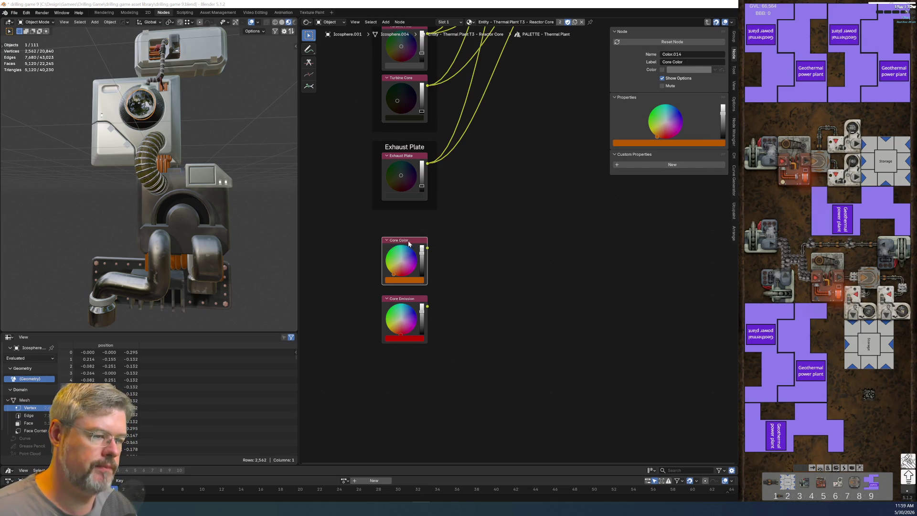
Delete the two leftover Color nodes from the Reactor Core material tree.
{"action": "key", "text": "Tab"}
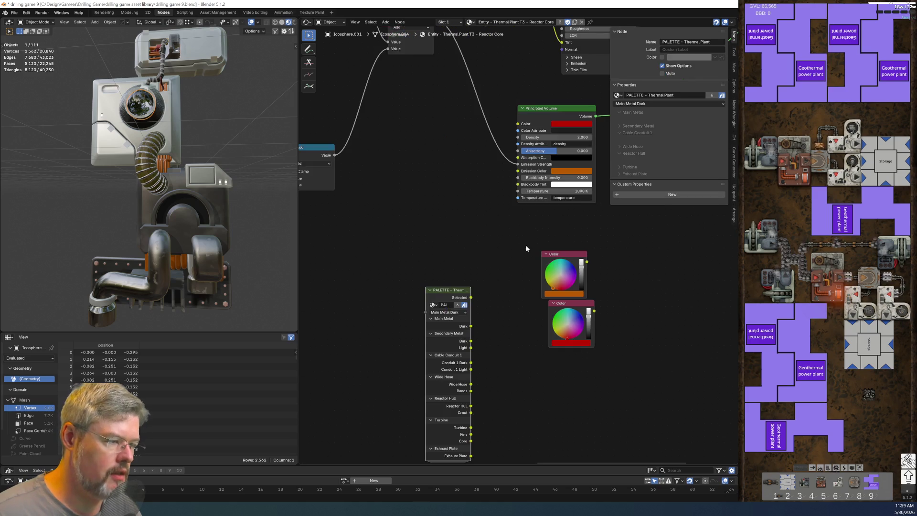
{"action": "scroll", "coordinate": [485, 288], "scroll_direction": "up", "scroll_amount": 2}
{"action": "scroll", "coordinate": [485, 288], "scroll_direction": "up", "scroll_amount": 1}
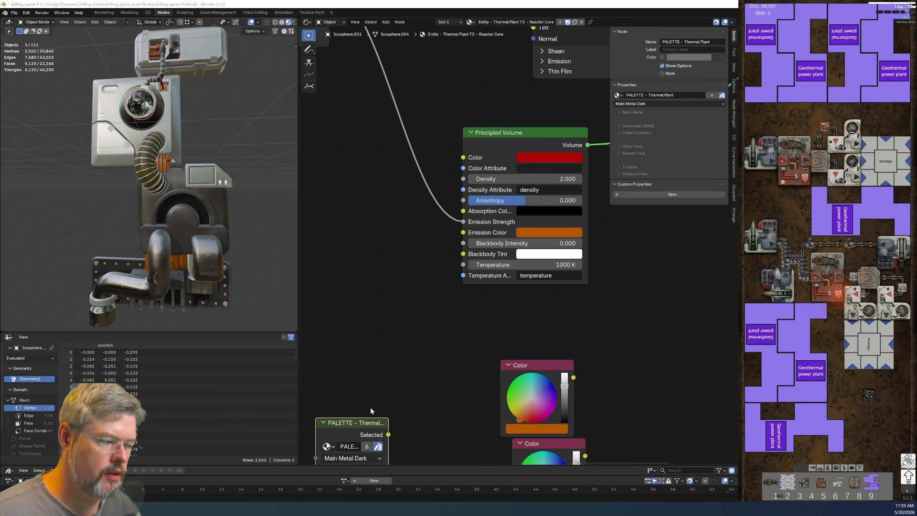
{"action": "scroll", "coordinate": [370, 407], "scroll_direction": "down", "scroll_amount": 1}
{"action": "middle_click_drag", "start_coordinate": [371, 407], "coordinate": [447, 250]}
{"action": "left_click_drag", "start_coordinate": [507, 196], "coordinate": [594, 351]}
{"action": "key", "text": "x"}
Wrap Core Color and Core Emission in a frame labelled 'Core' inside PALETTE.
{"action": "left_click", "coordinate": [435, 262]}
{"action": "key", "text": "Tab"}
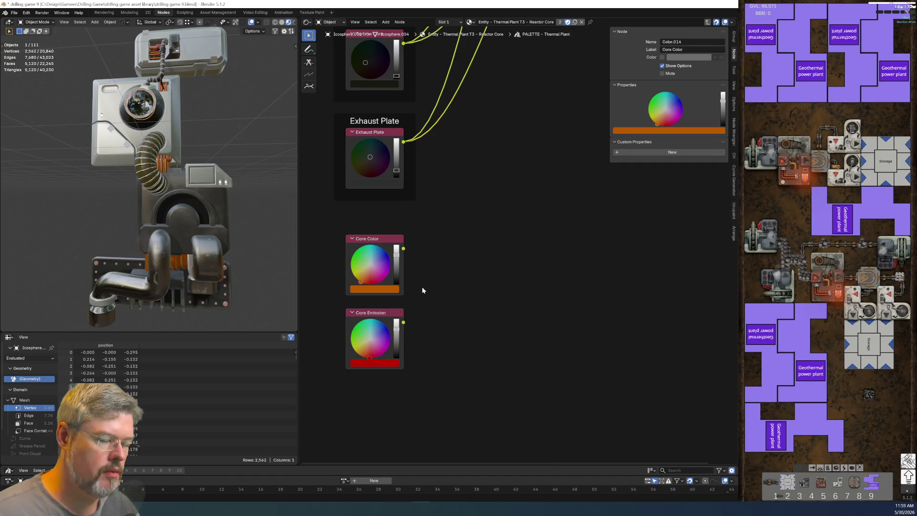
{"action": "scroll", "coordinate": [422, 287], "scroll_direction": "down", "scroll_amount": 1}
{"action": "left_click_drag", "start_coordinate": [381, 228], "coordinate": [442, 354]}
{"action": "key", "text": "ctrl+j"}
{"action": "key", "text": "F2"}
{"action": "type", "text": "Core"}
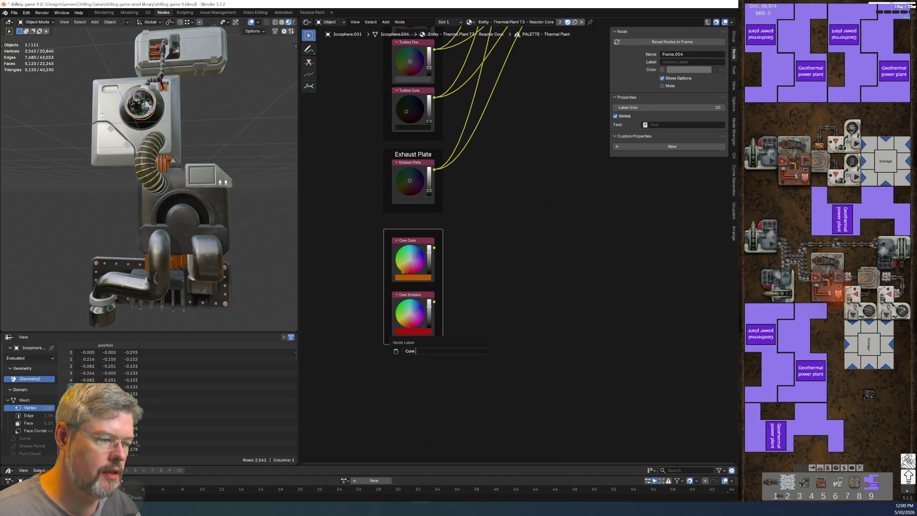
{"action": "key", "text": "Return"}
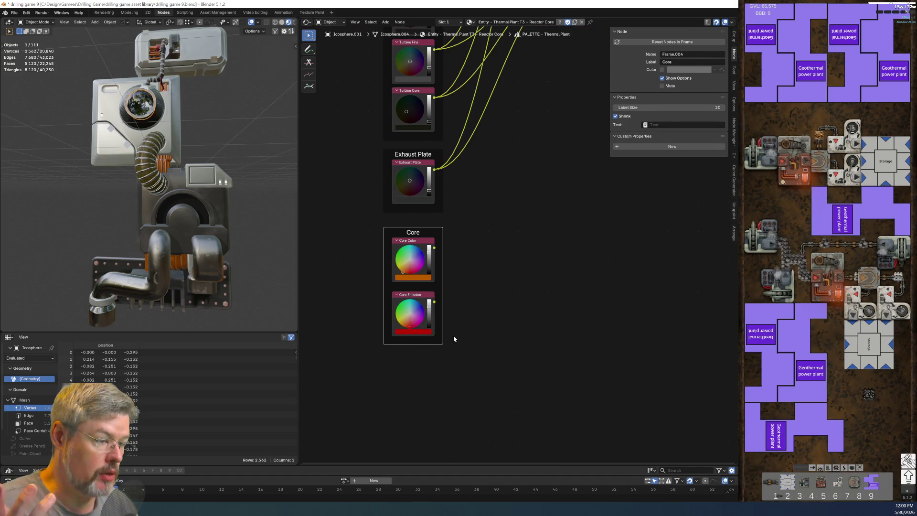
Reposition the Core frame within the PALETTE group.
{"action": "left_click", "coordinate": [454, 335]}
{"action": "left_click", "coordinate": [415, 296]}
{"action": "left_click", "coordinate": [437, 231]}
{"action": "key", "text": "g"}
{"action": "left_click", "coordinate": [457, 232]}
{"action": "key", "text": "Home"}
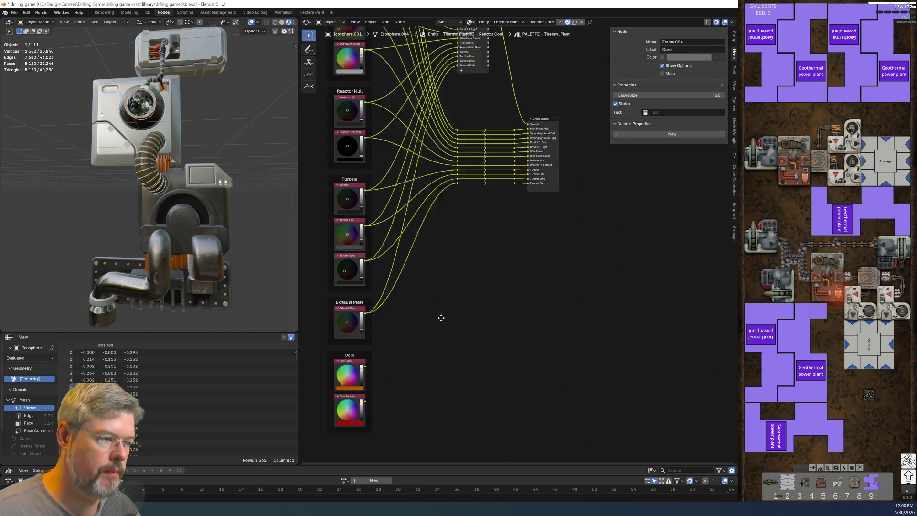
Duplicate two reroutes and link Core Color and Core Emission through them to Group Output.
{"action": "scroll", "coordinate": [440, 287], "scroll_direction": "up", "scroll_amount": 3}
{"action": "left_click_drag", "start_coordinate": [329, 198], "coordinate": [444, 228]}
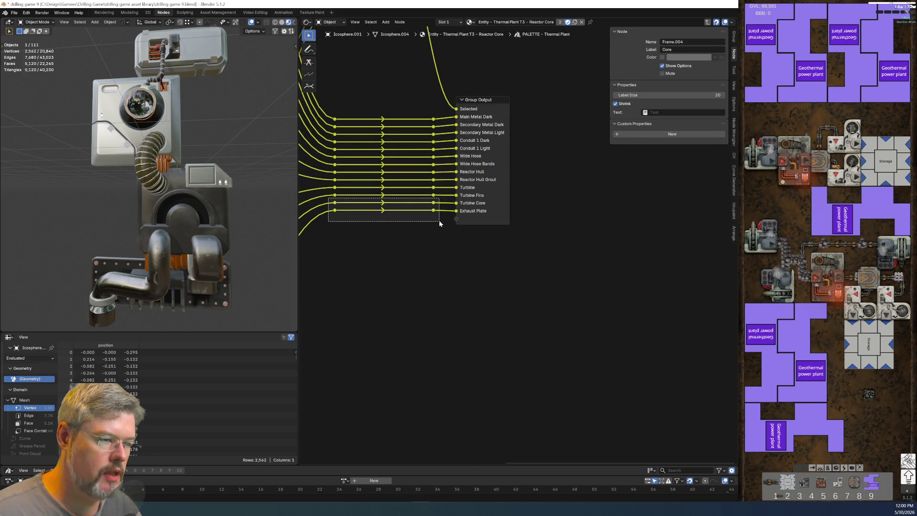
{"action": "key", "text": "shift+d"}
{"action": "left_click", "coordinate": [444, 232]}
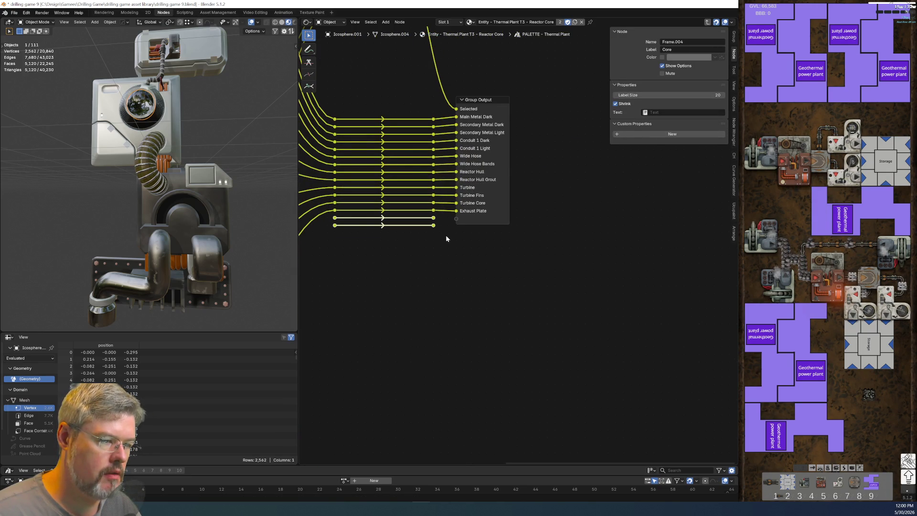
{"action": "left_click_drag", "start_coordinate": [433, 217], "coordinate": [457, 219]}
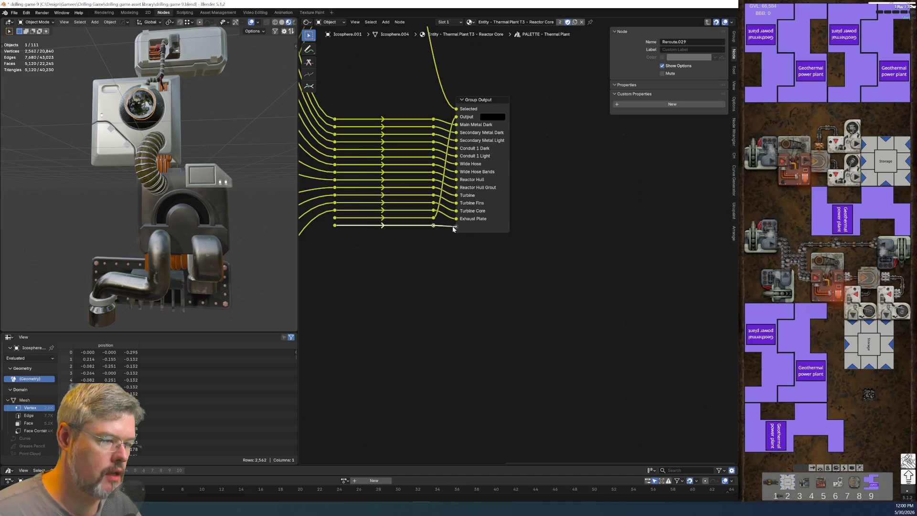
{"action": "key", "text": "Home"}
{"action": "mouse_move", "coordinate": [388, 355]}
{"action": "left_mouse_down"}
{"action": "mouse_move", "coordinate": [501, 174]}
{"action": "mouse_move", "coordinate": [513, 117]}
{"action": "left_mouse_up"}
{"action": "left_click_drag", "start_coordinate": [388, 403], "coordinate": [514, 123]}
Rename the two new group output sockets 'Core Color' and 'Core Emission'.
{"action": "middle_click_drag", "start_coordinate": [508, 179], "coordinate": [413, 297]}
{"action": "left_click", "coordinate": [485, 182]}
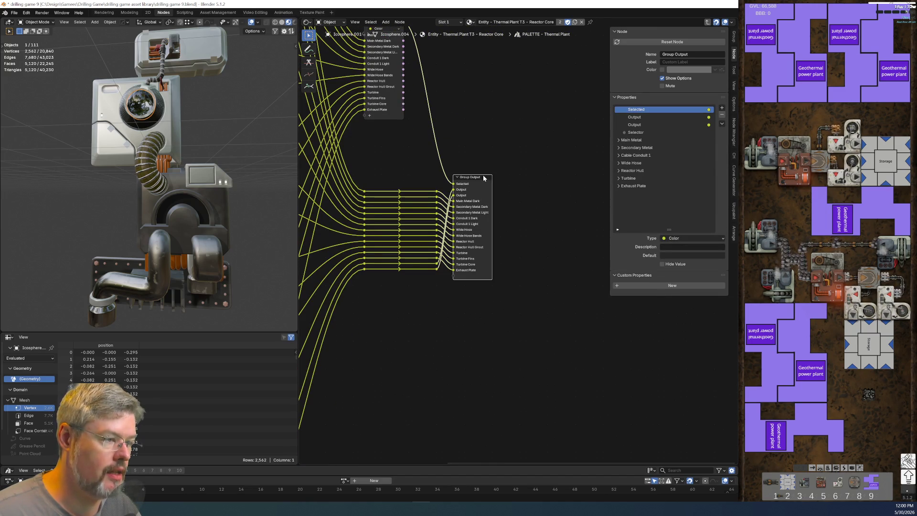
{"action": "double_click", "coordinate": [635, 118]}
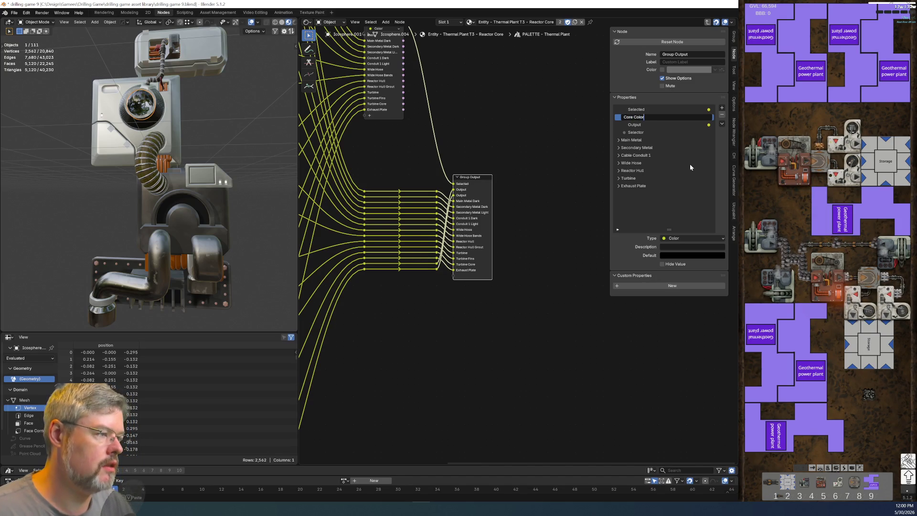
{"action": "key", "text": "Return"}
{"action": "double_click", "coordinate": [681, 125]}
{"action": "key", "text": "ctrl+v"}
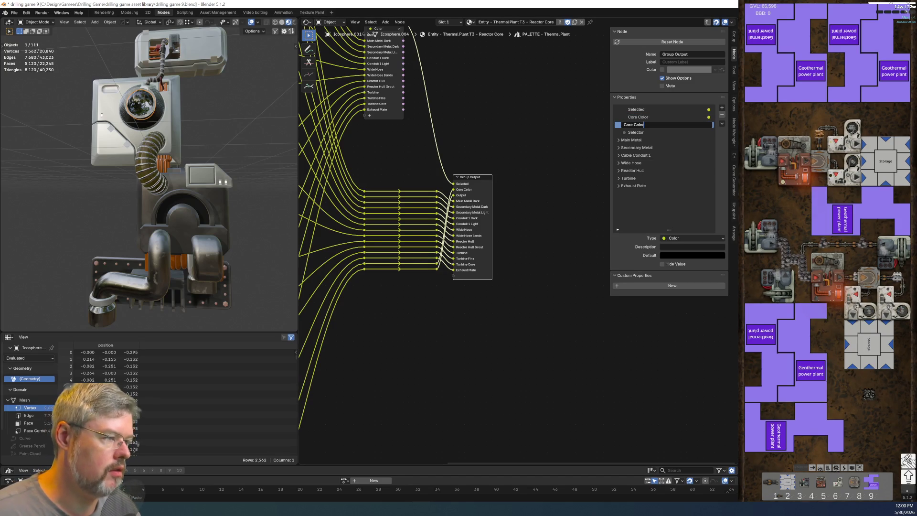
{"action": "type", "text": "Emission"}
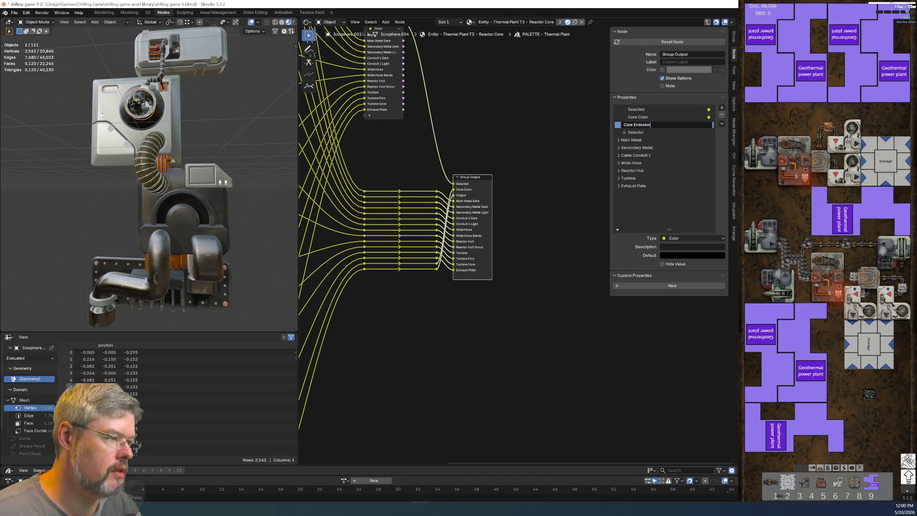
{"action": "key", "text": "Return"}
Add an output panel named 'Core' after Exhaust Plate and move the core sockets into it.
{"action": "left_click", "coordinate": [722, 109]}
{"action": "left_click", "coordinate": [733, 130]}
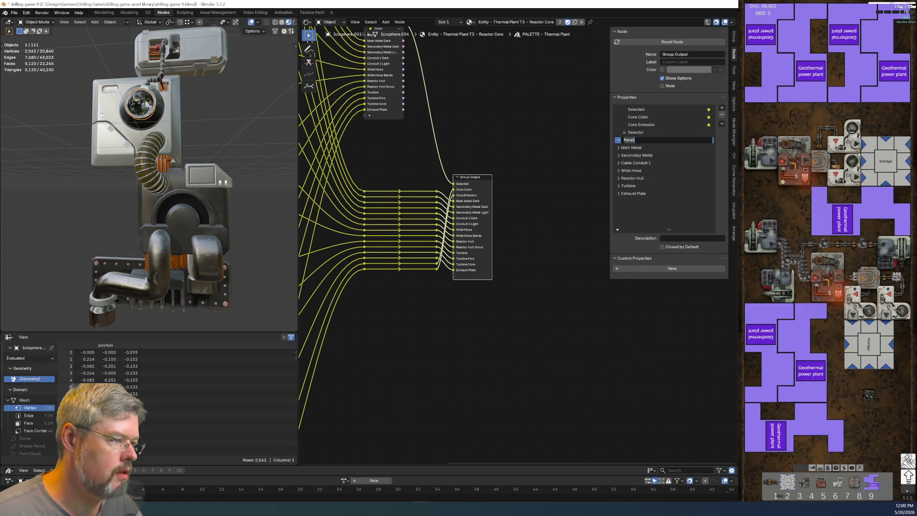
{"action": "type", "text": "e"}
{"action": "key", "text": "Return"}
{"action": "mouse_move", "coordinate": [640, 117]}
{"action": "left_mouse_down"}
{"action": "mouse_move", "coordinate": [639, 144]}
{"action": "mouse_move", "coordinate": [636, 128]}
{"action": "mouse_move", "coordinate": [631, 139]}
{"action": "mouse_move", "coordinate": [653, 213]}
{"action": "mouse_move", "coordinate": [647, 201]}
{"action": "left_mouse_up"}
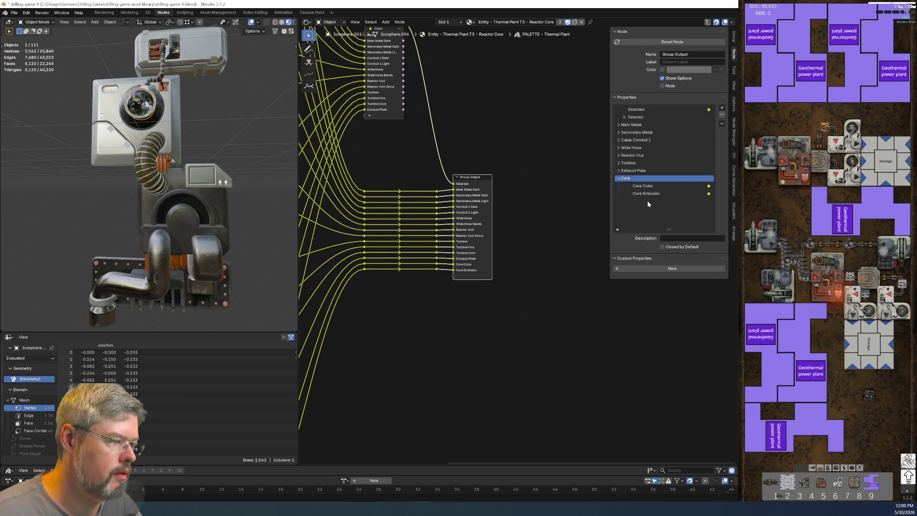
{"action": "left_click", "coordinate": [618, 179]}
Link Core Color and Core Emission into the menu switch and rename its items to match.
{"action": "mouse_move", "coordinate": [329, 248]}
{"action": "middle_mouse_down"}
{"action": "mouse_move", "coordinate": [340, 310]}
{"action": "mouse_move", "coordinate": [382, 286]}
{"action": "mouse_move", "coordinate": [440, 350]}
{"action": "middle_mouse_up"}
{"action": "left_click_drag", "start_coordinate": [435, 328], "coordinate": [521, 76]}
{"action": "mouse_move", "coordinate": [436, 356]}
{"action": "left_mouse_down"}
{"action": "mouse_move", "coordinate": [557, 87]}
{"action": "mouse_move", "coordinate": [526, 73]}
{"action": "left_mouse_up"}
{"action": "middle_click_drag", "start_coordinate": [525, 72], "coordinate": [514, 279]}
{"action": "left_click", "coordinate": [516, 152]}
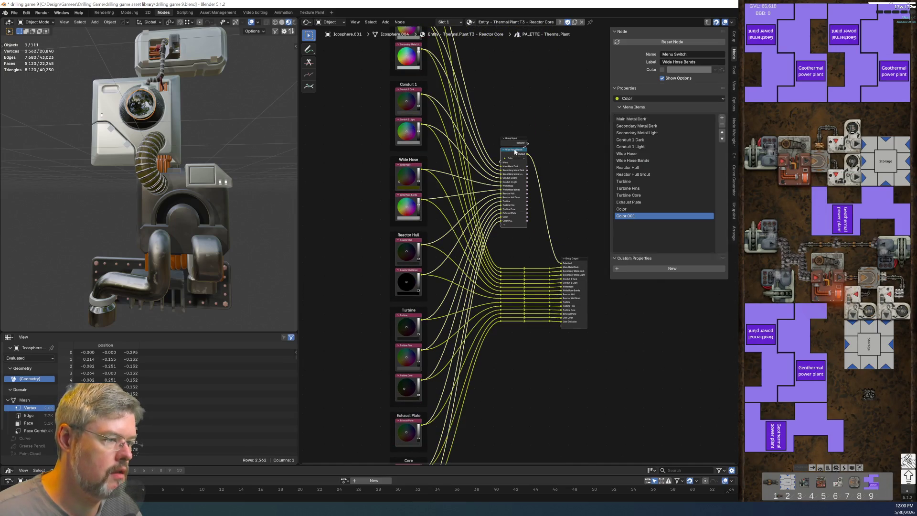
{"action": "double_click", "coordinate": [623, 218]}
{"action": "type", "text": "Core Color"}
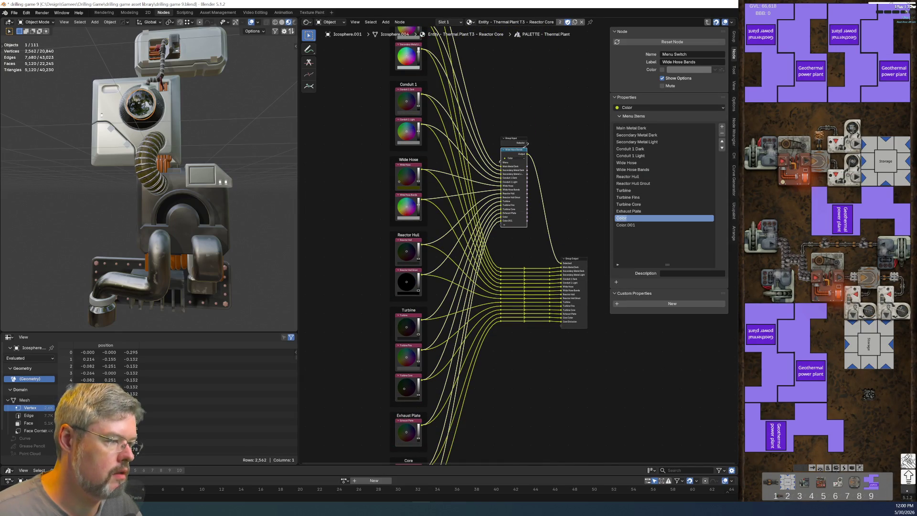
{"action": "key", "text": "Return"}
{"action": "left_click", "coordinate": [642, 225]}
{"action": "type", "text": "Core Color"}
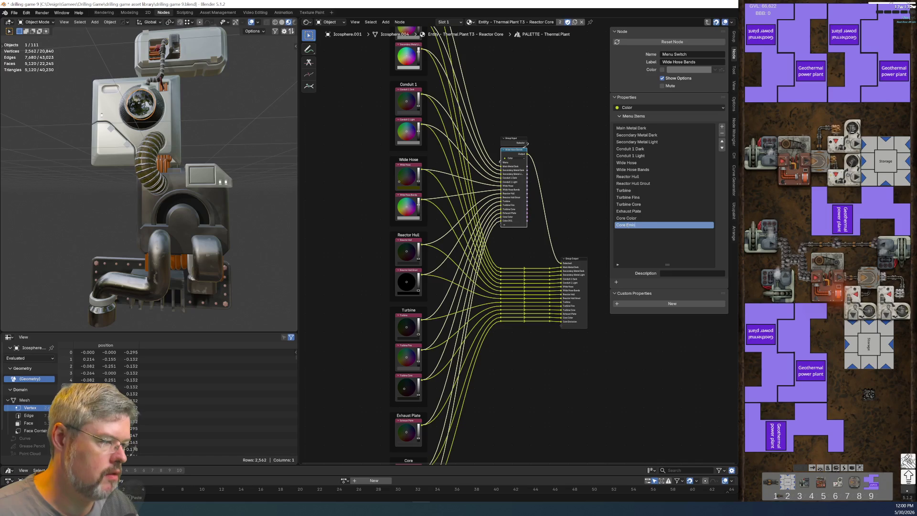
Wire PALETTE's Core Color and Core Emission to the Principled Volume's Color and Emission Color.
{"action": "key", "text": "Tab"}
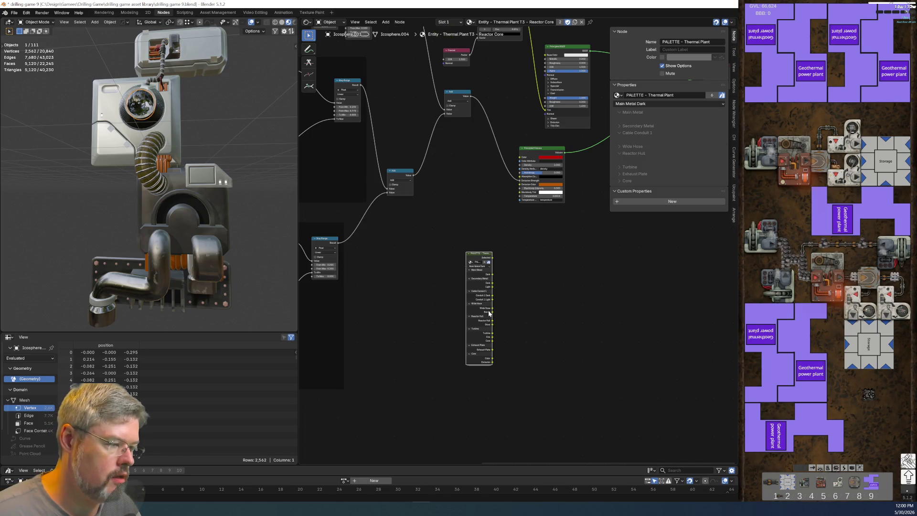
{"action": "scroll", "coordinate": [526, 272], "scroll_direction": "up", "scroll_amount": 3}
{"action": "mouse_move", "coordinate": [444, 263]}
{"action": "left_mouse_down"}
{"action": "mouse_move", "coordinate": [396, 144]}
{"action": "mouse_move", "coordinate": [462, 142]}
{"action": "left_mouse_up"}
{"action": "middle_click_drag", "start_coordinate": [463, 142], "coordinate": [409, 138]}
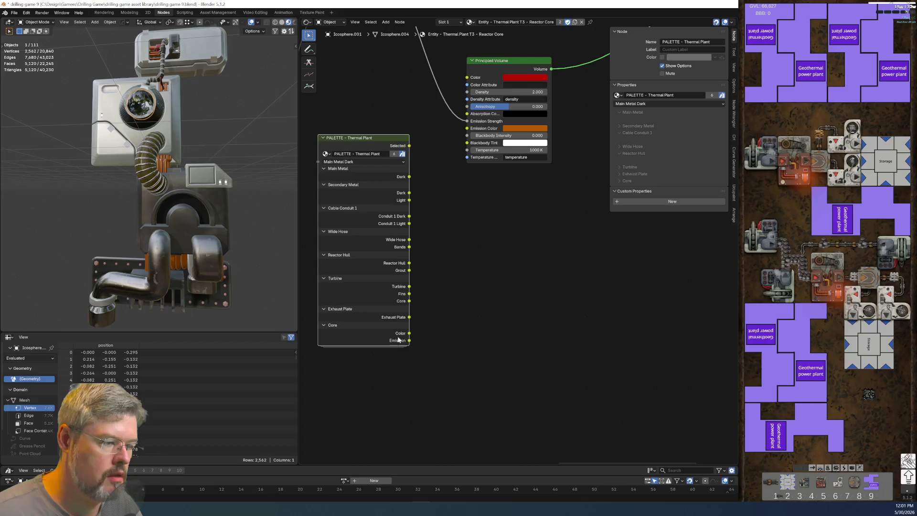
{"action": "left_click_drag", "start_coordinate": [410, 333], "coordinate": [467, 78]}
{"action": "mouse_move", "coordinate": [409, 340]}
{"action": "left_mouse_down"}
{"action": "mouse_move", "coordinate": [470, 176]}
{"action": "mouse_move", "coordinate": [466, 128]}
{"action": "left_mouse_up"}
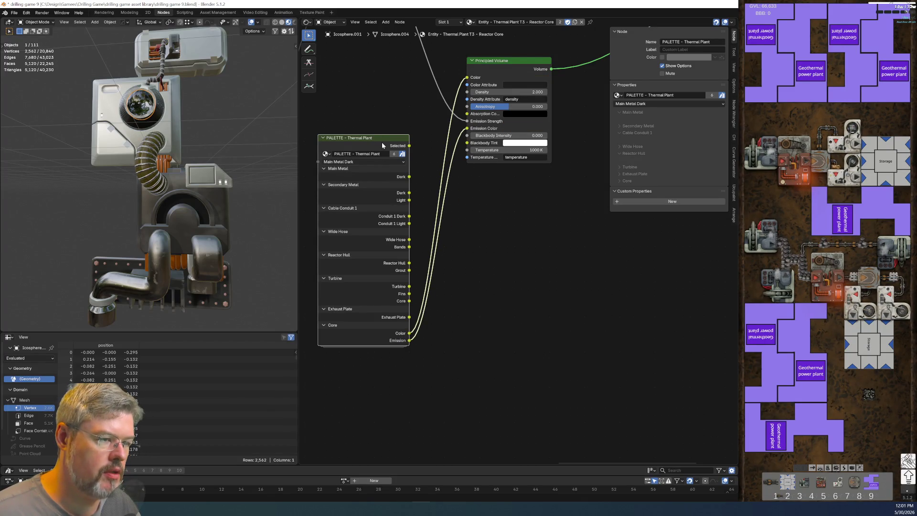
{"action": "key", "text": "Tab"}
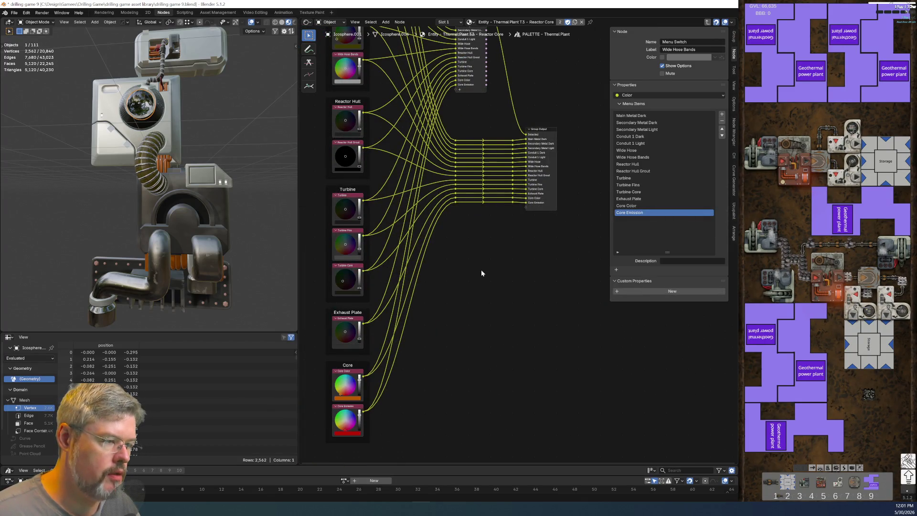
Add a Value node labelled 'Core Temperature' inside the PALETTE group.
{"action": "mouse_move", "coordinate": [486, 186]}
{"action": "middle_mouse_down"}
{"action": "mouse_move", "coordinate": [459, 282]}
{"action": "mouse_move", "coordinate": [485, 199]}
{"action": "middle_mouse_up"}
{"action": "scroll", "coordinate": [485, 198], "scroll_direction": "up", "scroll_amount": 3}
{"action": "key", "text": "shift+a"}
{"action": "left_click", "coordinate": [455, 267]}
{"action": "type", "text": "value"}
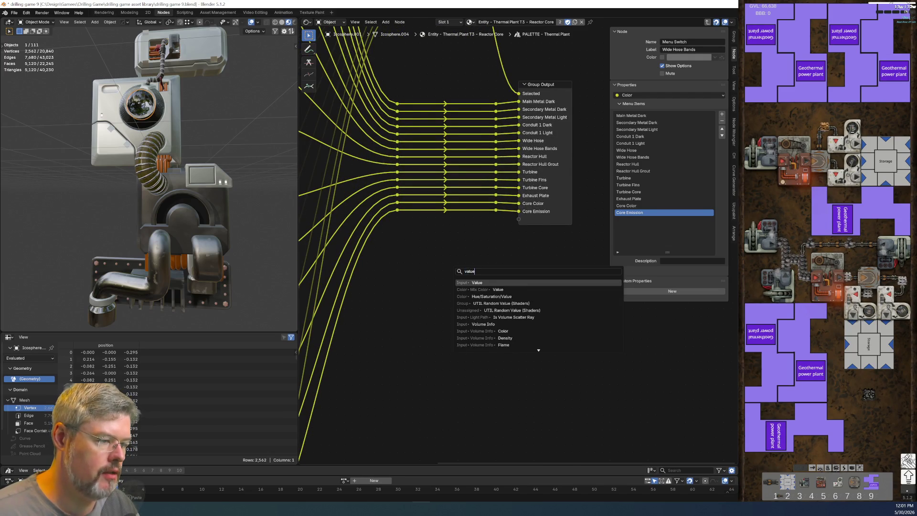
{"action": "key", "text": "Return"}
{"action": "left_click", "coordinate": [435, 263]}
{"action": "key", "text": "F2"}
{"action": "type", "text": "C"}
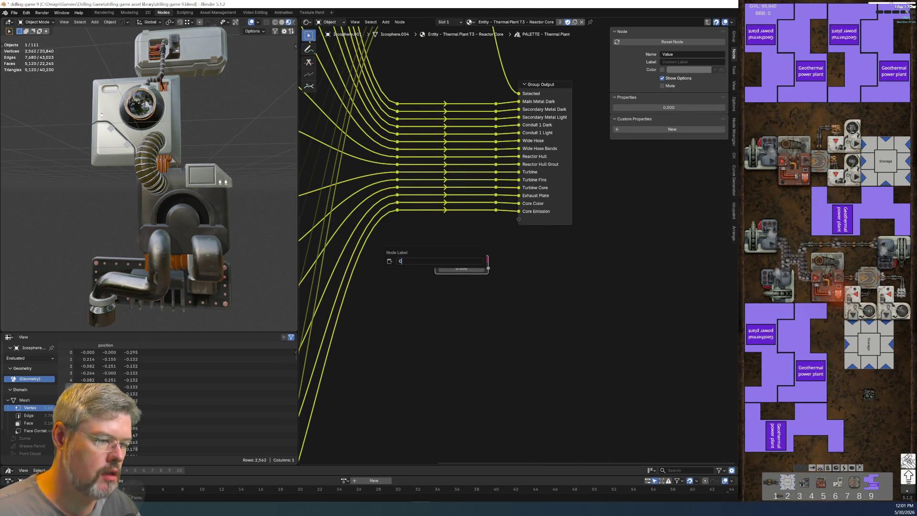
{"action": "type", "text": "ore Temperature"}
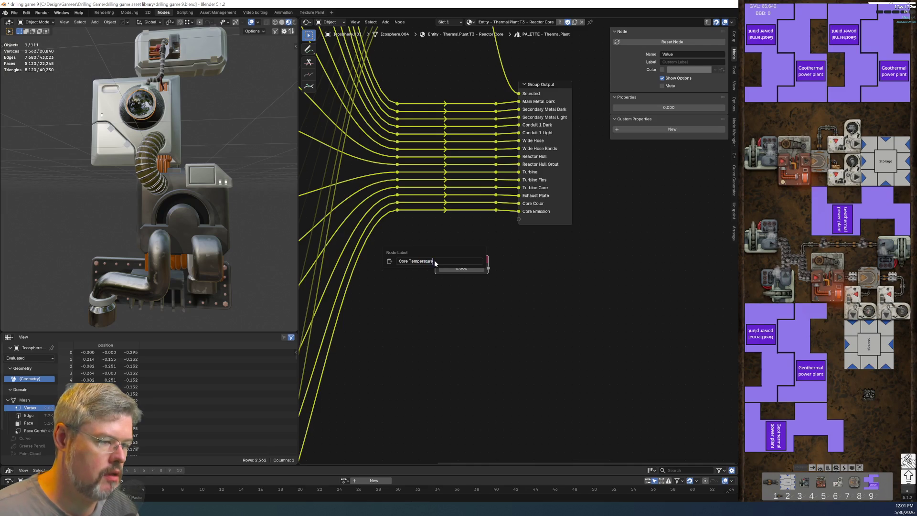
{"action": "key", "text": "Return"}
Set Core Temperature to 1000 and link it to a new group output.
{"action": "left_click", "coordinate": [462, 268]}
{"action": "type", "text": "1000"}
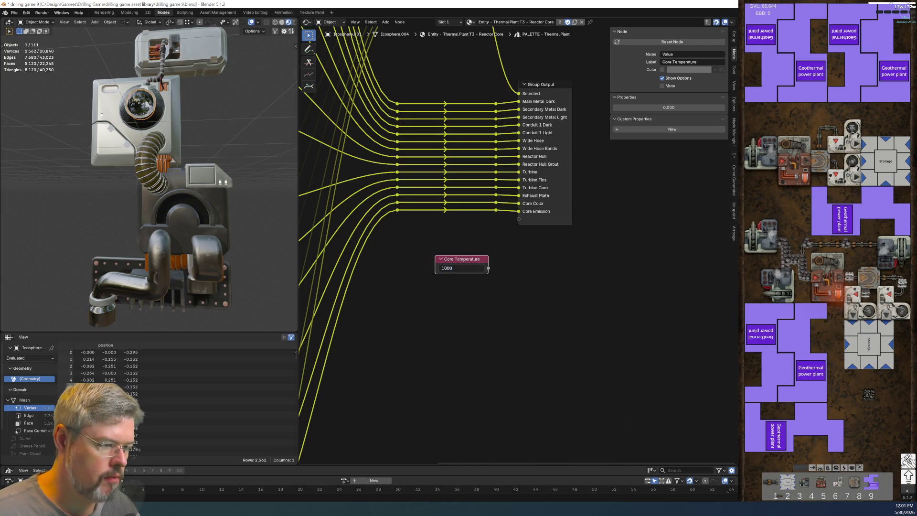
{"action": "key", "text": "Return"}
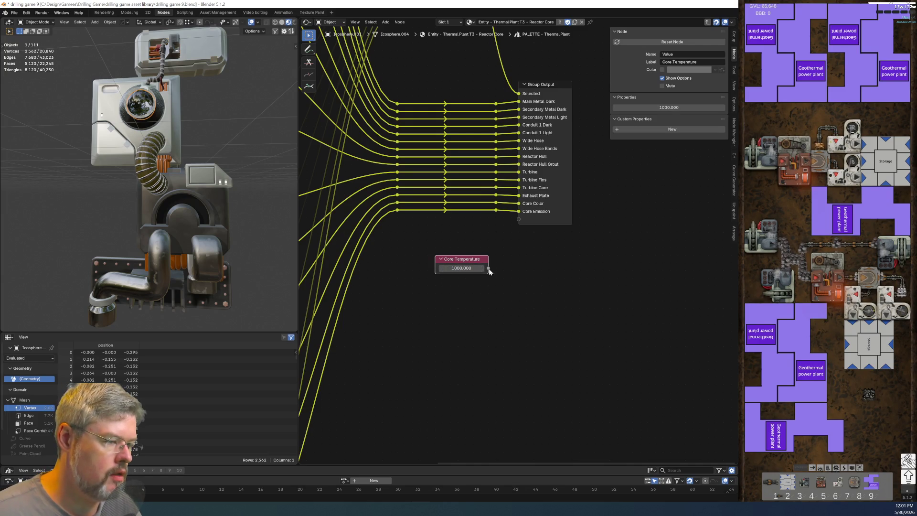
{"action": "left_click_drag", "start_coordinate": [521, 228], "coordinate": [521, 235]}
{"action": "key", "text": "F2"}
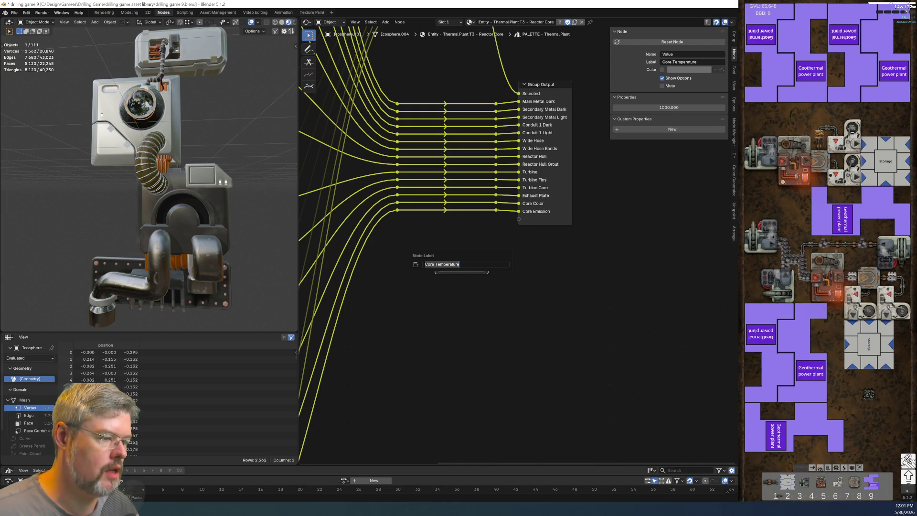
{"action": "key", "text": "Return"}
{"action": "left_click_drag", "start_coordinate": [489, 269], "coordinate": [519, 220]}
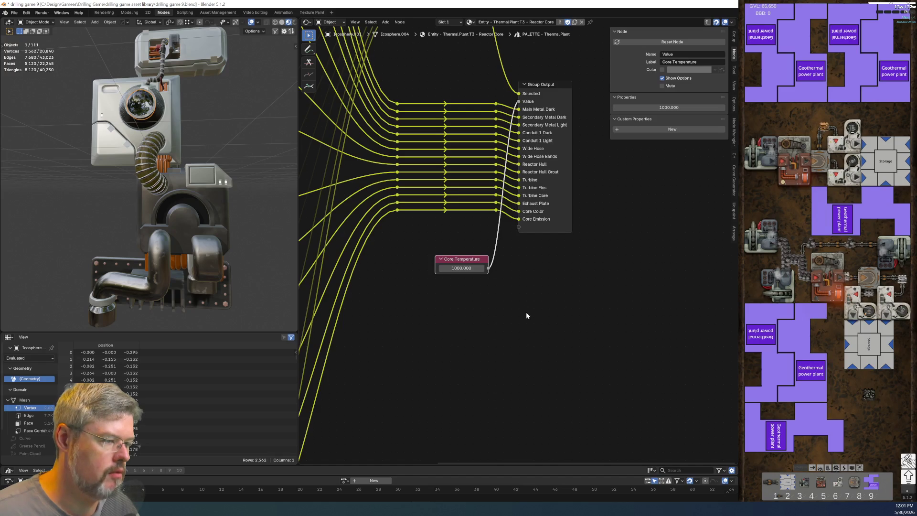
Name the new output 'Core Temperature' and move it into the Core panel.
{"action": "left_click", "coordinate": [542, 86]}
{"action": "double_click", "coordinate": [640, 117]}
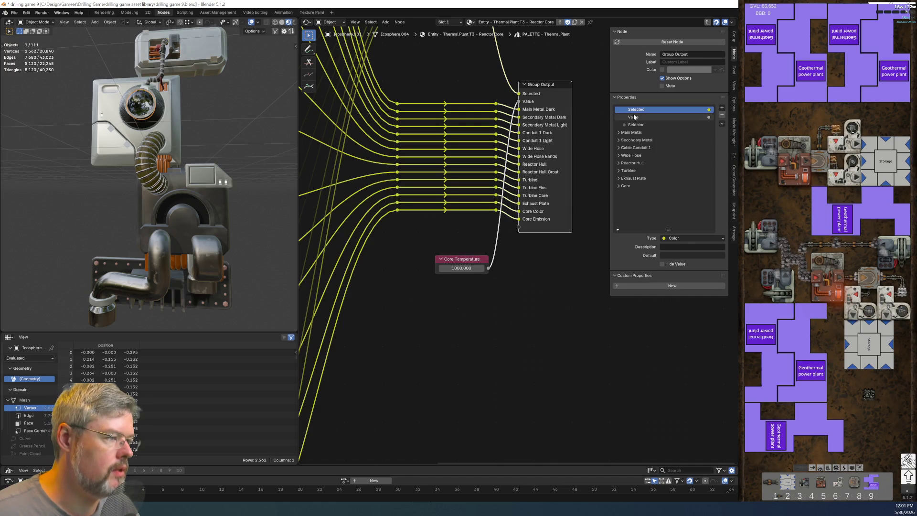
{"action": "type", "text": "Core Temperature"}
{"action": "key", "text": "Return"}
{"action": "left_click", "coordinate": [614, 186]}
{"action": "mouse_move", "coordinate": [637, 120]}
{"action": "left_mouse_down"}
{"action": "mouse_move", "coordinate": [655, 210]}
{"action": "mouse_move", "coordinate": [653, 202]}
{"action": "left_mouse_up"}
Drive the volume's Temperature from Core Temperature, hide PALETTE's unused sockets, and save drilling game 9.blend.
{"action": "key", "text": "Tab"}
{"action": "mouse_move", "coordinate": [400, 356]}
{"action": "left_mouse_down"}
{"action": "mouse_move", "coordinate": [474, 157]}
{"action": "mouse_move", "coordinate": [464, 142]}
{"action": "left_mouse_up"}
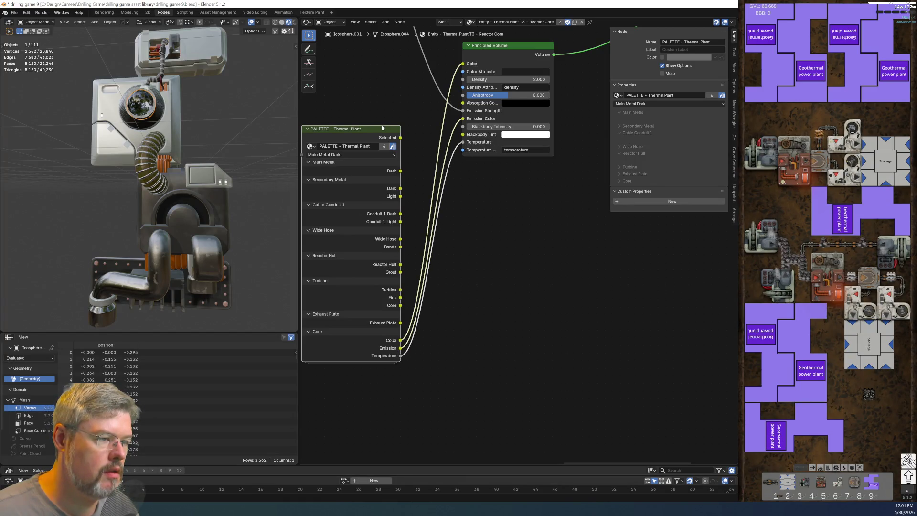
{"action": "key", "text": "ctrl+h"}
{"action": "key", "text": "Home"}
{"action": "left_click_drag", "start_coordinate": [481, 280], "coordinate": [488, 231]}
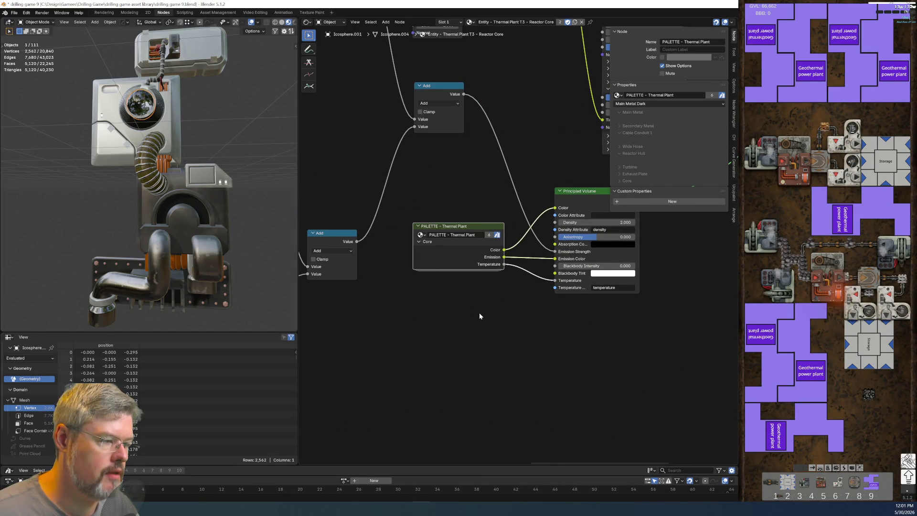
{"action": "scroll", "coordinate": [480, 312], "scroll_direction": "down", "scroll_amount": 1}
{"action": "left_click", "coordinate": [14, 12]}
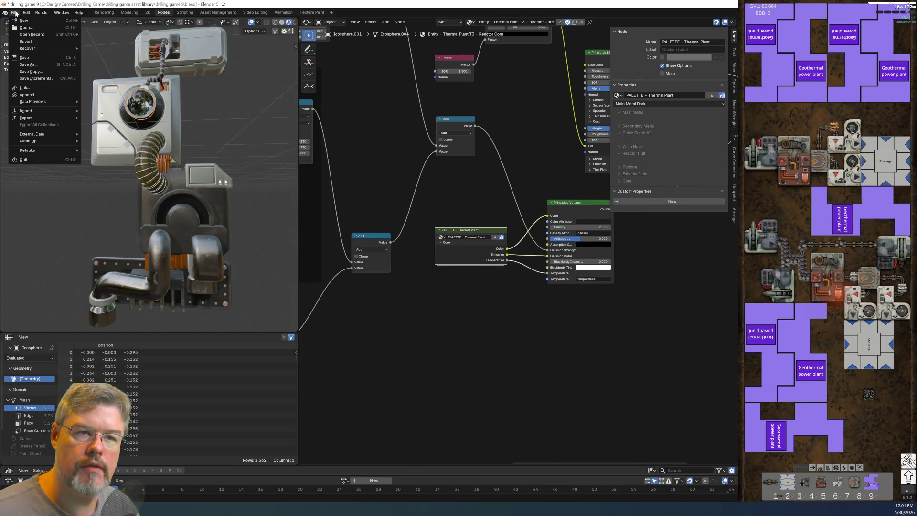
{"action": "left_click", "coordinate": [37, 57]}
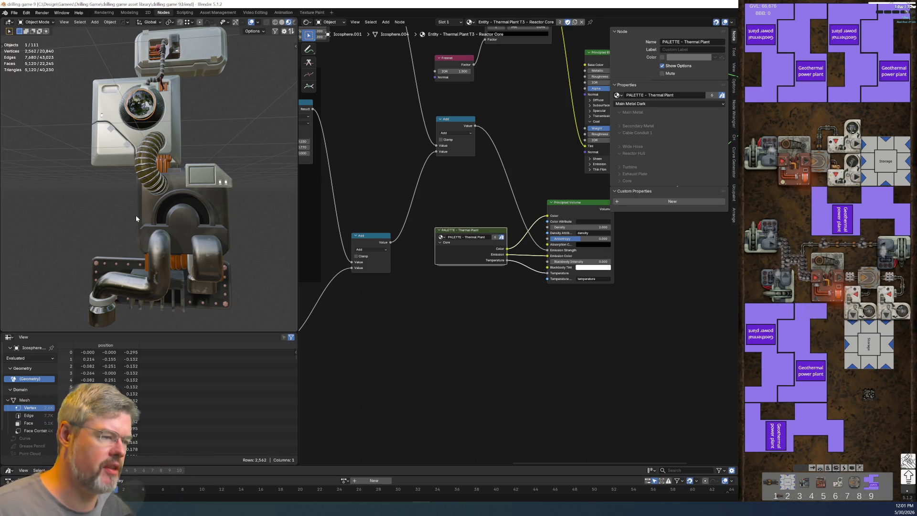
Rename the palette node group to 'PALETTE - Thermal Plant Family'.
{"action": "double_click", "coordinate": [487, 240]}
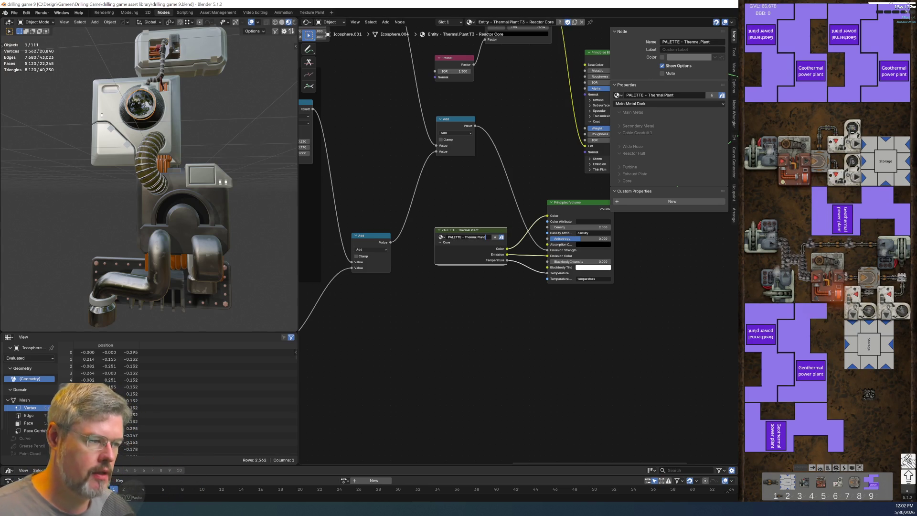
{"action": "type", "text": "ily"}
{"action": "key", "text": "Return"}
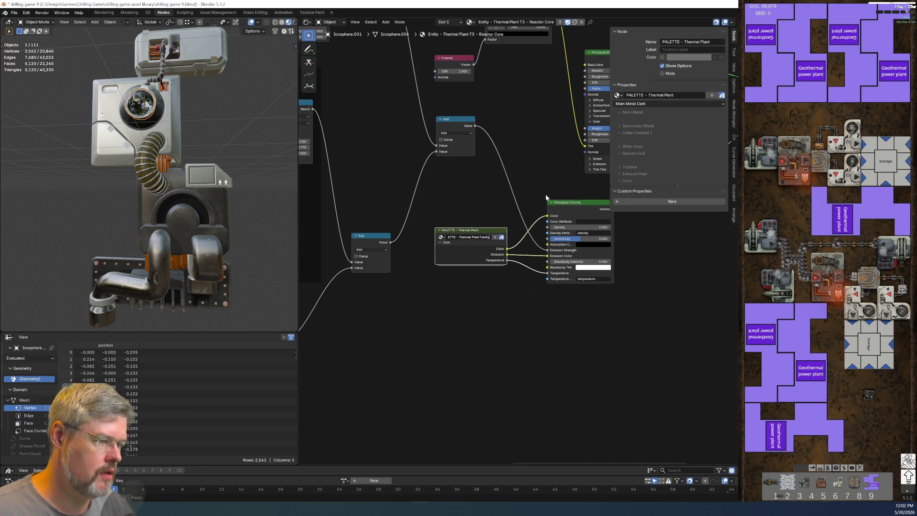
Widen the PALETTE node to show its full name and save drilling game 9.blend again.
{"action": "scroll", "coordinate": [464, 337], "scroll_direction": "up", "scroll_amount": 4}
{"action": "key", "text": "KP_Decimal"}
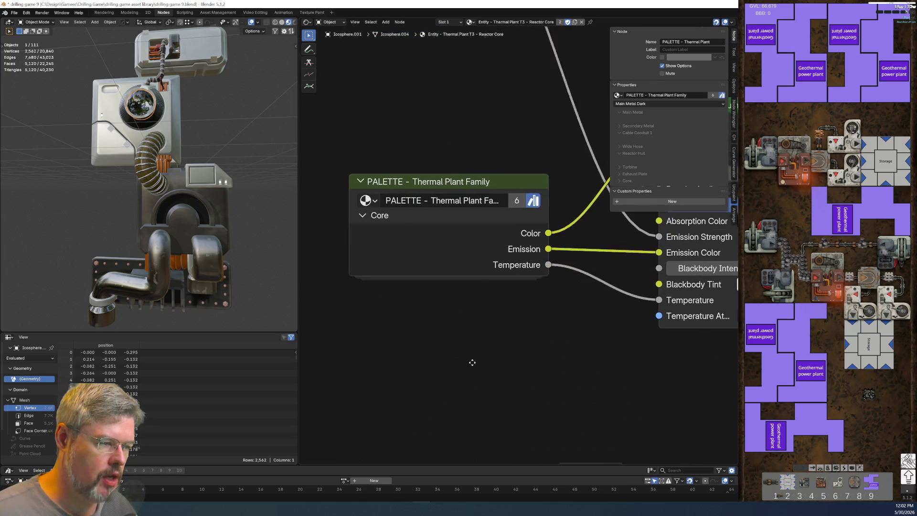
{"action": "mouse_move", "coordinate": [424, 255]}
{"action": "left_mouse_down"}
{"action": "mouse_move", "coordinate": [394, 257]}
{"action": "mouse_move", "coordinate": [414, 258]}
{"action": "left_mouse_up"}
{"action": "scroll", "coordinate": [535, 329], "scroll_direction": "down", "scroll_amount": 1}
{"action": "middle_click_drag", "start_coordinate": [534, 329], "coordinate": [372, 288]}
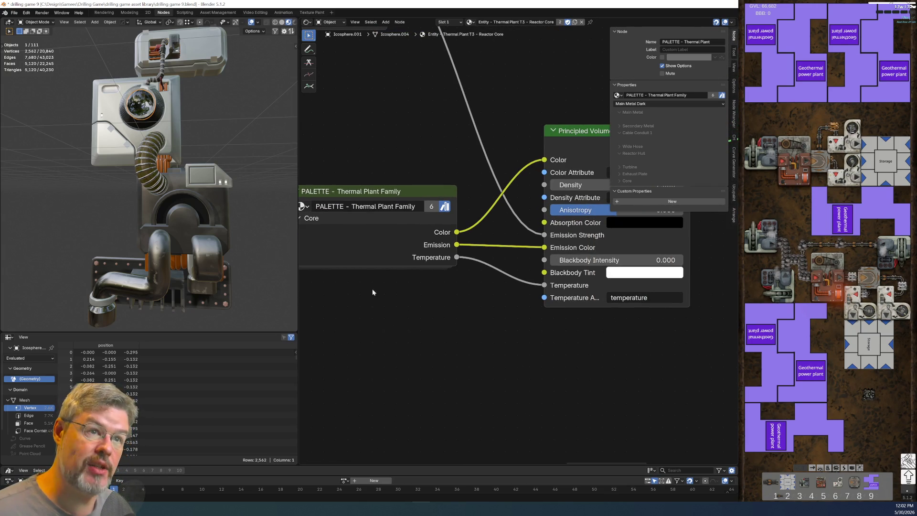
{"action": "left_click", "coordinate": [14, 12]}
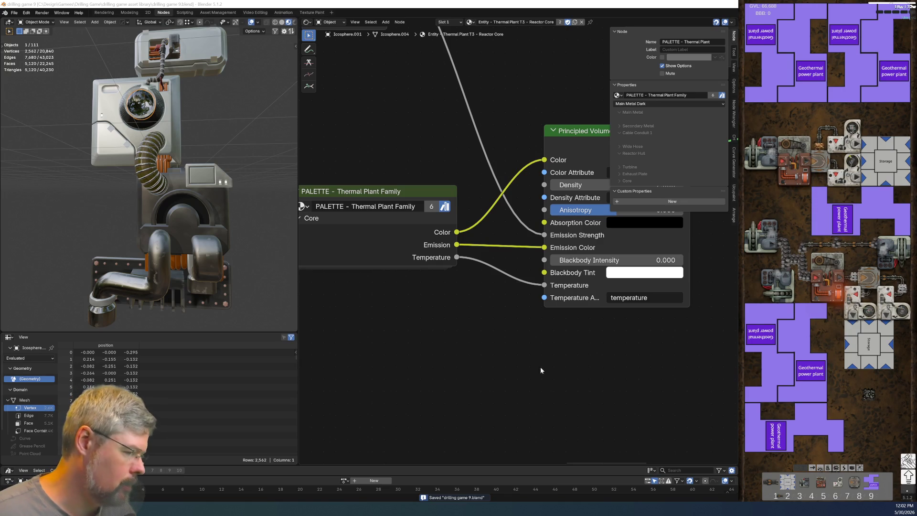
{"action": "scroll", "coordinate": [454, 327], "scroll_direction": "down", "scroll_amount": 3}
{"action": "scroll", "coordinate": [478, 327], "scroll_direction": "down", "scroll_amount": 3}
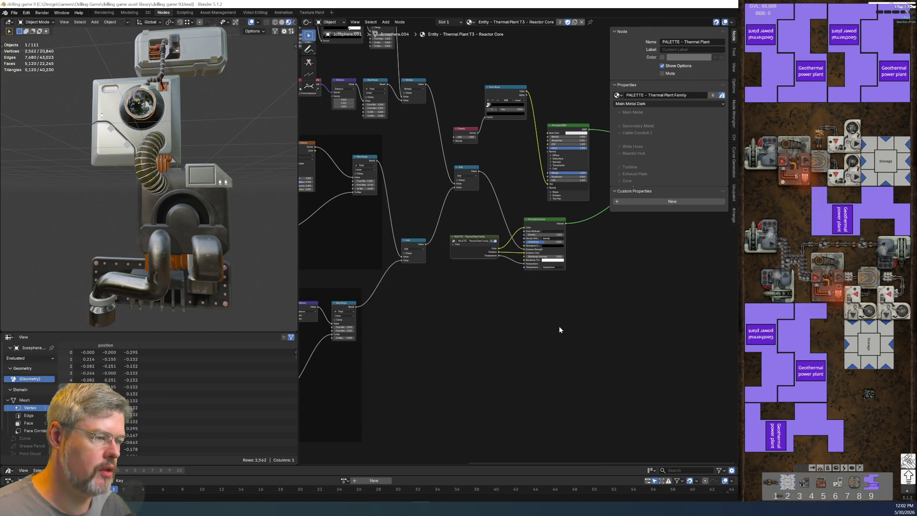
Switch to the Modeling workspace showing the icosphere, 3D viewport and outliner.
{"action": "scroll", "coordinate": [455, 380], "scroll_direction": "down", "scroll_amount": 4}
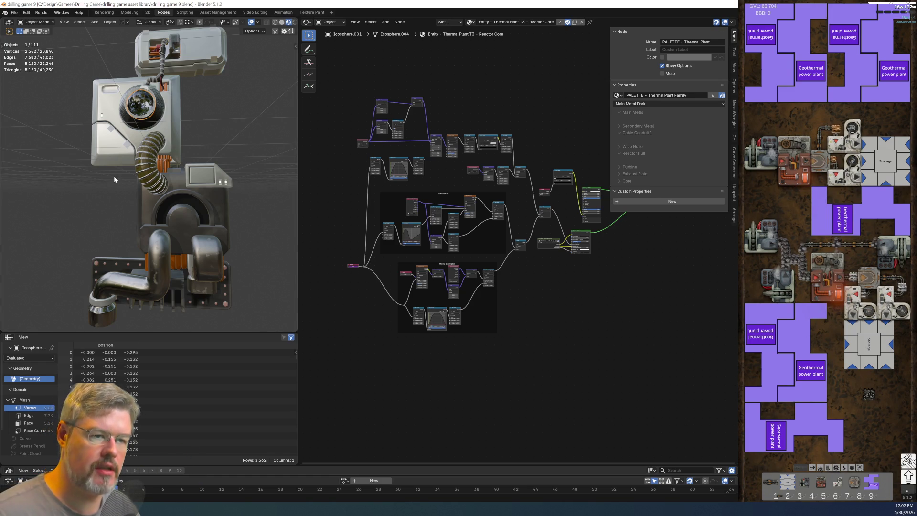
{"action": "scroll", "coordinate": [114, 176], "scroll_direction": "down", "scroll_amount": 1}
{"action": "scroll", "coordinate": [174, 236], "scroll_direction": "down", "scroll_amount": 2}
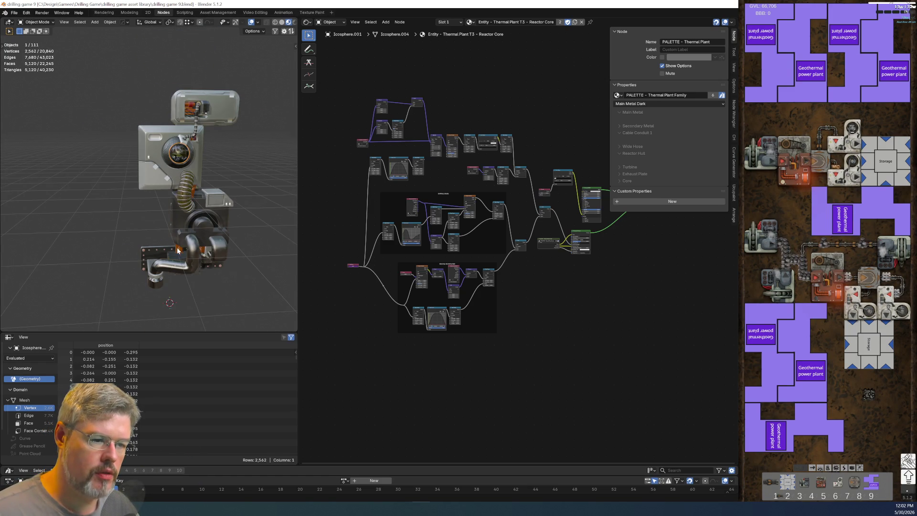
{"action": "mouse_move", "coordinate": [175, 249]}
{"action": "middle_mouse_down"}
{"action": "mouse_move", "coordinate": [134, 209]}
{"action": "mouse_move", "coordinate": [138, 160]}
{"action": "middle_mouse_up"}
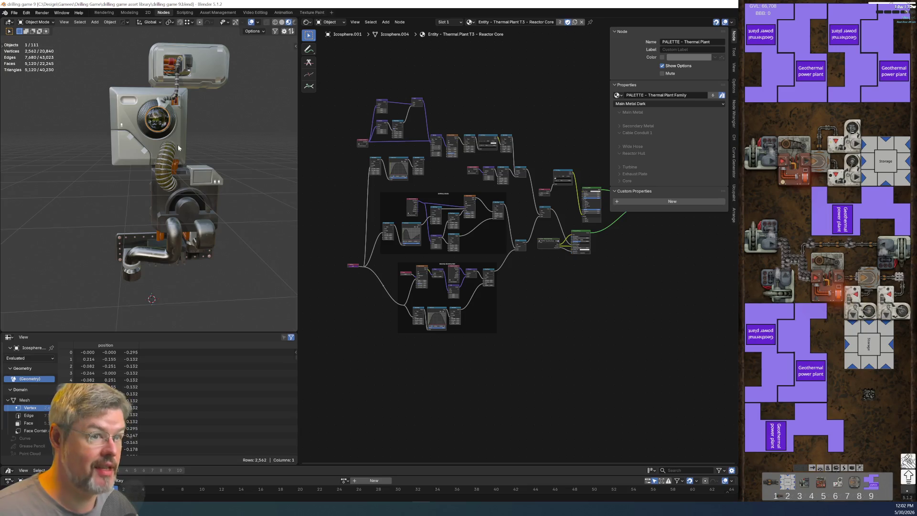
{"action": "scroll", "coordinate": [178, 144], "scroll_direction": "up", "scroll_amount": 4}
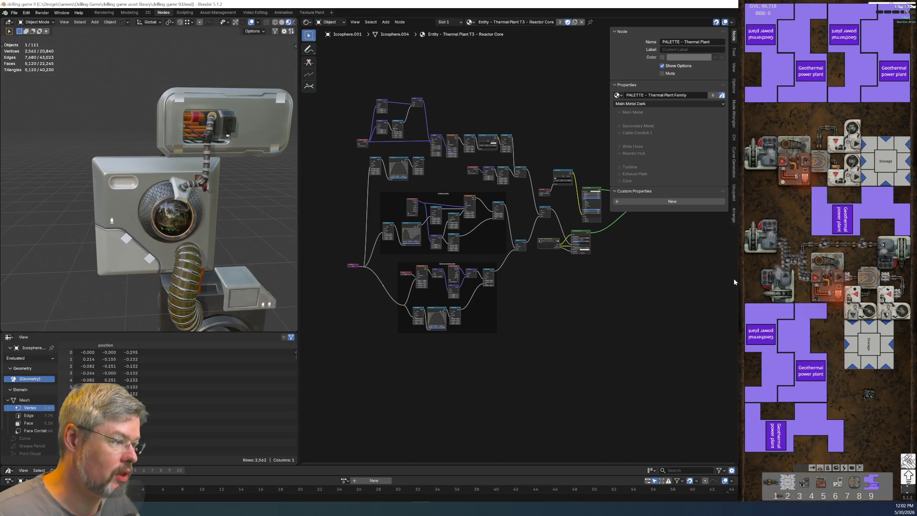
{"action": "left_click", "coordinate": [134, 13]}
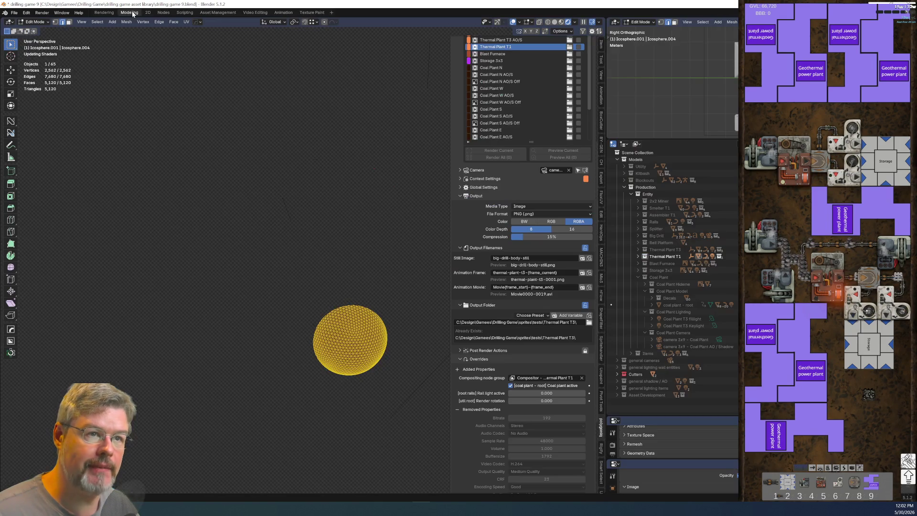
Return to Object Mode with Solid shading and bring the whole machine into view.
{"action": "key", "text": "n"}
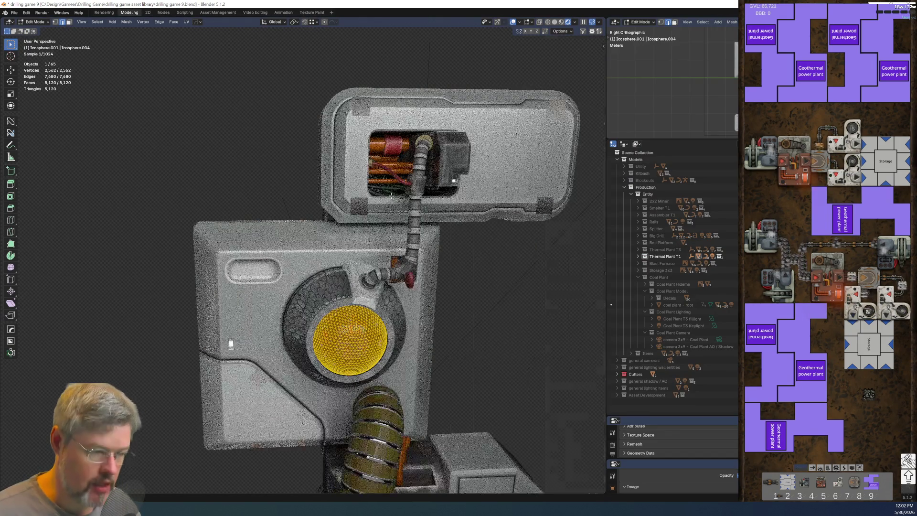
{"action": "key", "text": "ctrl+Tab"}
{"action": "left_click", "coordinate": [379, 180]}
{"action": "left_click", "coordinate": [518, 22]}
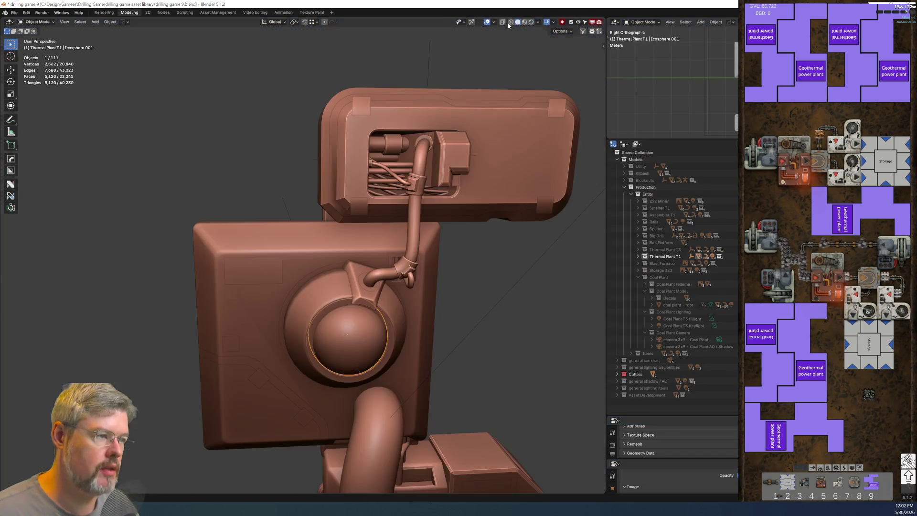
{"action": "scroll", "coordinate": [478, 182], "scroll_direction": "down", "scroll_amount": 5}
{"action": "mouse_move", "coordinate": [426, 317]}
{"action": "middle_mouse_down", "text": "shift"}
{"action": "mouse_move", "coordinate": [424, 244]}
{"action": "mouse_move", "coordinate": [447, 297]}
{"action": "middle_mouse_up", "text": "shift"}
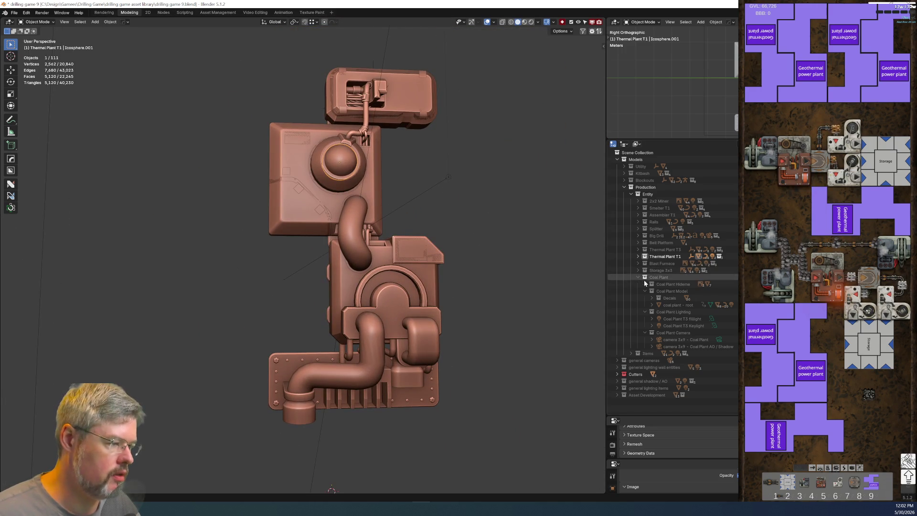
Collapse the Coal Plant Lighting, Camera and Model collections and save the blend file.
{"action": "left_click", "coordinate": [645, 312]}
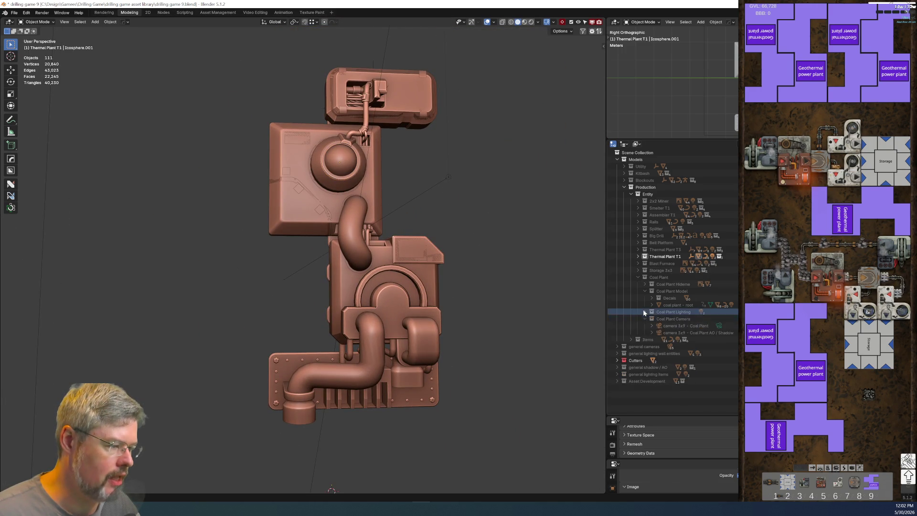
{"action": "left_click", "coordinate": [644, 319]}
{"action": "left_click", "coordinate": [645, 291]}
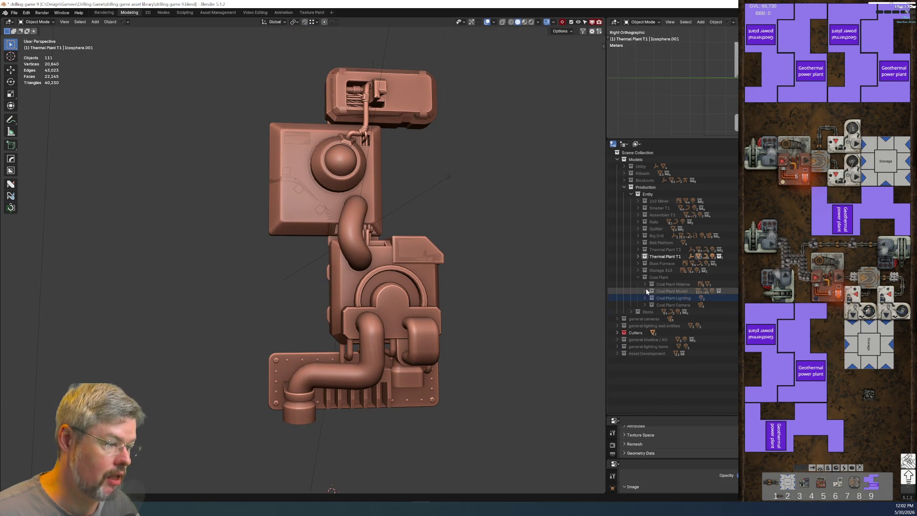
{"action": "left_click", "coordinate": [317, 212]}
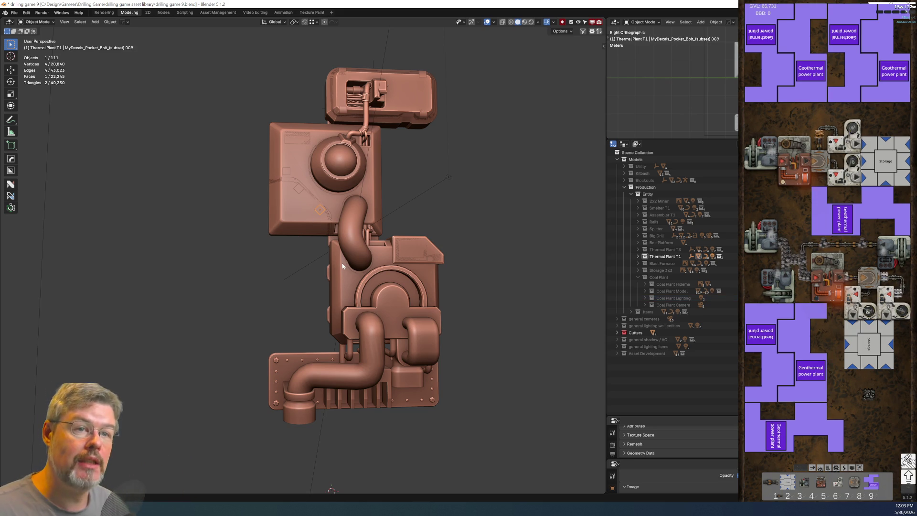
{"action": "left_click", "coordinate": [15, 13]}
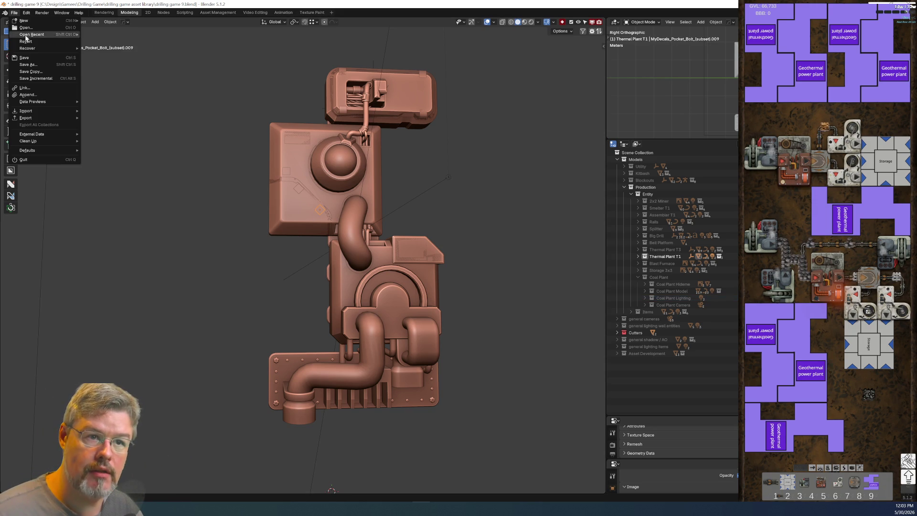
{"action": "left_click", "coordinate": [34, 58]}
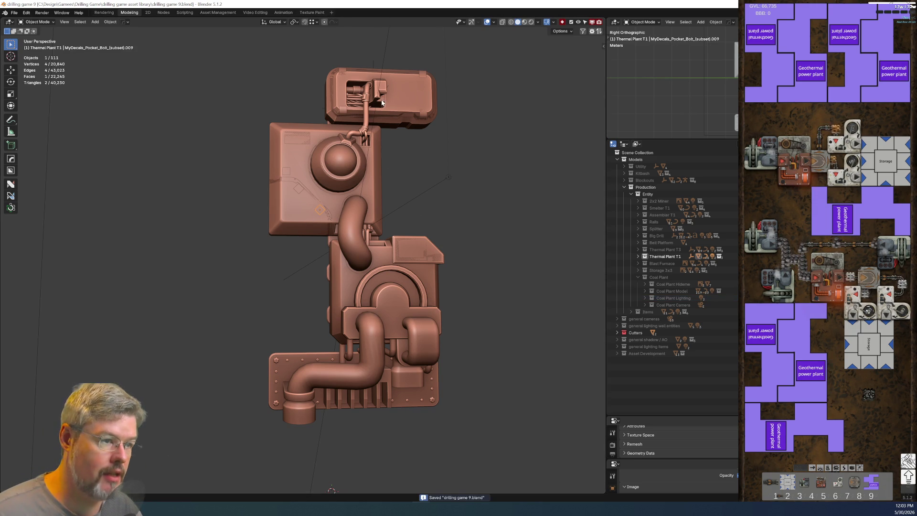
Collapse Coal Plant and expand Thermal Plant T1 > Model in the outliner to list its objects.
{"action": "left_click", "coordinate": [638, 277]}
{"action": "left_click", "coordinate": [639, 256]}
{"action": "left_click", "coordinate": [643, 271]}
{"action": "left_click", "coordinate": [644, 271]}
{"action": "left_click", "coordinate": [690, 277]}
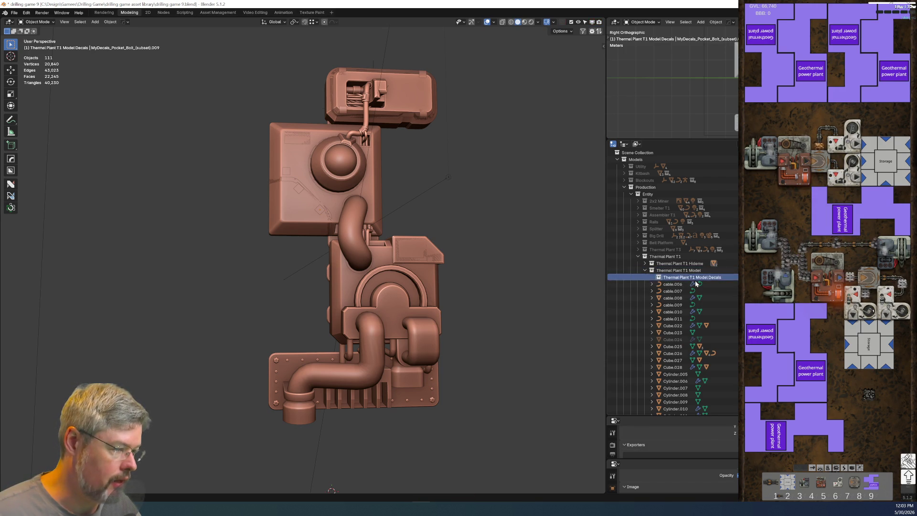
Select the top panel Cube.026 and frame it in the viewport.
{"action": "scroll", "coordinate": [697, 348], "scroll_direction": "down", "scroll_amount": 5}
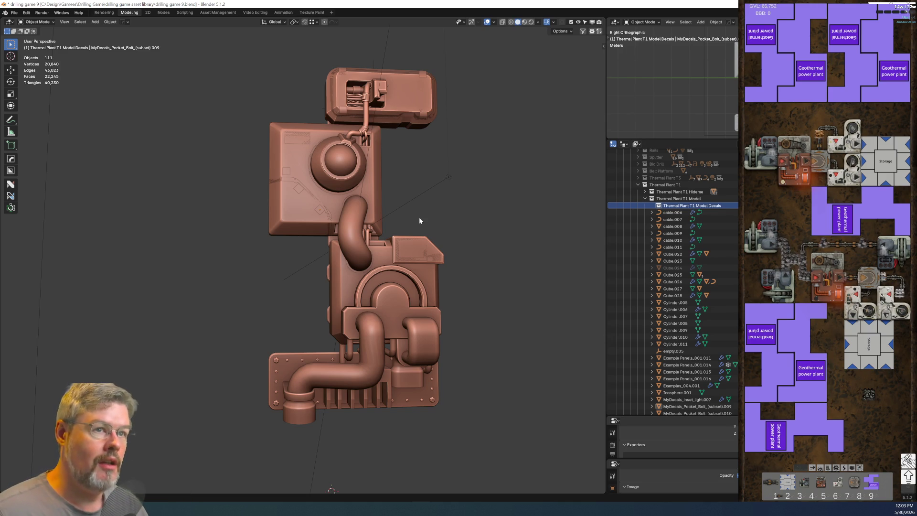
{"action": "middle_click_drag", "start_coordinate": [412, 162], "coordinate": [414, 188]}
{"action": "scroll", "coordinate": [477, 165], "scroll_direction": "up", "scroll_amount": 4}
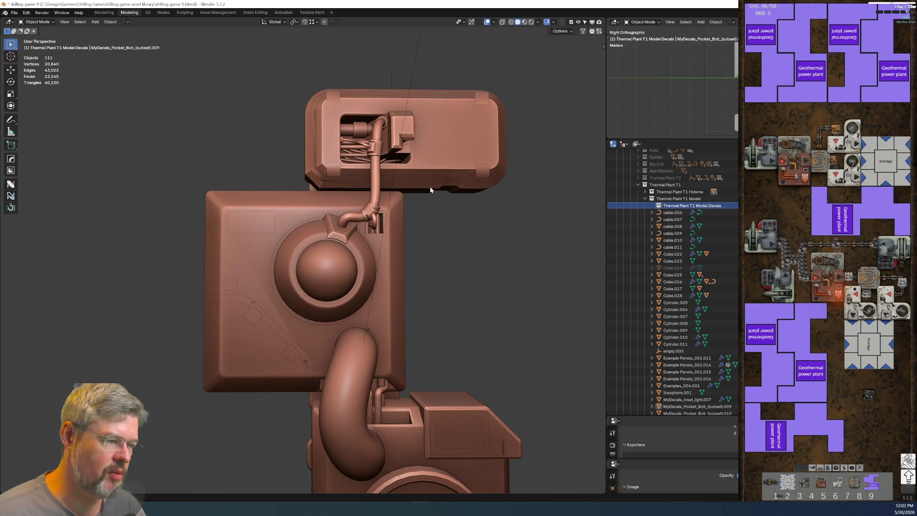
{"action": "left_click", "coordinate": [430, 186]}
{"action": "key", "text": "KP_Decimal"}
{"action": "scroll", "coordinate": [433, 191], "scroll_direction": "down", "scroll_amount": 4}
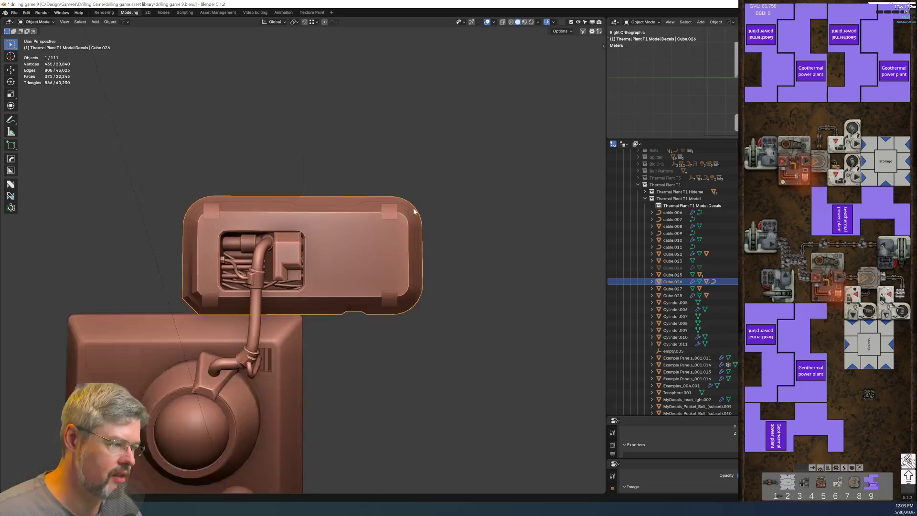
{"action": "middle_click_drag", "start_coordinate": [397, 239], "coordinate": [604, 274]}
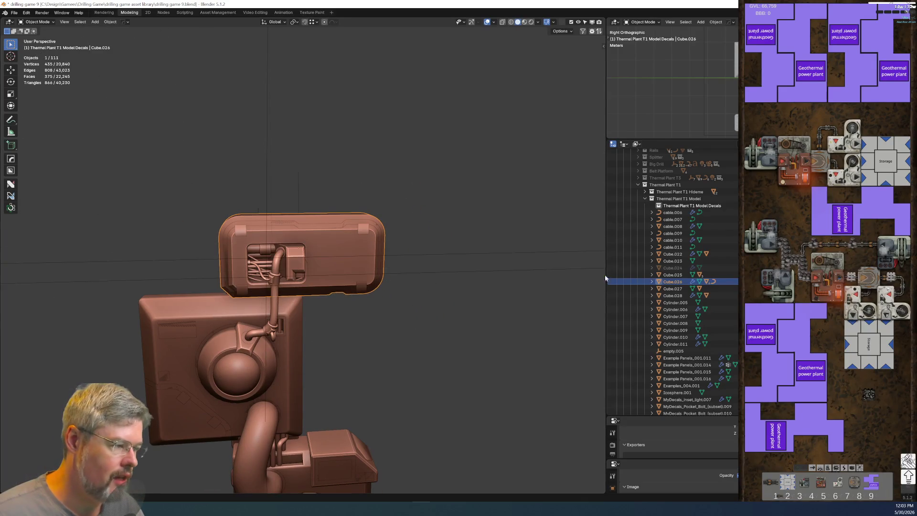
Rename Cube.026 in the outliner to 'thermal plant t1 top cablebox'.
{"action": "double_click", "coordinate": [675, 282]}
{"action": "type", "text": "thermal plant t1"}
{"action": "key", "text": "Return"}
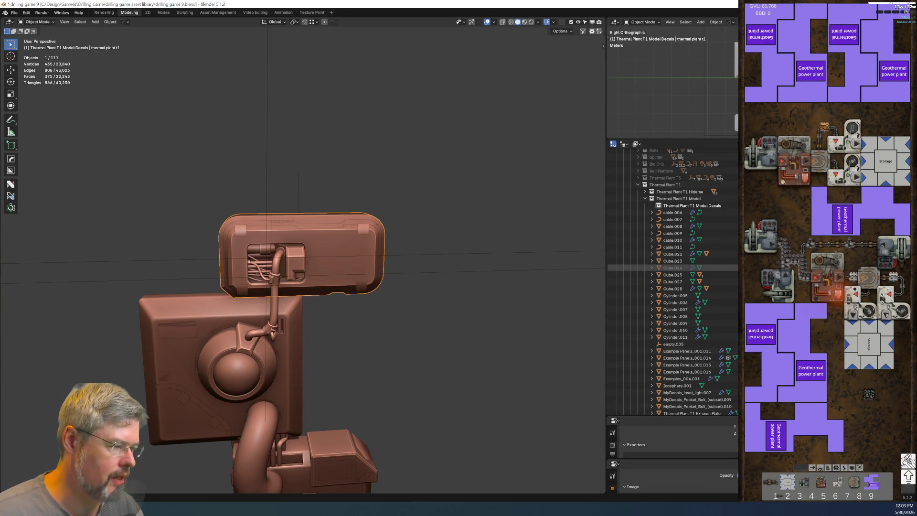
{"action": "scroll", "coordinate": [678, 205], "scroll_direction": "down", "scroll_amount": 5}
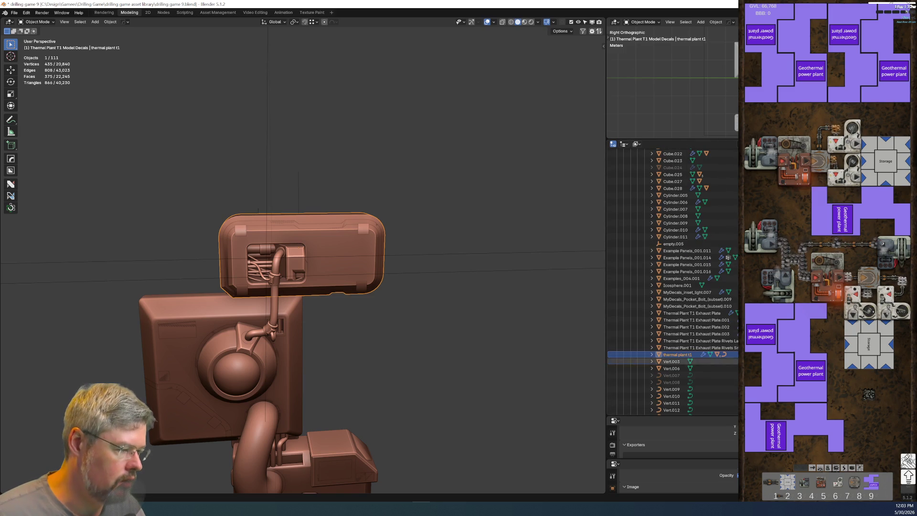
{"action": "double_click", "coordinate": [682, 356]}
{"action": "type", "text": "top cablebox"}
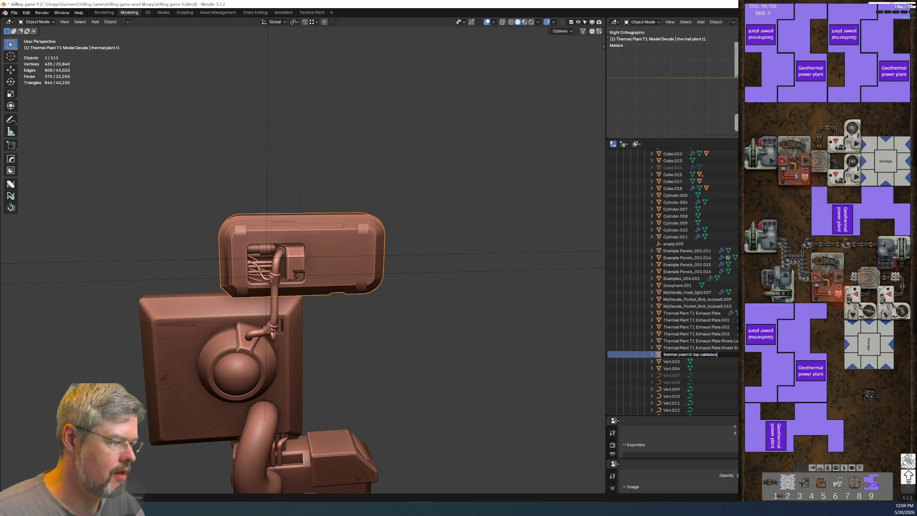
{"action": "key", "text": "Return"}
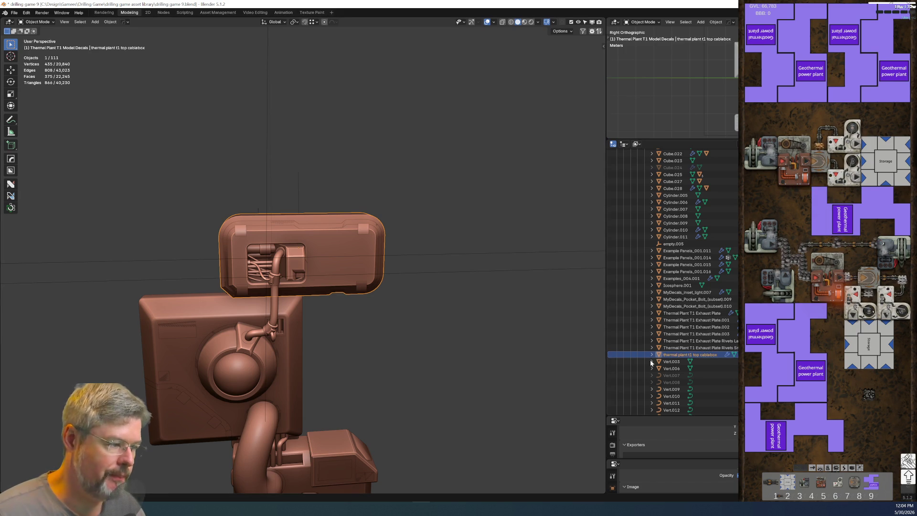
{"action": "mouse_move", "coordinate": [369, 205]}
{"action": "middle_mouse_down"}
{"action": "mouse_move", "coordinate": [352, 207]}
{"action": "mouse_move", "coordinate": [380, 199]}
{"action": "mouse_move", "coordinate": [380, 179]}
{"action": "mouse_move", "coordinate": [329, 190]}
{"action": "mouse_move", "coordinate": [296, 221]}
{"action": "middle_mouse_up"}
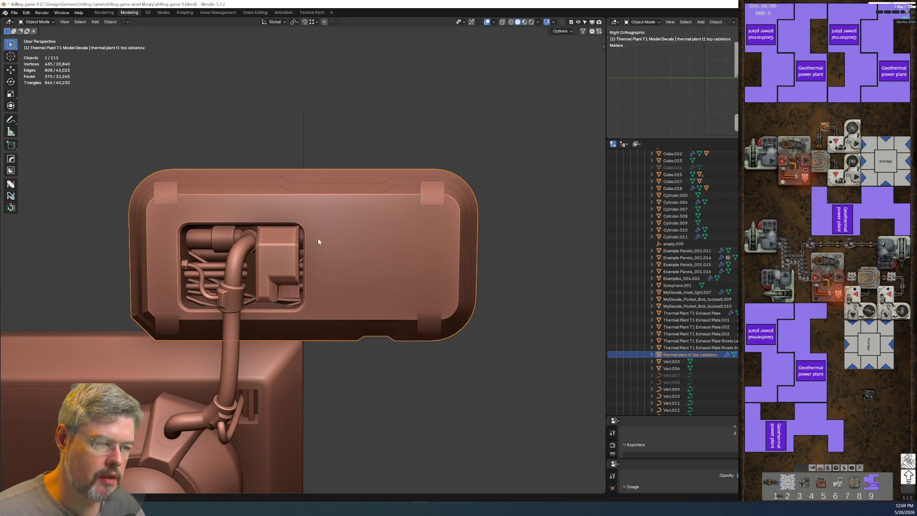
Select and frame Cube.027, then apply HOps Sharpen and a bevel to its edges.
{"action": "left_click", "coordinate": [336, 232], "text": "alt"}
{"action": "left_click", "coordinate": [286, 256]}
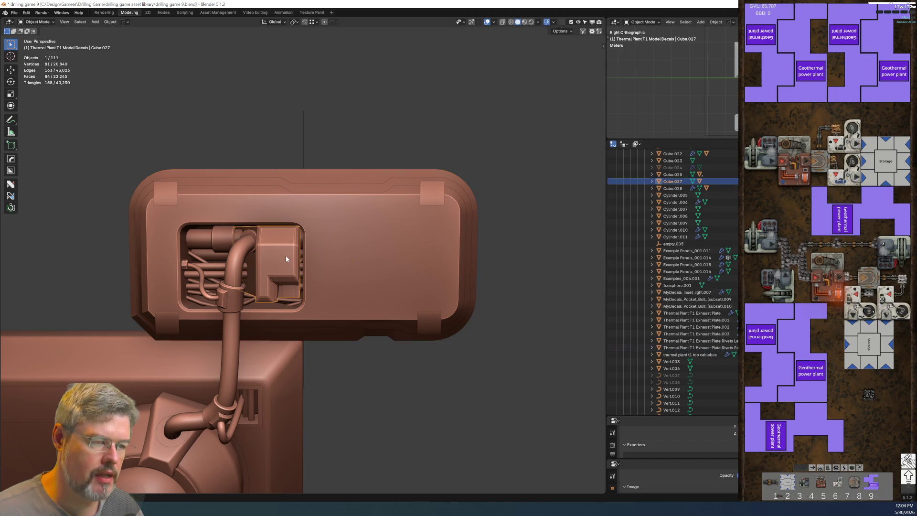
{"action": "key", "text": "KP_Decimal"}
{"action": "key", "text": "q"}
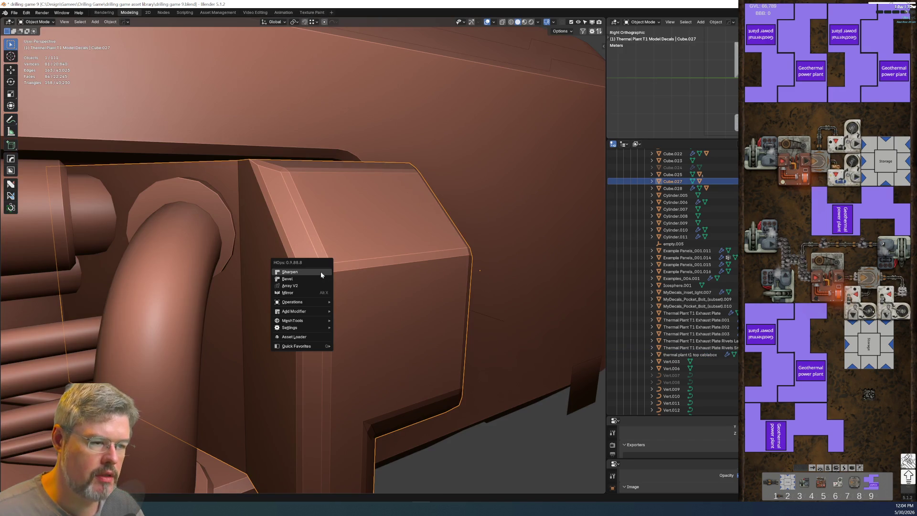
{"action": "left_click", "coordinate": [320, 272]}
{"action": "scroll", "coordinate": [331, 300], "scroll_direction": "down", "scroll_amount": 5}
{"action": "middle_click_drag", "start_coordinate": [331, 300], "coordinate": [134, 494]}
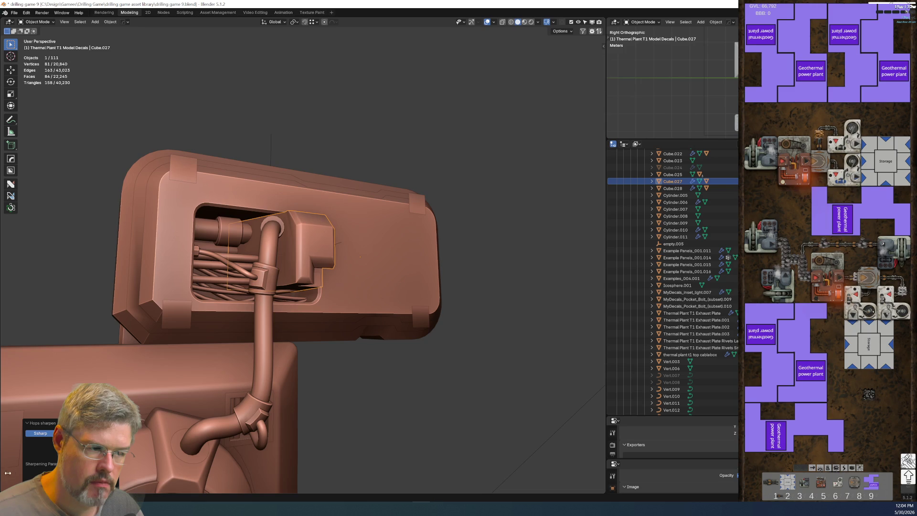
{"action": "key", "text": "ctrl+b"}
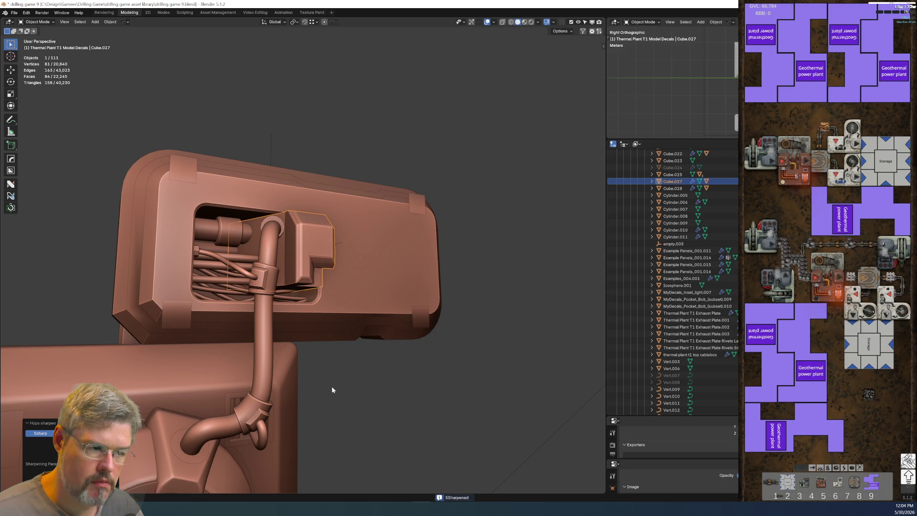
Rename Cube.027 to 'thermal plant t1 top cablebox protrusion'.
{"action": "left_click", "coordinate": [332, 389]}
{"action": "scroll", "coordinate": [332, 390], "scroll_direction": "up", "scroll_amount": 4}
{"action": "mouse_move", "coordinate": [332, 390]}
{"action": "middle_mouse_down"}
{"action": "mouse_move", "coordinate": [266, 303]}
{"action": "mouse_move", "coordinate": [278, 266]}
{"action": "mouse_move", "coordinate": [311, 299]}
{"action": "mouse_move", "coordinate": [288, 299]}
{"action": "mouse_move", "coordinate": [296, 283]}
{"action": "middle_mouse_up"}
{"action": "left_click", "coordinate": [266, 302]}
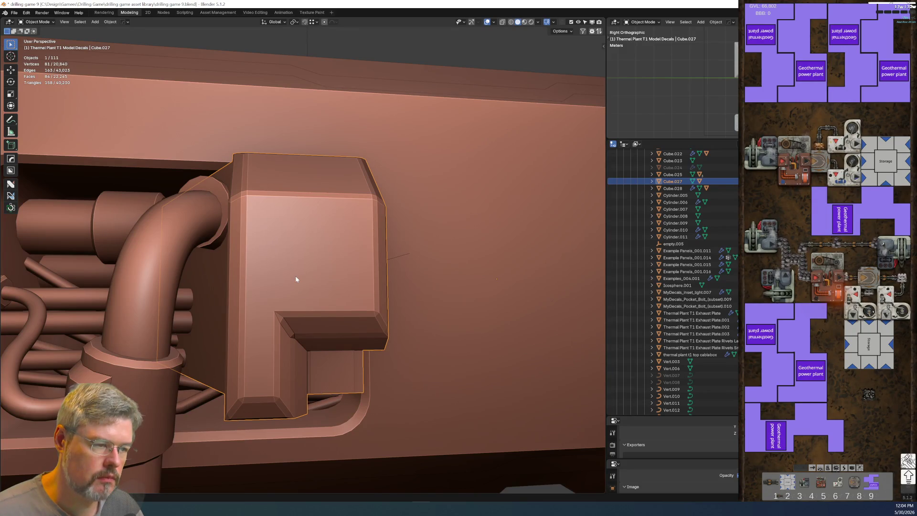
{"action": "key", "text": "F2"}
{"action": "type", "text": "thermal plant t1 top cablebox"}
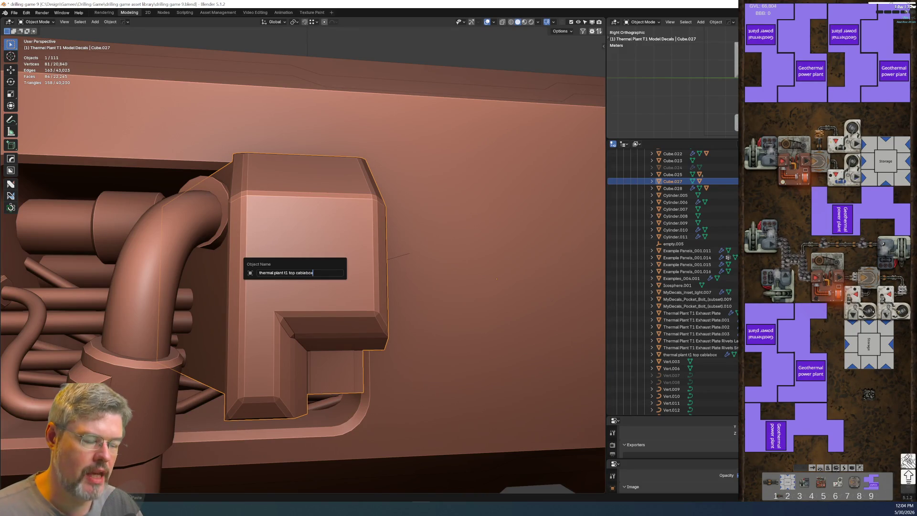
{"action": "type", "text": " pr"}
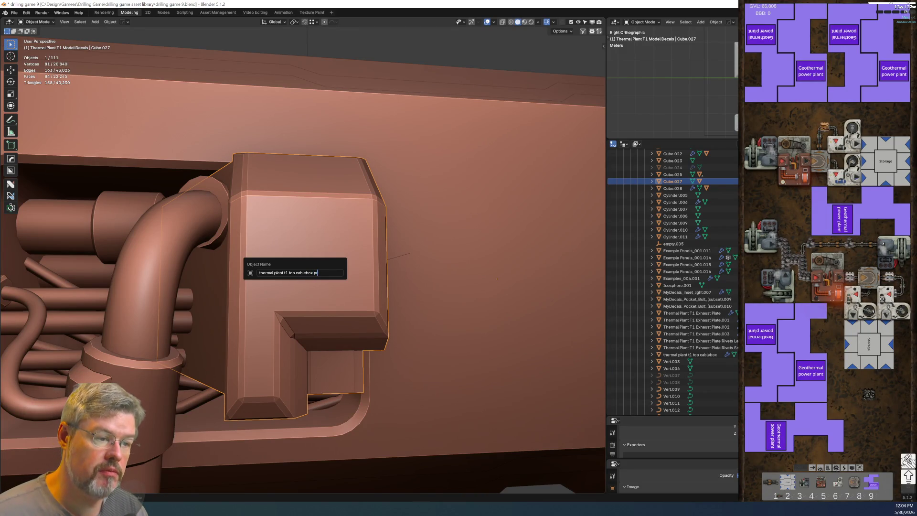
{"action": "type", "text": "otrusion"}
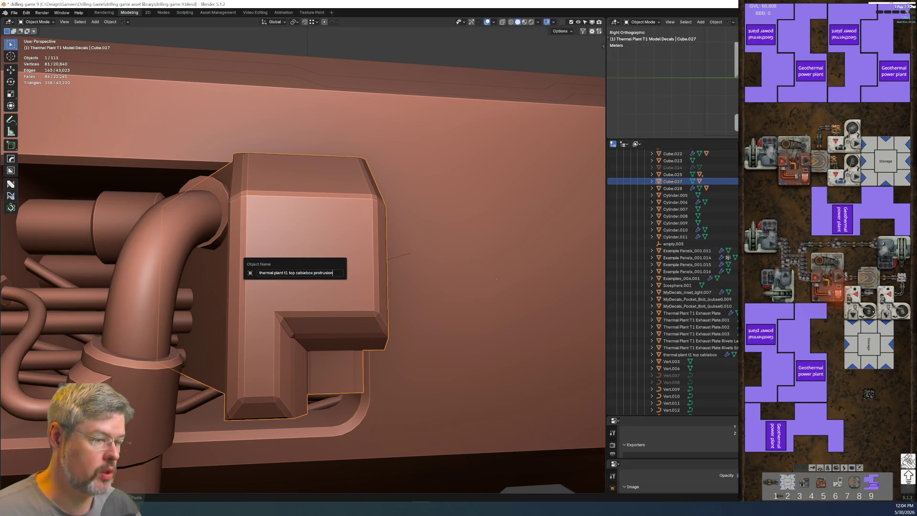
{"action": "key", "text": "Return"}
{"action": "mouse_move", "coordinate": [205, 249]}
{"action": "middle_mouse_down"}
{"action": "mouse_move", "coordinate": [262, 299]}
{"action": "mouse_move", "coordinate": [328, 283]}
{"action": "mouse_move", "coordinate": [301, 276]}
{"action": "middle_mouse_up"}
Select the pipe curves Vert.013 and the thin pipes, with Vert.009 active.
{"action": "left_click", "coordinate": [301, 276]}
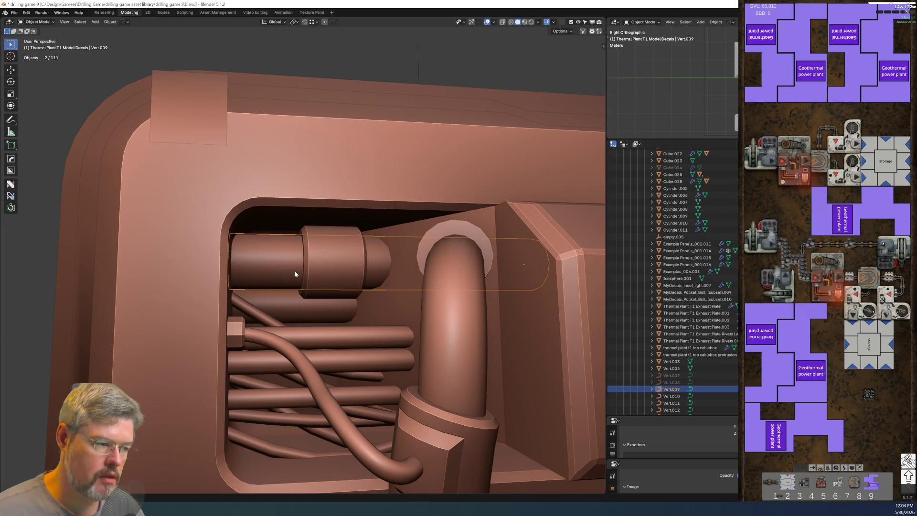
{"action": "left_click", "coordinate": [317, 336]}
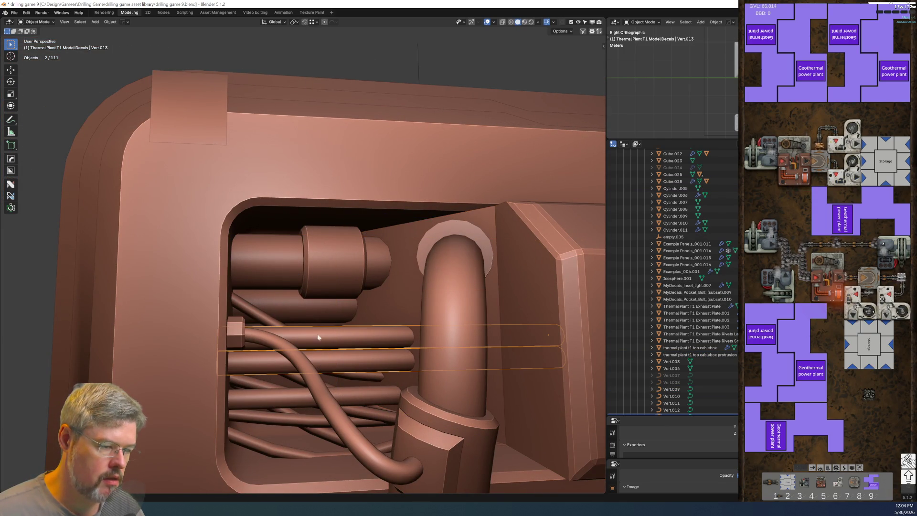
{"action": "left_click", "coordinate": [290, 398]}
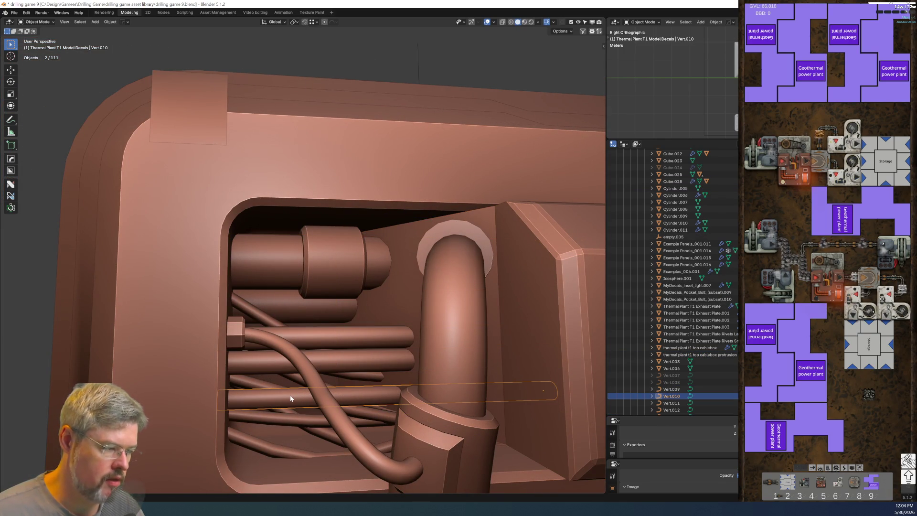
{"action": "left_click", "coordinate": [325, 359], "text": "shift"}
{"action": "left_click", "coordinate": [296, 303], "text": "shift"}
{"action": "left_click", "coordinate": [273, 276], "text": "shift"}
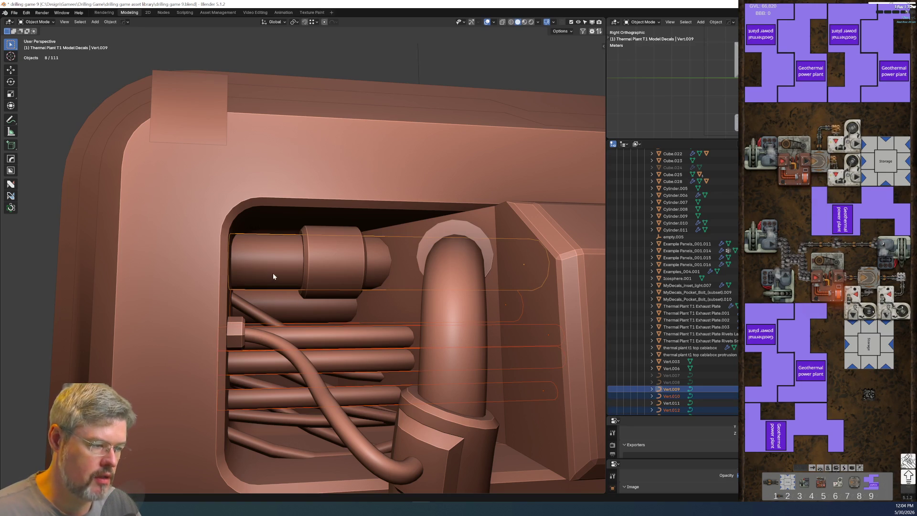
Try joining the pipes, undo the join, and bring up the object context menu.
{"action": "key", "text": "ctrl+j"}
{"action": "key", "text": "ctrl+z"}
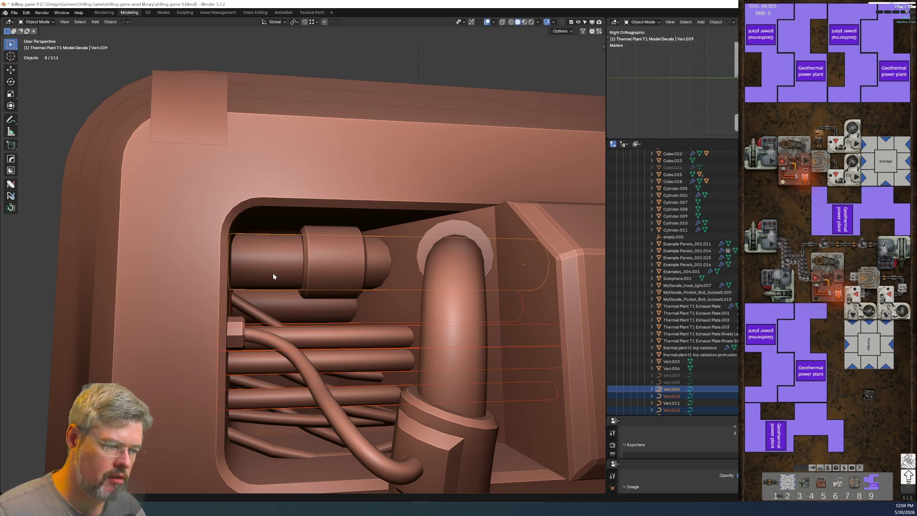
{"action": "right_click", "coordinate": [276, 270]}
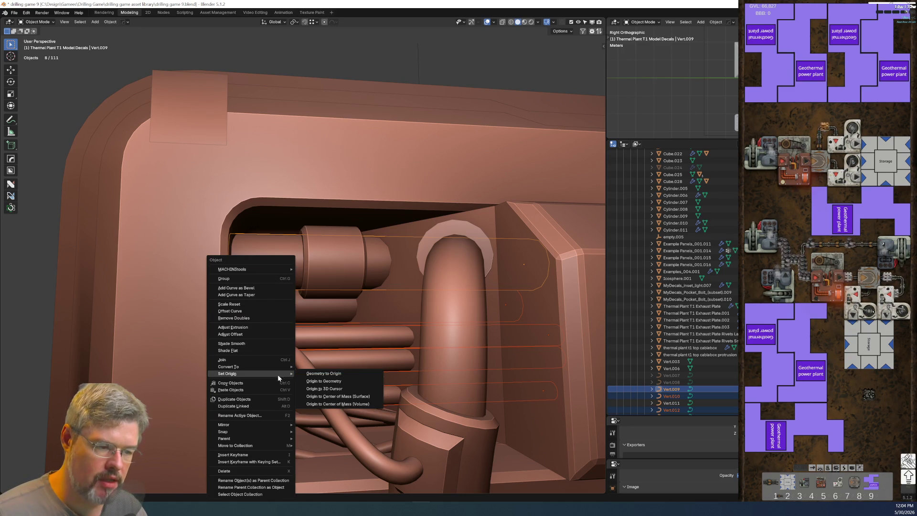
Convert the pipe curves to mesh, join them, and name the result 'thermal plant t1 top cablebox pipes'.
{"action": "mouse_move", "coordinate": [261, 365]}
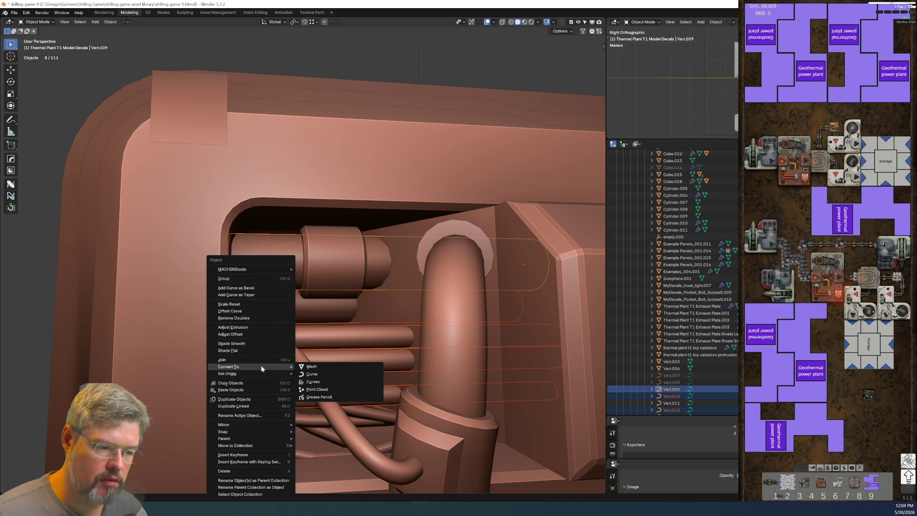
{"action": "left_click", "coordinate": [320, 367]}
{"action": "key", "text": "ctrl+j"}
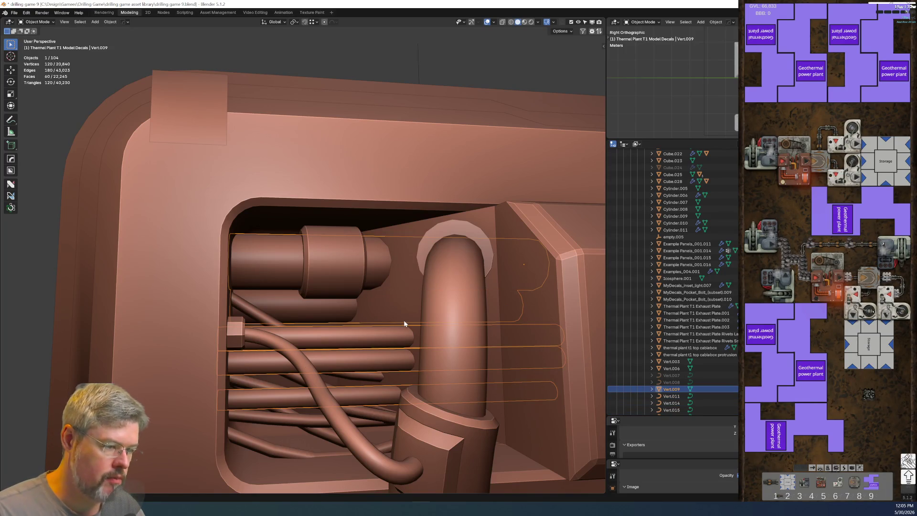
{"action": "key", "text": "F2"}
{"action": "type", "text": "thermal plant t1 top cablebox"}
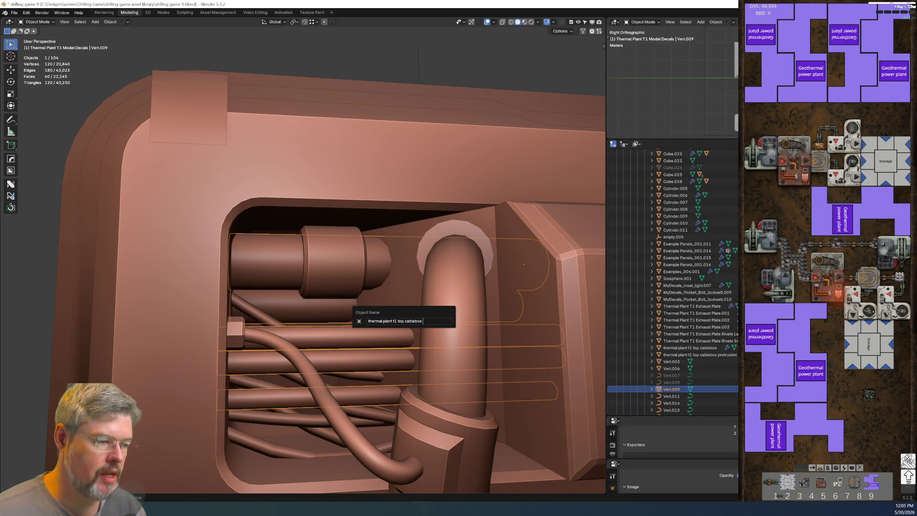
{"action": "type", "text": "ipes"}
{"action": "key", "text": "Return"}
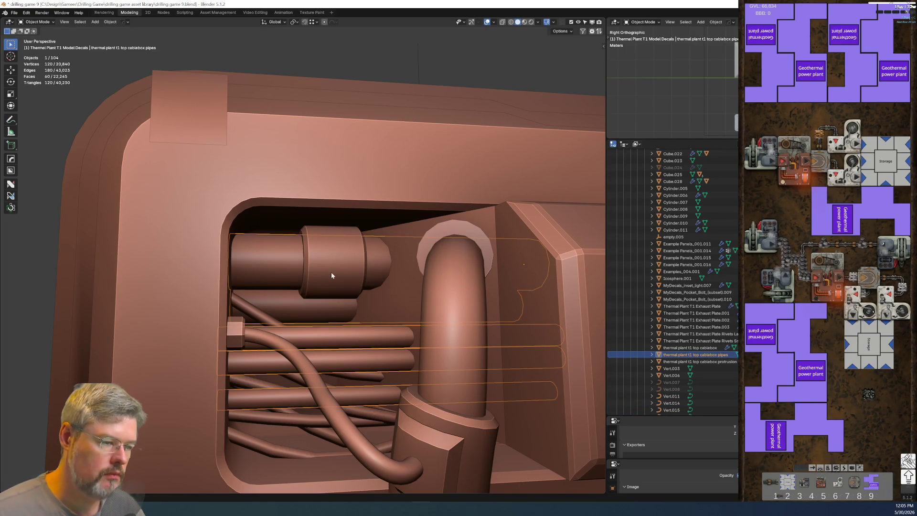
Rename the upper-pipe cylinder to 'thermal plant t1 top cablebox pipes accent'.
{"action": "left_click", "coordinate": [326, 274]}
{"action": "key", "text": "F2"}
{"action": "type", "text": "thermal plant t1 top cablebox"}
{"action": "type", "text": "pipes acce"}
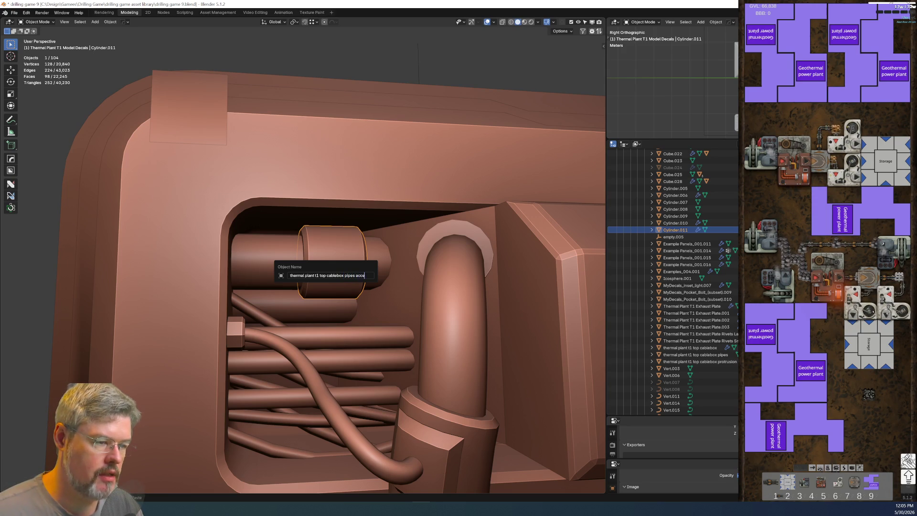
{"action": "key", "text": "Return"}
Rename the RCables bundle to 'thermal plant t1 top cablebox cables'.
{"action": "left_click", "coordinate": [242, 262]}
{"action": "key", "text": "g"}
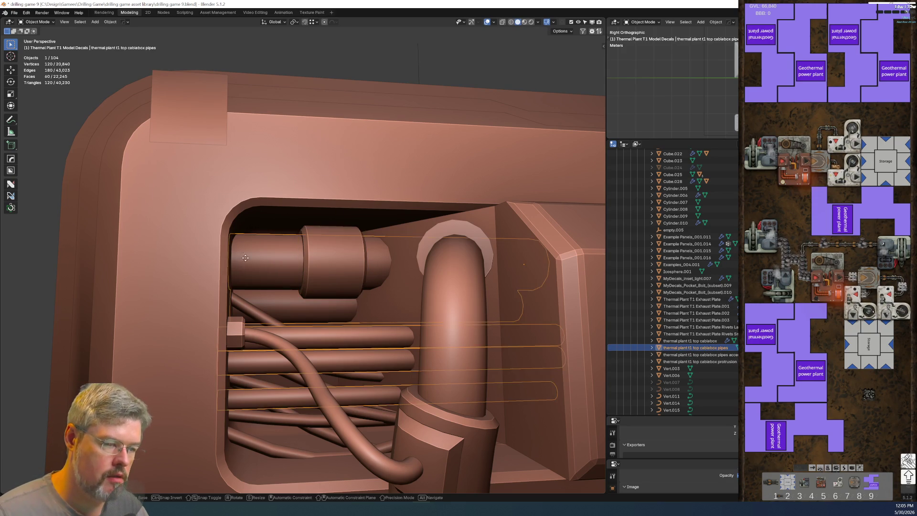
{"action": "key", "text": "Escape"}
{"action": "left_click", "coordinate": [331, 246]}
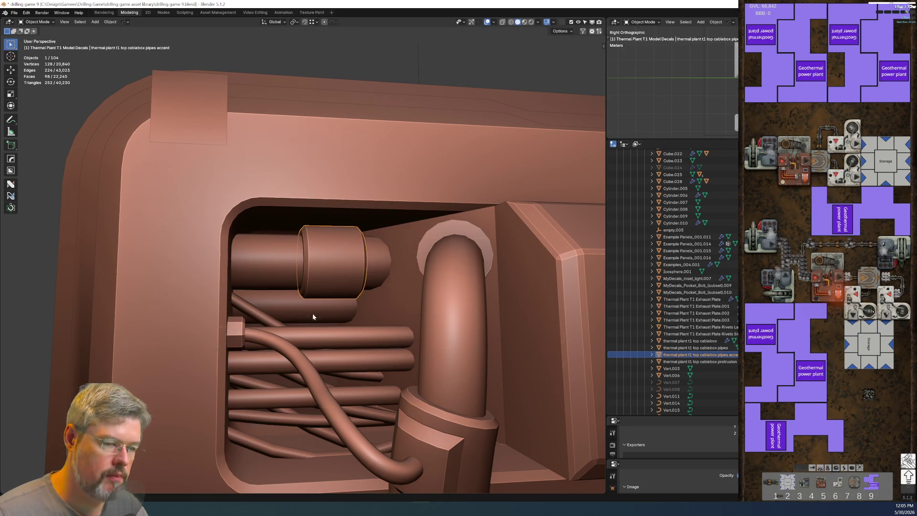
{"action": "left_click", "coordinate": [305, 358], "text": "shift"}
{"action": "middle_click_drag", "start_coordinate": [305, 358], "coordinate": [277, 278]}
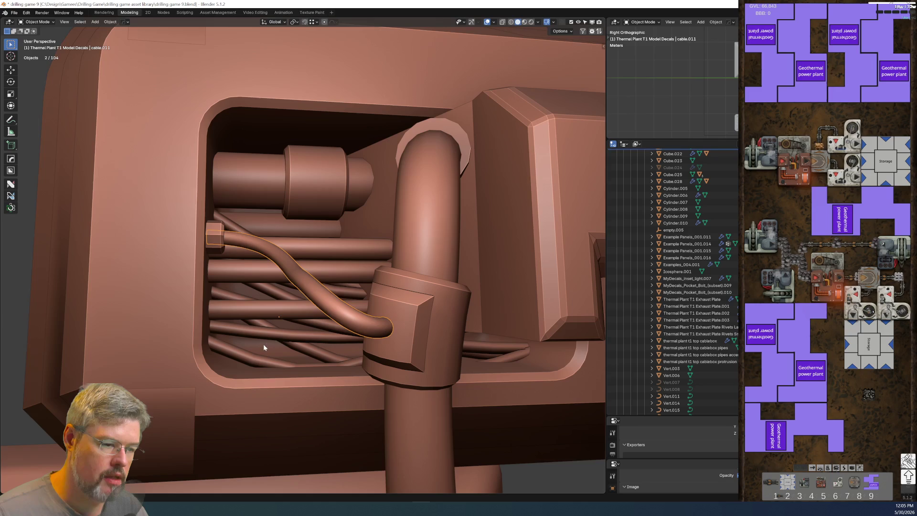
{"action": "left_click", "coordinate": [280, 336], "text": "shift"}
{"action": "key", "text": "F2"}
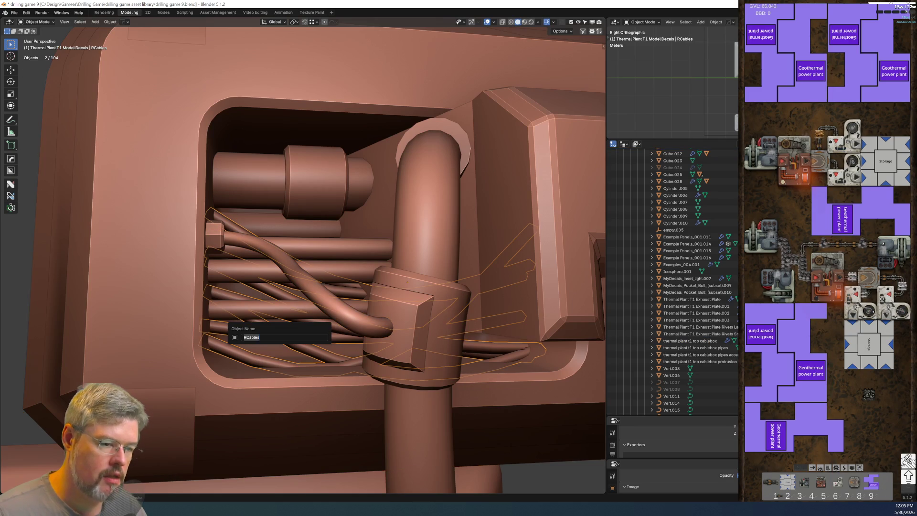
{"action": "type", "text": "thermal plant t1 top cablebox"}
{"action": "type", "text": "cables"}
{"action": "key", "text": "Return"}
Rename the thick connector pipe cable.007 to 'thermal plant t1 core cablebox connector'.
{"action": "middle_click_drag", "start_coordinate": [561, 381], "coordinate": [302, 288]}
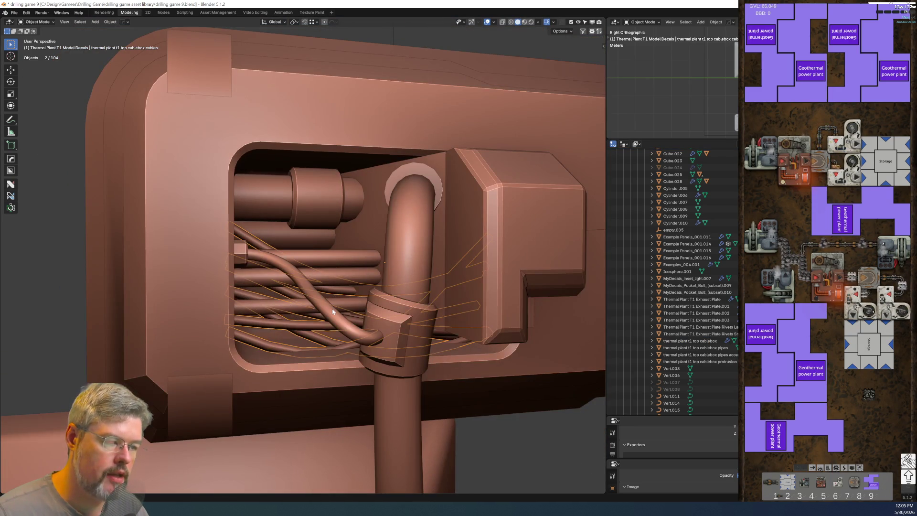
{"action": "left_click", "coordinate": [332, 308]}
{"action": "scroll", "coordinate": [331, 308], "scroll_direction": "down", "scroll_amount": 3}
{"action": "scroll", "coordinate": [329, 335], "scroll_direction": "down", "scroll_amount": 5}
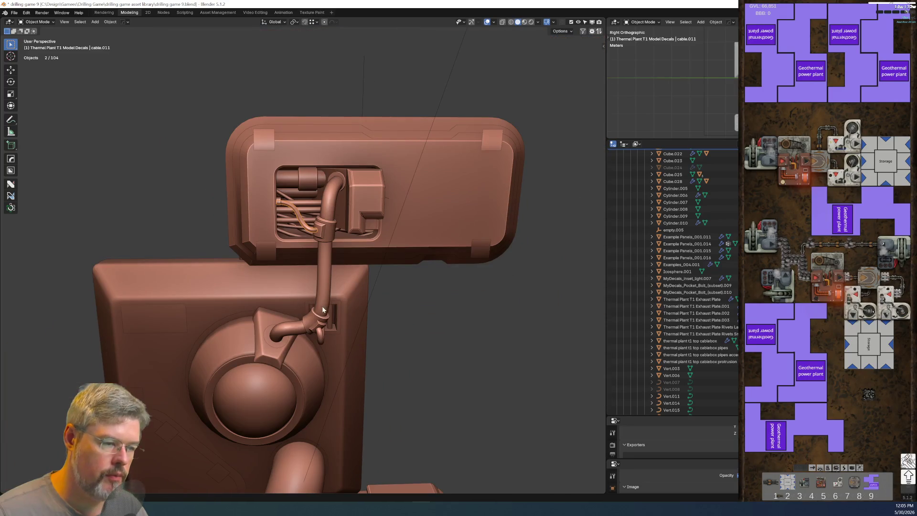
{"action": "left_click", "coordinate": [326, 301]}
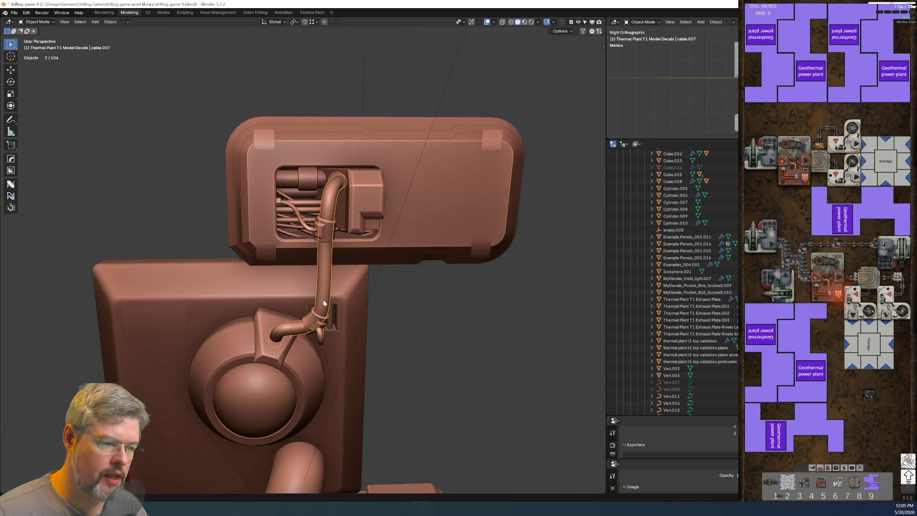
{"action": "key", "text": "F2"}
{"action": "type", "text": "thermal plant t1 top cablebox"}
{"action": "key", "text": "ctrl+Left"}
{"action": "key", "text": "ctrl+BackSpace"}
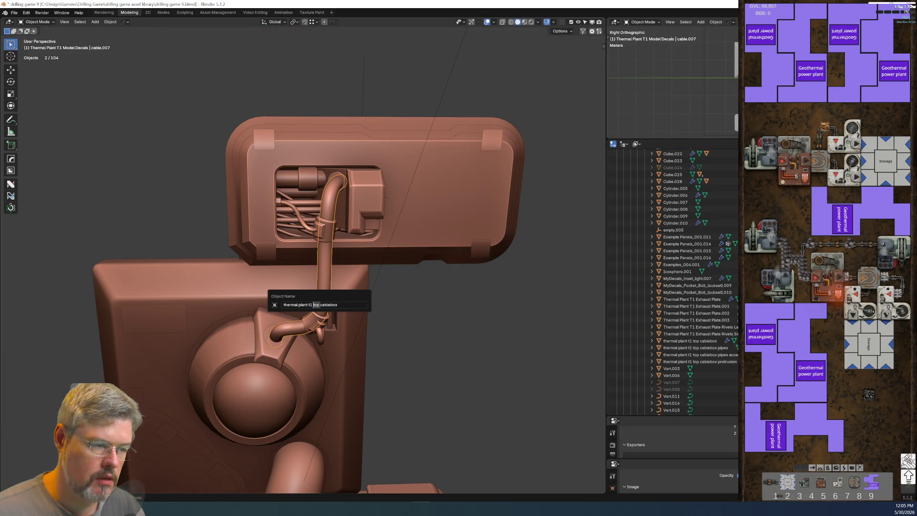
{"action": "type", "text": "core"}
{"action": "type", "text": " connector"}
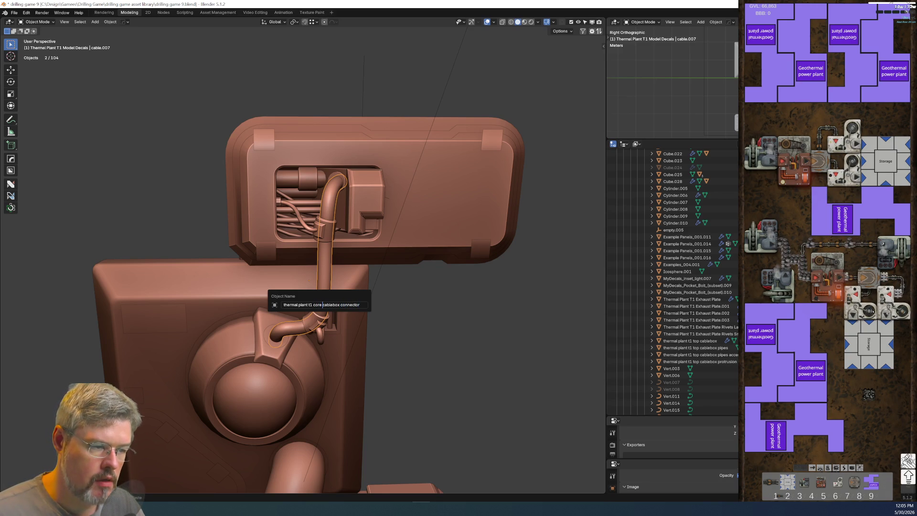
{"action": "key", "text": "Return"}
{"action": "middle_click_drag", "start_coordinate": [389, 282], "coordinate": [306, 293]}
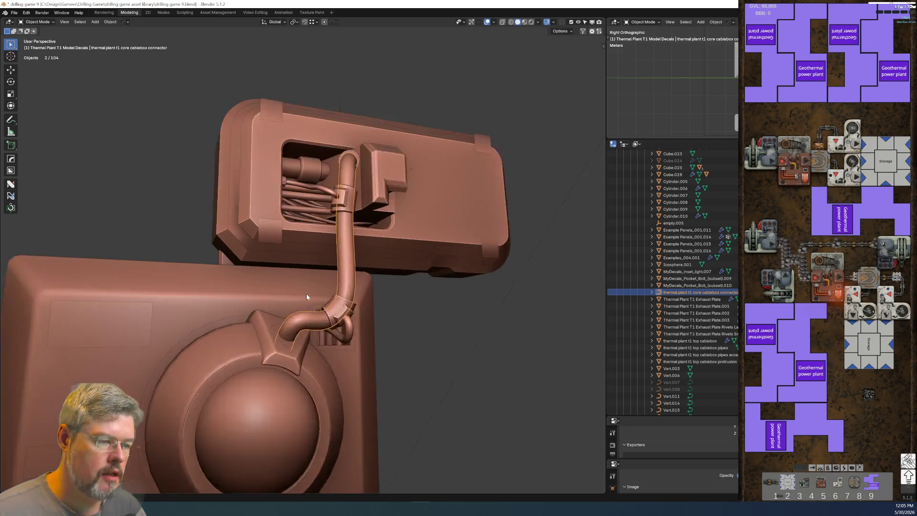
Name the lower clamp and upper collar '…core cablebox connector shunt lower' and '…shunt upper'.
{"action": "scroll", "coordinate": [343, 309], "scroll_direction": "up", "scroll_amount": 3}
{"action": "key", "text": "F2"}
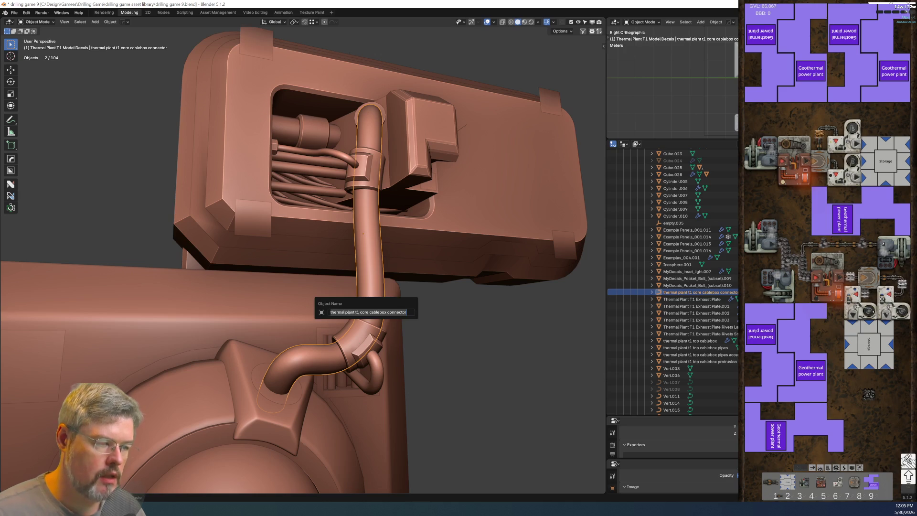
{"action": "left_click", "coordinate": [361, 341]}
{"action": "key", "text": "F2"}
{"action": "type", "text": "thermal plant t1 core cablebox connector"}
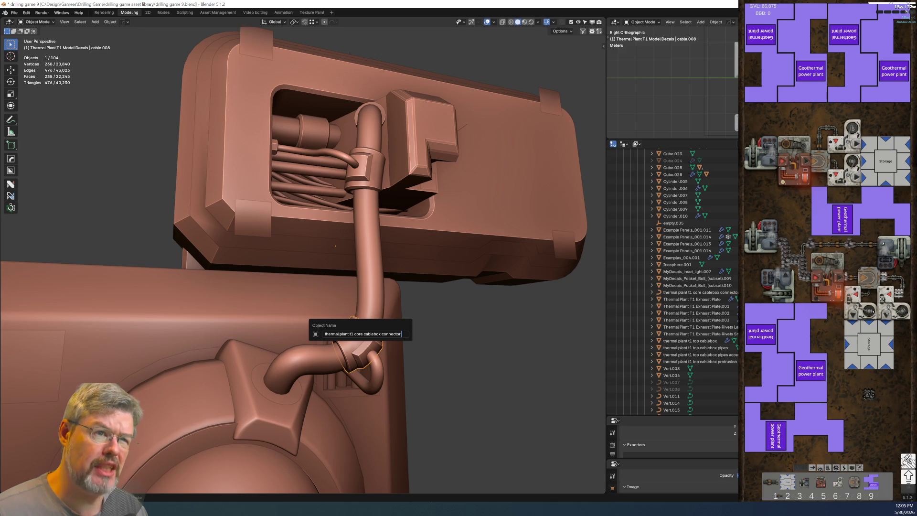
{"action": "type", "text": "unt lower"}
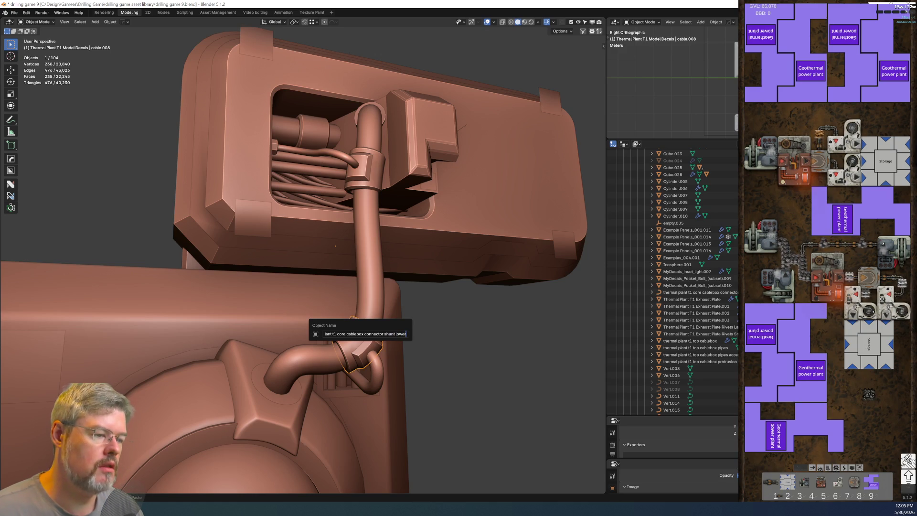
{"action": "key", "text": "Return"}
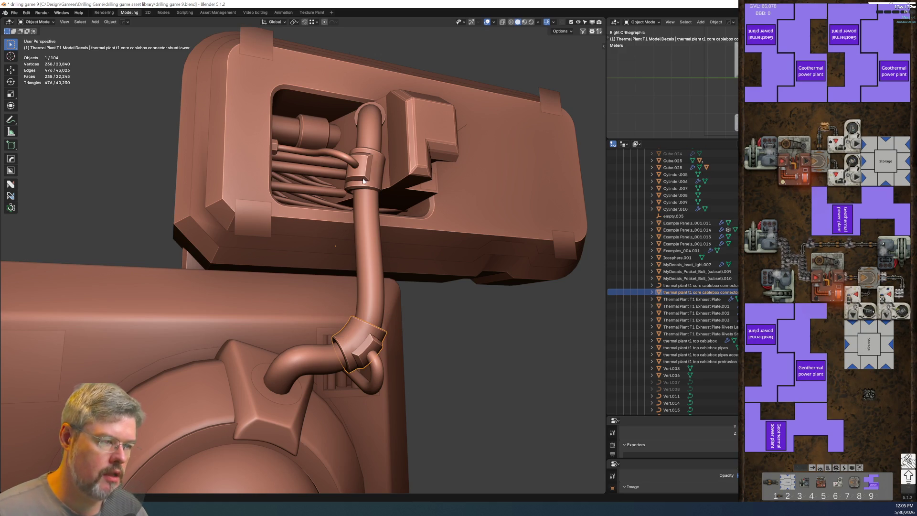
{"action": "left_click", "coordinate": [350, 191]}
{"action": "key", "text": "F2"}
{"action": "type", "text": "thermal plant t1 core cablebox connector shunt lower"}
{"action": "type", "text": "upper"}
{"action": "key", "text": "Return"}
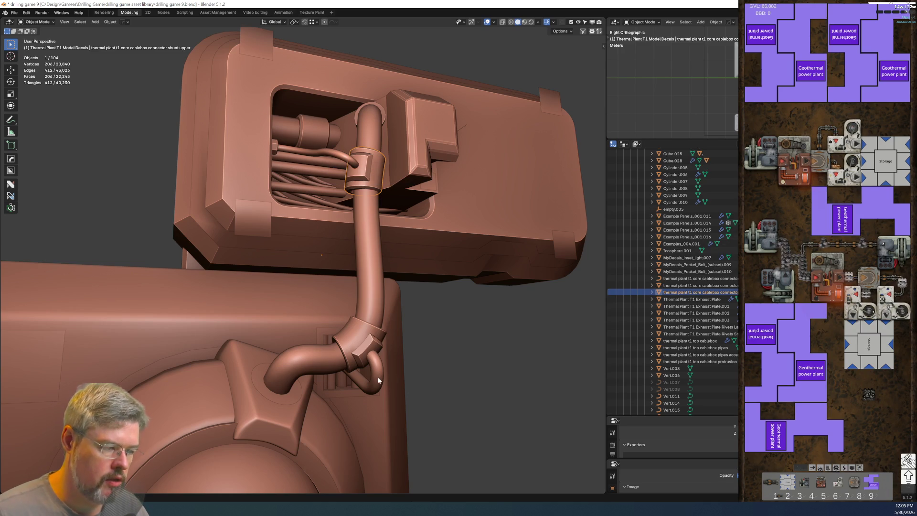
Name the hook cable and small upper cable '…shunt lower cable' and '…shunt upper cable'.
{"action": "left_click", "coordinate": [377, 376]}
{"action": "key", "text": "F2"}
{"action": "key", "text": "ctrl+v"}
{"action": "type", "text": "cable"}
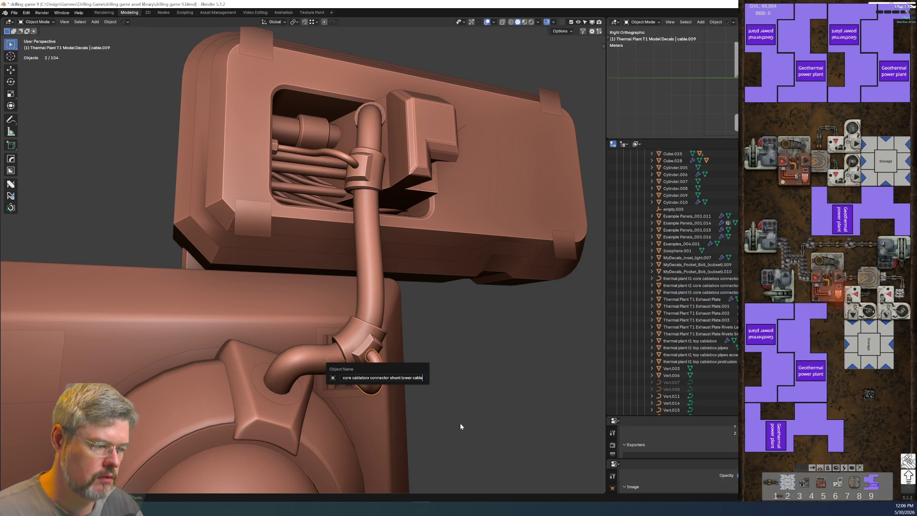
{"action": "key", "text": "Return"}
{"action": "left_click", "coordinate": [347, 160]}
{"action": "key", "text": "F2"}
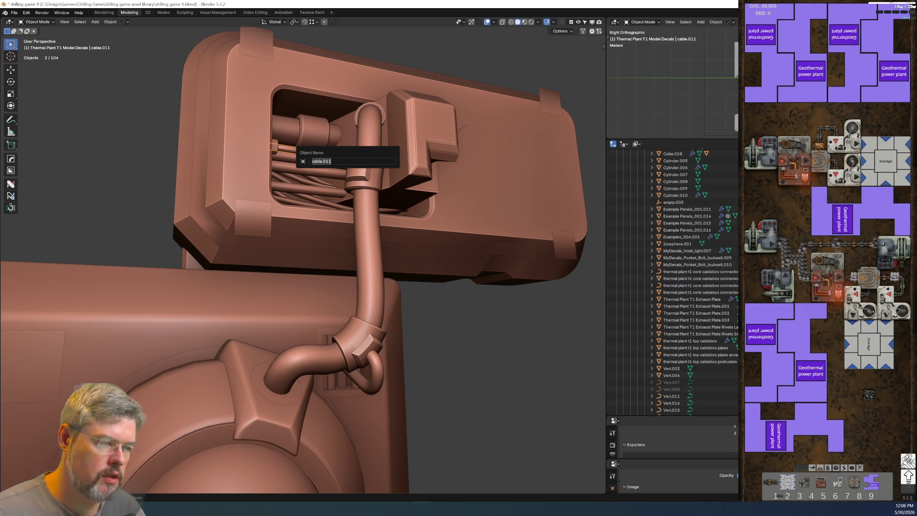
{"action": "key", "text": "ctrl+v"}
{"action": "key", "text": "ctrl+shift+Left"}
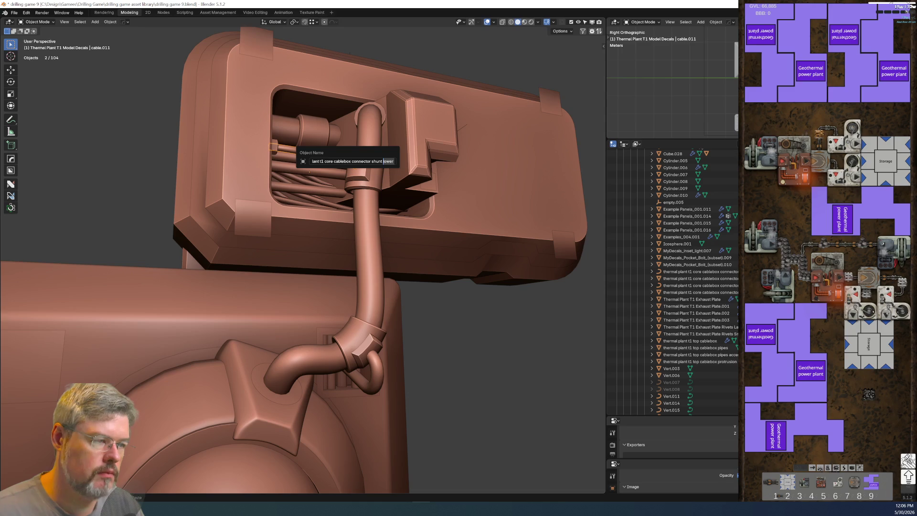
{"action": "type", "text": "upper cable"}
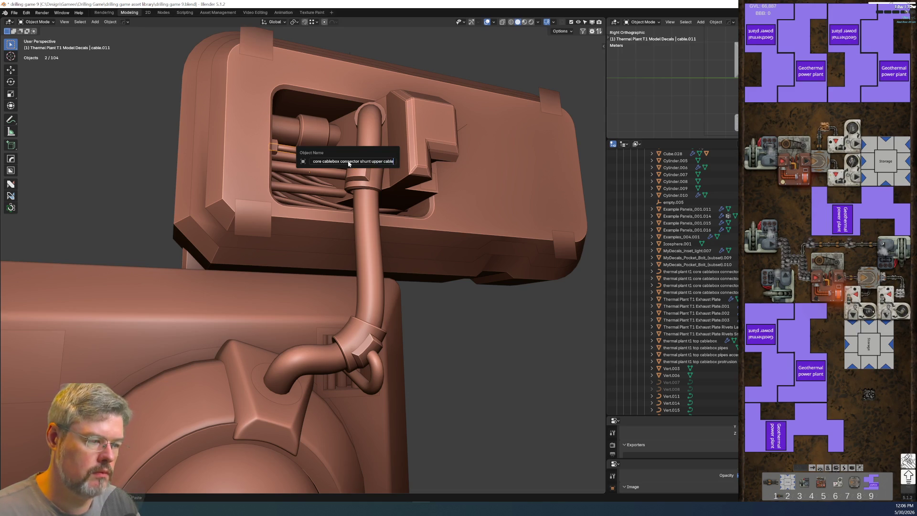
{"action": "key", "text": "Return"}
Rename the small cylinder end cap to 'thermal plant t1 core cablebox connector shunt upper cable connector'.
{"action": "middle_click_drag", "start_coordinate": [347, 161], "coordinate": [241, 154]}
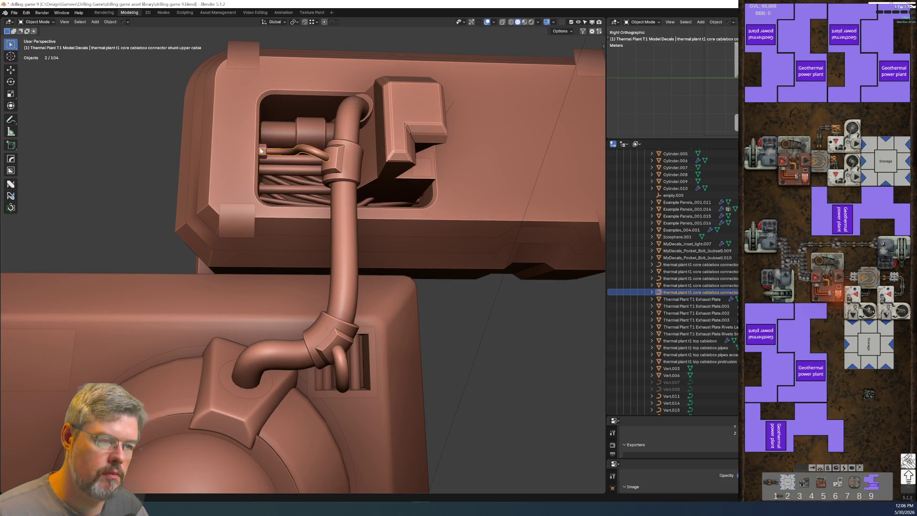
{"action": "left_click", "coordinate": [242, 153]}
{"action": "key", "text": "F2"}
{"action": "key", "text": "Escape"}
{"action": "left_click", "coordinate": [280, 160]}
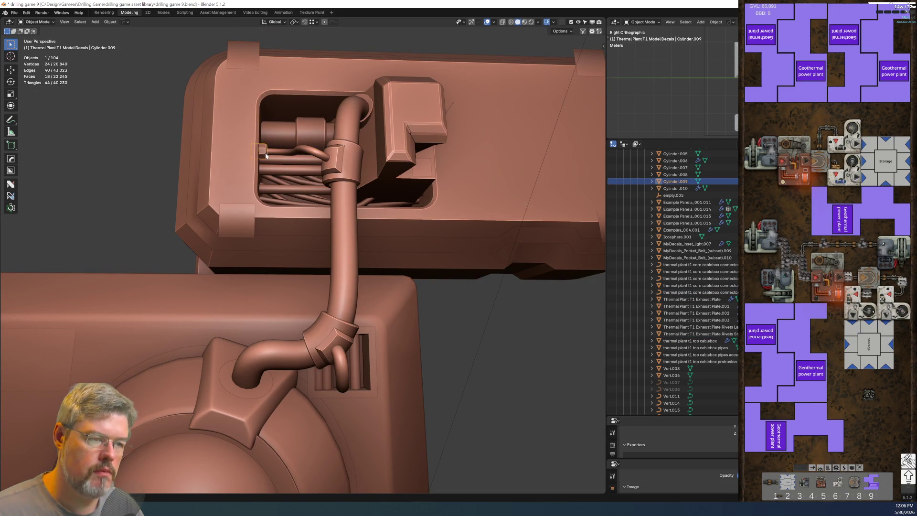
{"action": "key", "text": "F2"}
{"action": "key", "text": "ctrl+v"}
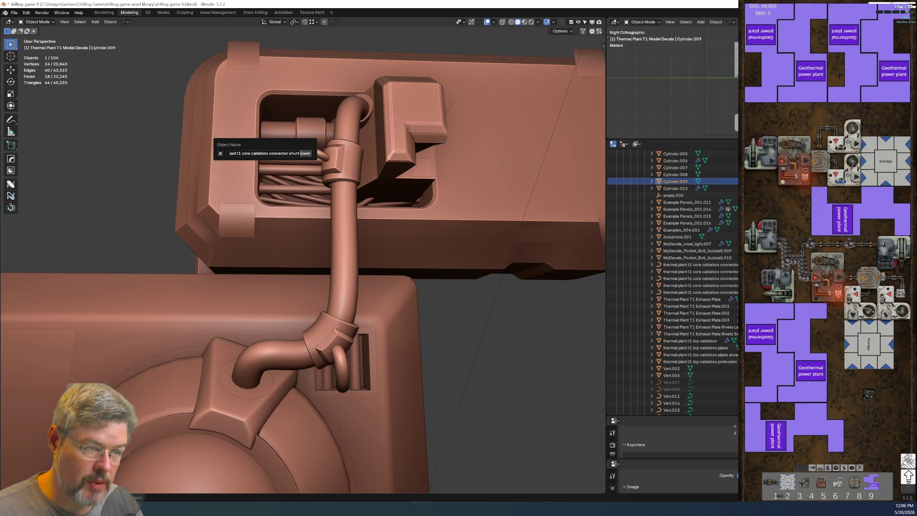
{"action": "type", "text": "cable"}
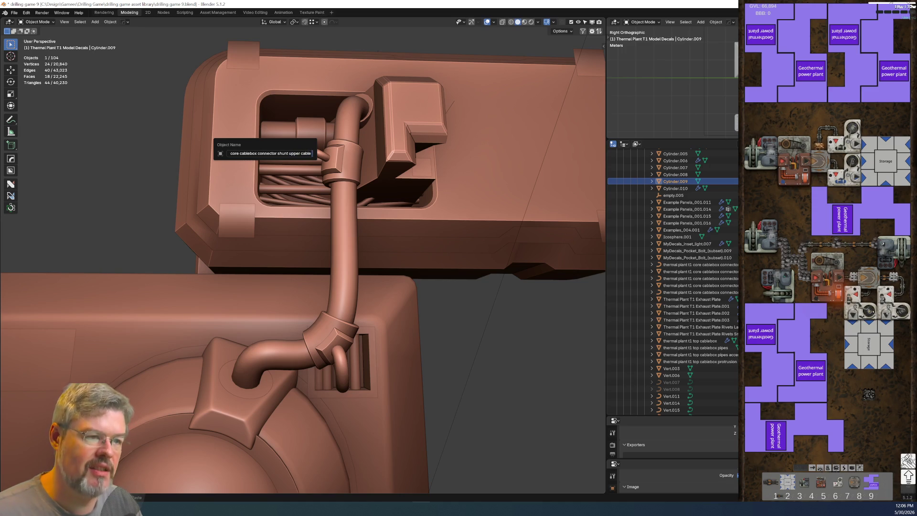
{"action": "type", "text": " connector"}
{"action": "key", "text": "Return"}
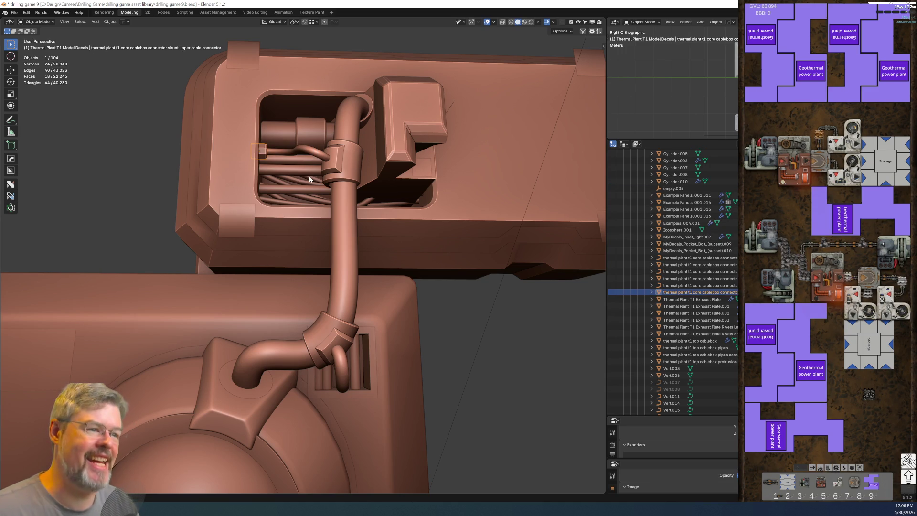
{"action": "mouse_move", "coordinate": [414, 270]}
{"action": "middle_mouse_down"}
{"action": "mouse_move", "coordinate": [420, 296]}
{"action": "mouse_move", "coordinate": [417, 267]}
{"action": "mouse_move", "coordinate": [395, 292]}
{"action": "mouse_move", "coordinate": [379, 161]}
{"action": "mouse_move", "coordinate": [368, 166]}
{"action": "mouse_move", "coordinate": [381, 186]}
{"action": "mouse_move", "coordinate": [390, 181]}
{"action": "middle_mouse_up"}
{"action": "mouse_move", "coordinate": [289, 218]}
{"action": "middle_mouse_down"}
{"action": "mouse_move", "coordinate": [347, 327]}
{"action": "mouse_move", "coordinate": [349, 271]}
{"action": "middle_mouse_up"}
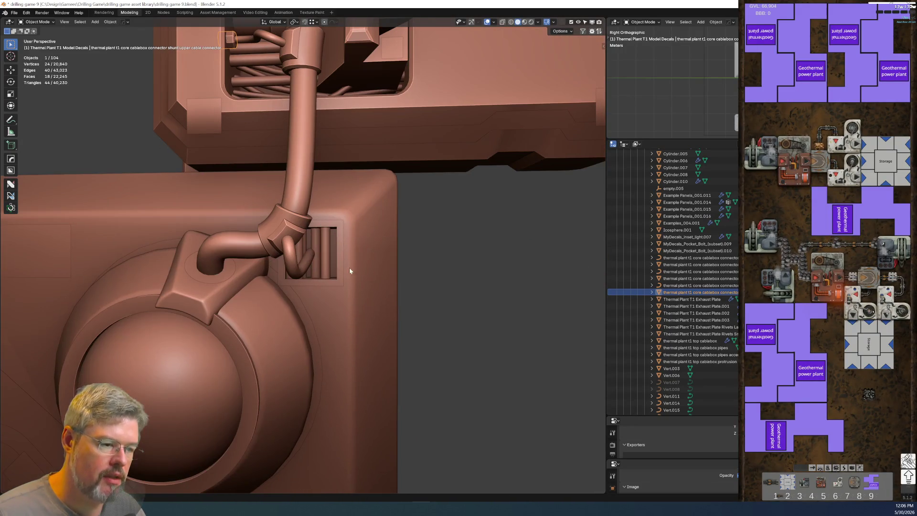
{"action": "scroll", "coordinate": [328, 310], "scroll_direction": "down", "scroll_amount": 1}
Copy the 'thermal plant t1' name prefix from the top cablebox's name.
{"action": "middle_click_drag", "start_coordinate": [330, 359], "coordinate": [375, 201], "text": "shift"}
{"action": "scroll", "coordinate": [374, 201], "scroll_direction": "down", "scroll_amount": 3}
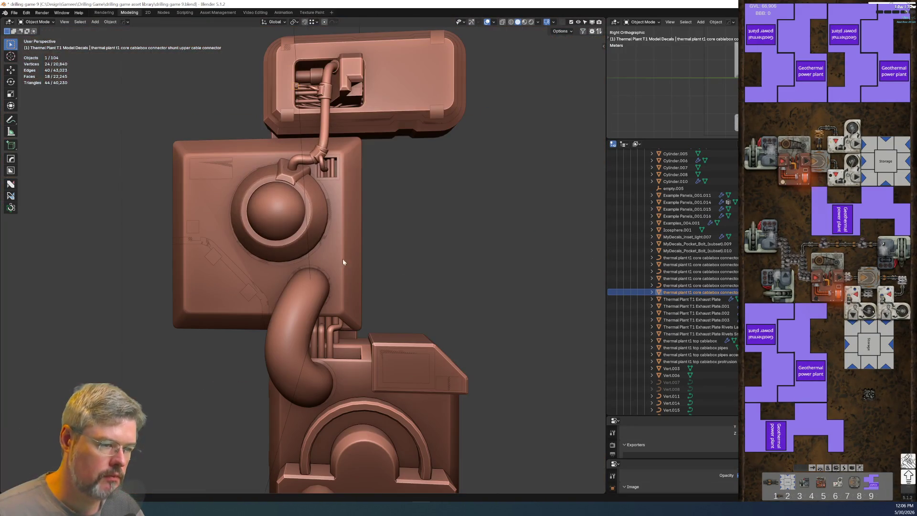
{"action": "left_click", "coordinate": [332, 251]}
{"action": "key", "text": "F2"}
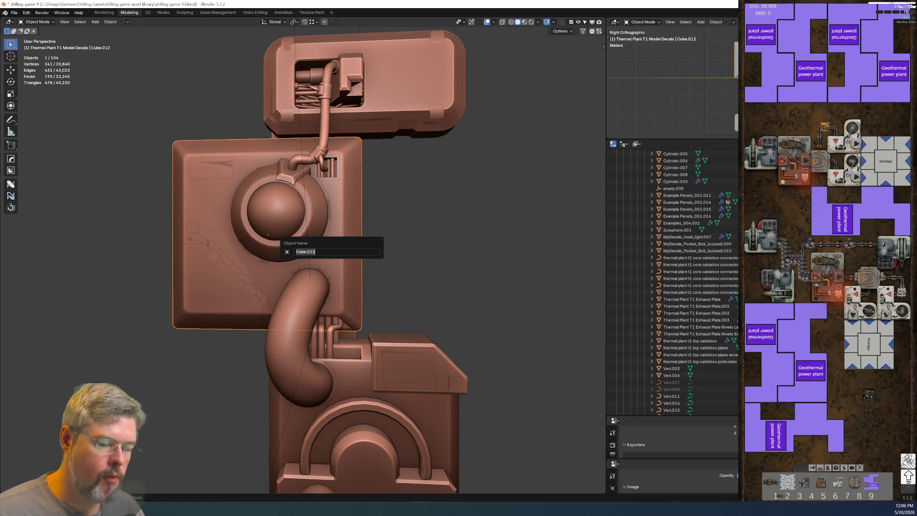
{"action": "type", "text": "therma"}
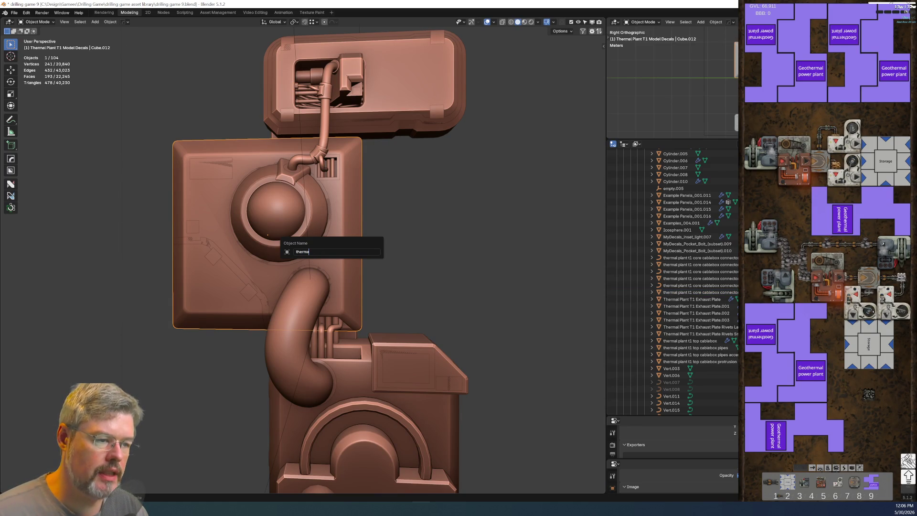
{"action": "key", "text": "Escape"}
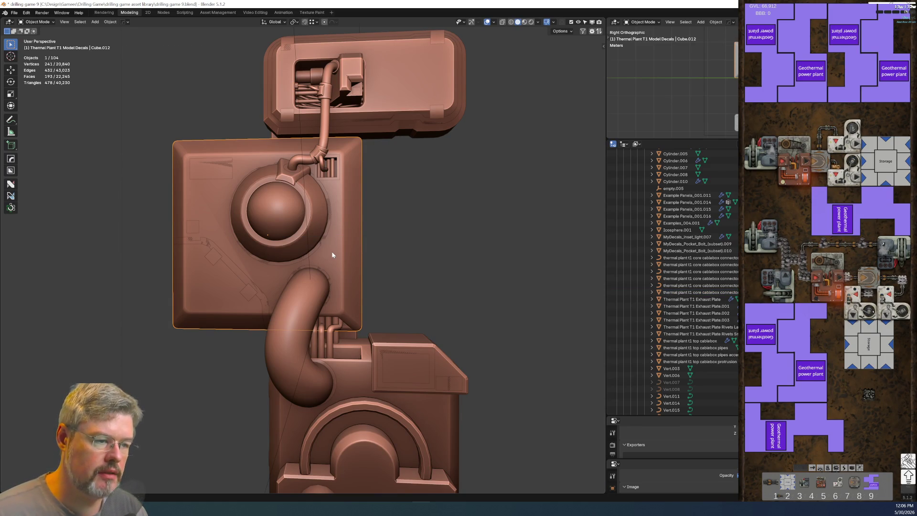
{"action": "left_click", "coordinate": [408, 100]}
{"action": "key", "text": "F2"}
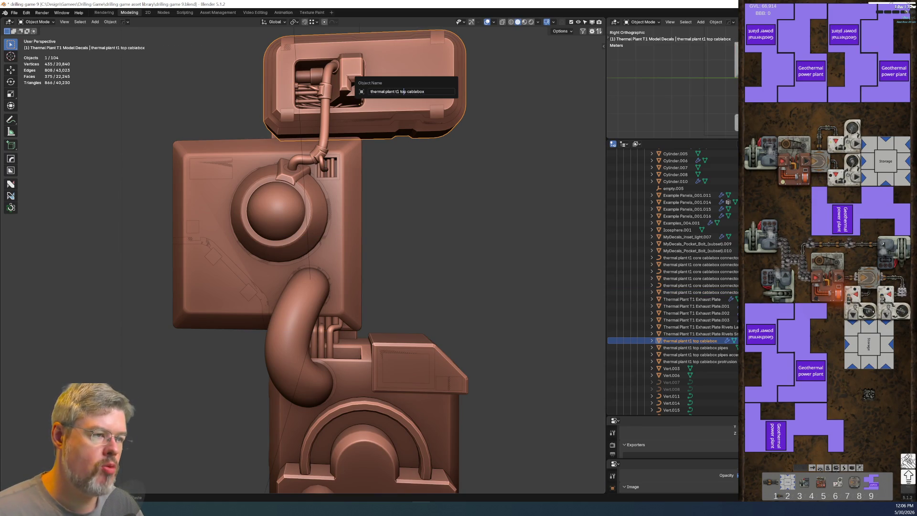
{"action": "key", "text": "ctrl+a"}
{"action": "key", "text": "ctrl+c"}
{"action": "key", "text": "Escape"}
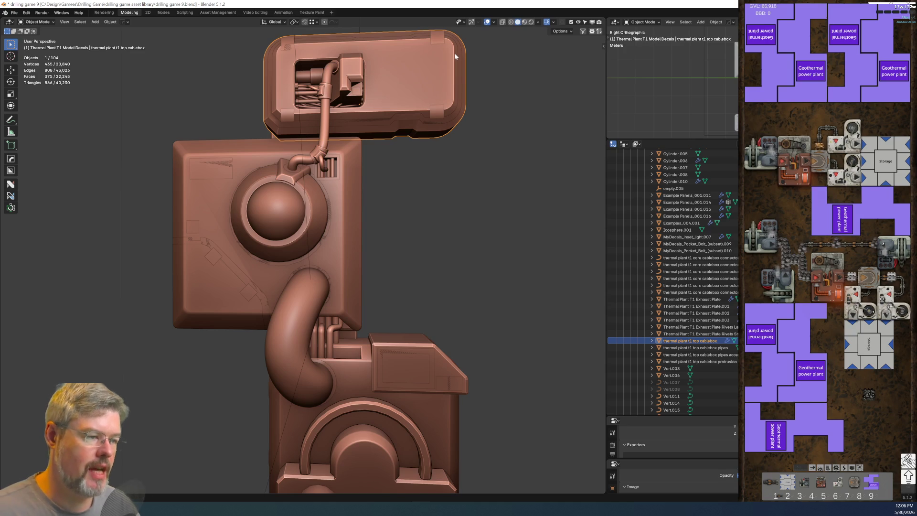
Rename the large middle box to 'thermal plant t1 core mount'.
{"action": "left_click", "coordinate": [333, 257]}
{"action": "key", "text": "F2"}
{"action": "key", "text": "ctrl+v"}
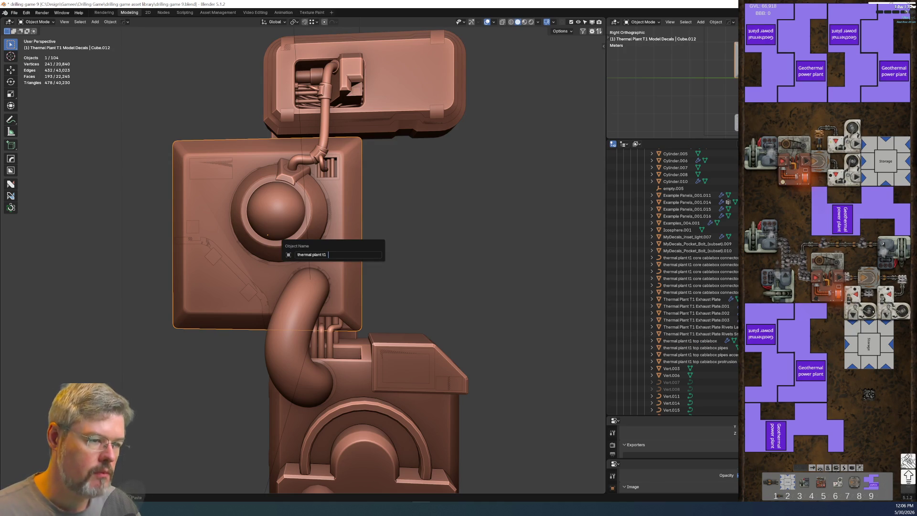
{"action": "type", "text": "core mou"}
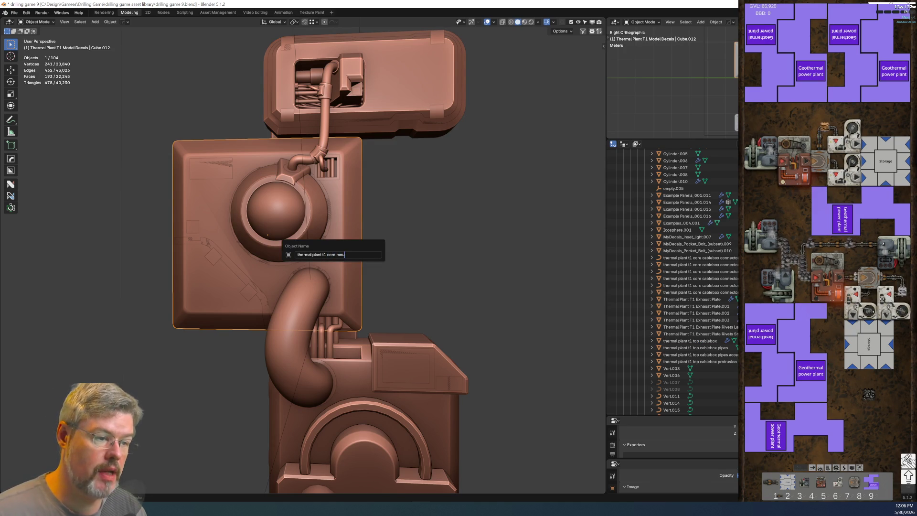
{"action": "type", "text": "nt"}
{"action": "key", "text": "Return"}
Name the outer ring around the sphere 'thermal plant t1 core hull'.
{"action": "scroll", "coordinate": [446, 243], "scroll_direction": "up", "scroll_amount": 5}
{"action": "mouse_move", "coordinate": [445, 242]}
{"action": "middle_mouse_down"}
{"action": "mouse_move", "coordinate": [359, 264]}
{"action": "mouse_move", "coordinate": [428, 270]}
{"action": "middle_mouse_up"}
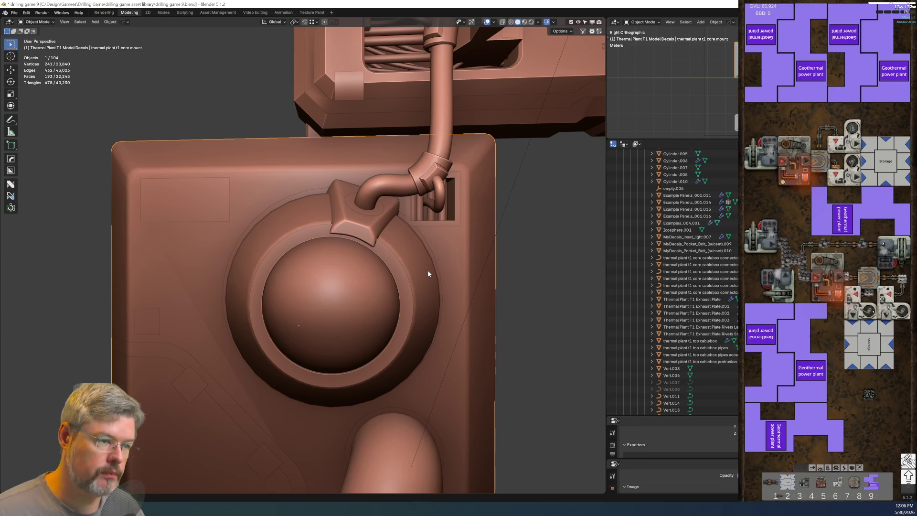
{"action": "left_click", "coordinate": [428, 270]}
{"action": "key", "text": "F2"}
{"action": "type", "text": "thermal plant t1 core hull"}
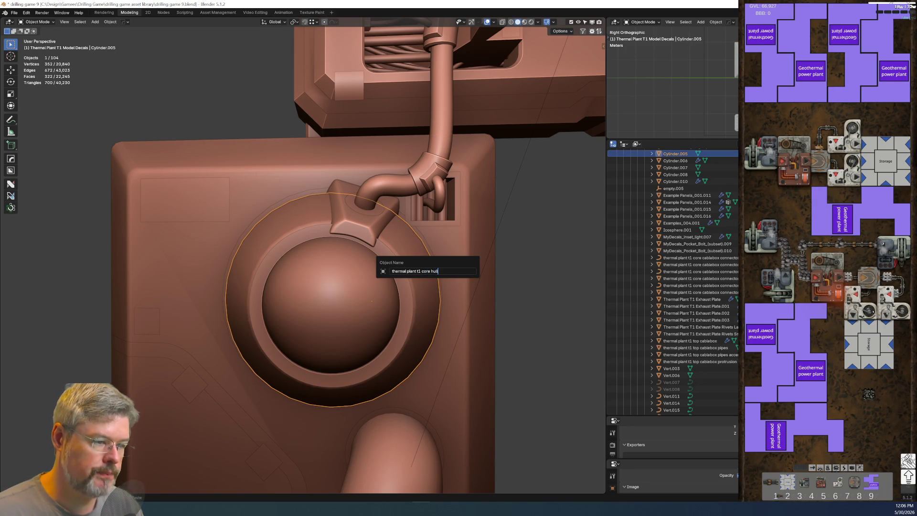
{"action": "key", "text": "Return"}
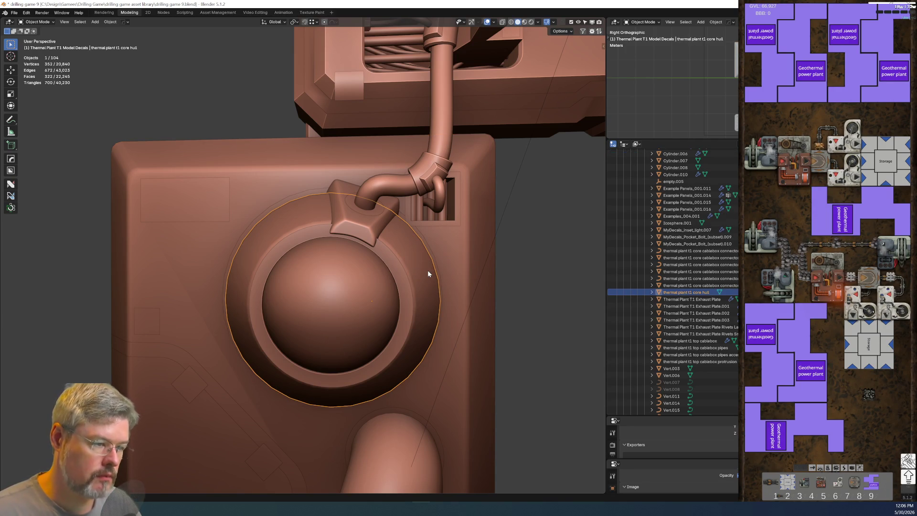
Rename the inner ring 'thermal plant t1 core hull ring' and the bracket '…core hull shunt'.
{"action": "left_click", "coordinate": [400, 280]}
{"action": "key", "text": "F2"}
{"action": "key", "text": "ctrl+v"}
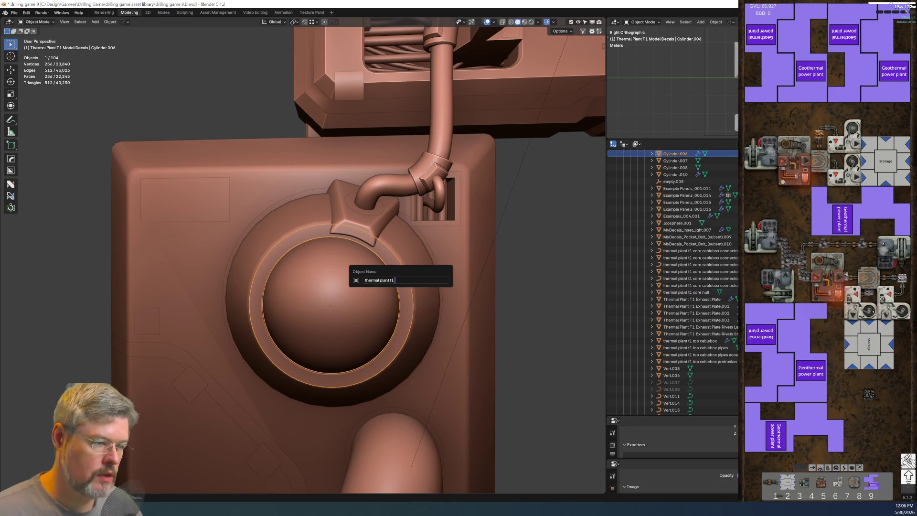
{"action": "type", "text": "ring"}
{"action": "key", "text": "Return"}
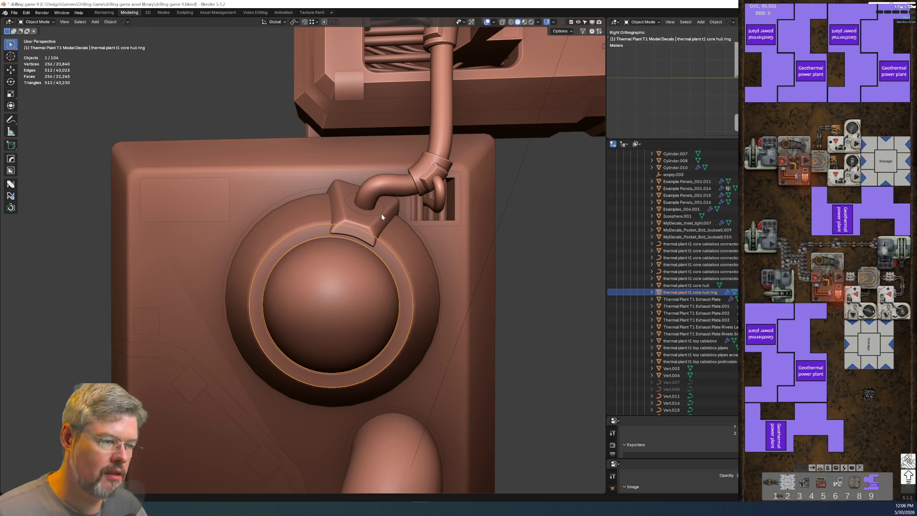
{"action": "left_click", "coordinate": [381, 213]}
{"action": "key", "text": "F2"}
{"action": "key", "text": "ctrl+v"}
{"action": "type", "text": "c"}
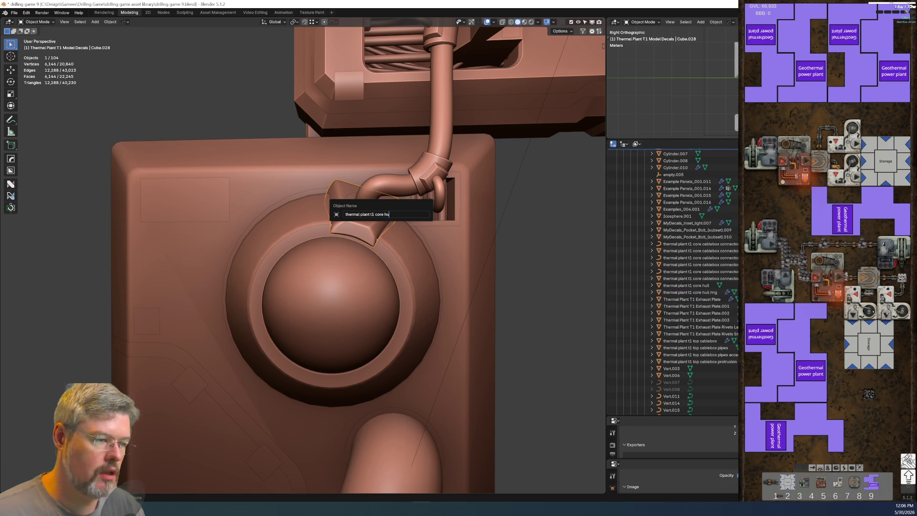
{"action": "type", "text": "ll shunt"}
{"action": "key", "text": "Return"}
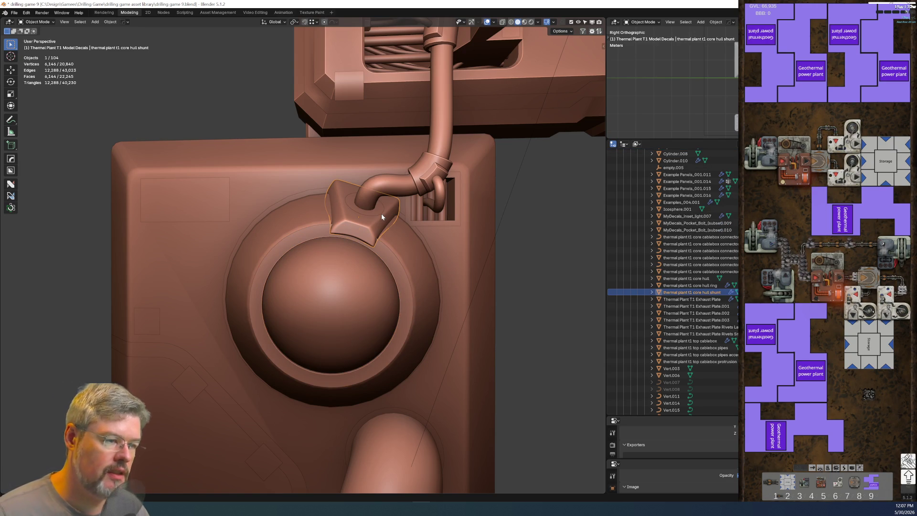
In material view, name the bracket's decal ring 'thermal plant t1 core hull shunt divot'.
{"action": "left_click", "coordinate": [374, 213]}
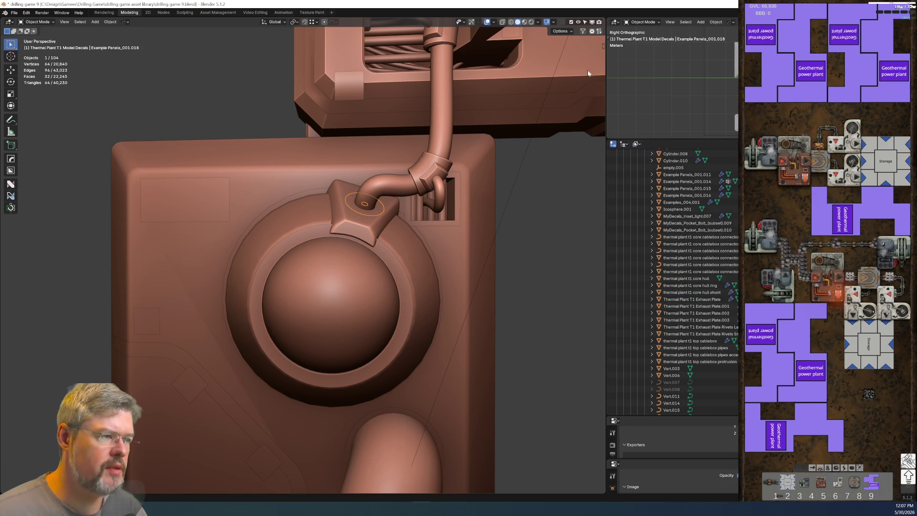
{"action": "left_click", "coordinate": [525, 22]}
{"action": "key", "text": "F2"}
{"action": "type", "text": "thermal plant t1 core hull"}
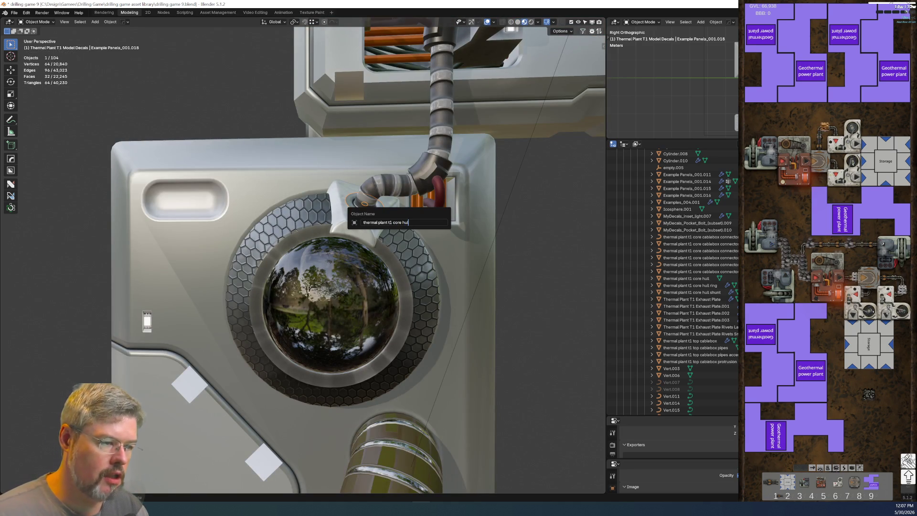
{"action": "type", "text": " shunt divot"}
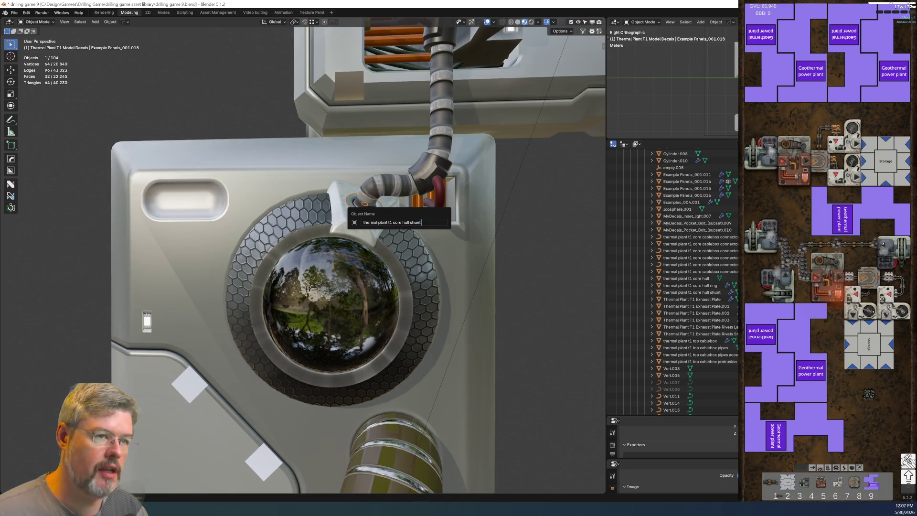
{"action": "key", "text": "Return"}
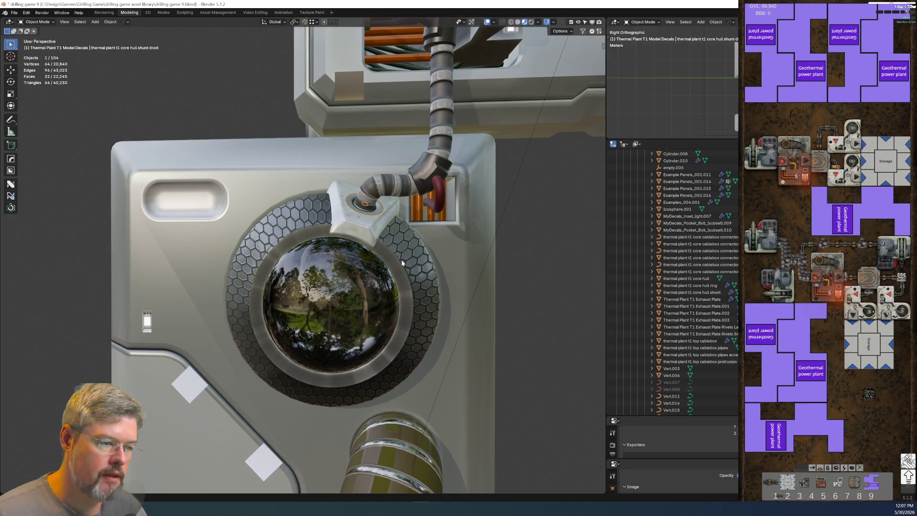
Select the orange vent decal and start a 'thermal plant t1 core' rename, then abandon it.
{"action": "left_click", "coordinate": [420, 218]}
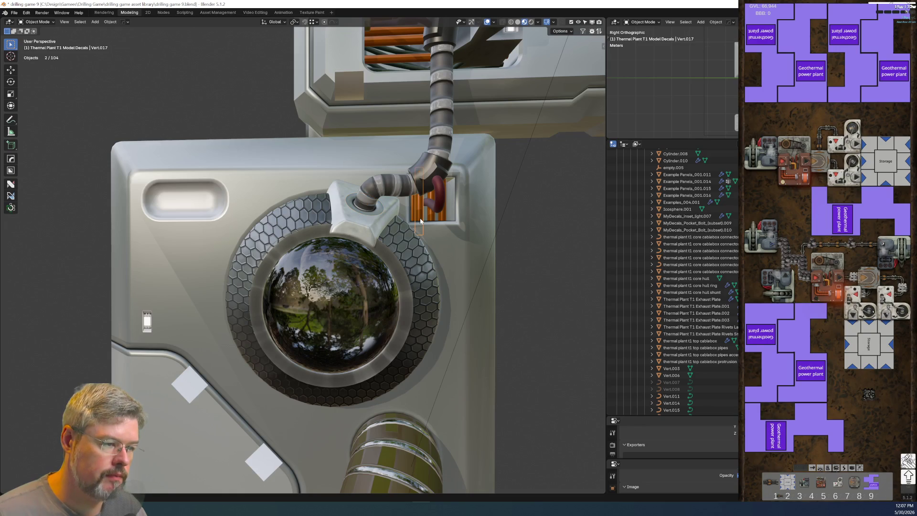
{"action": "left_click", "coordinate": [443, 233]}
{"action": "left_click", "coordinate": [448, 213]}
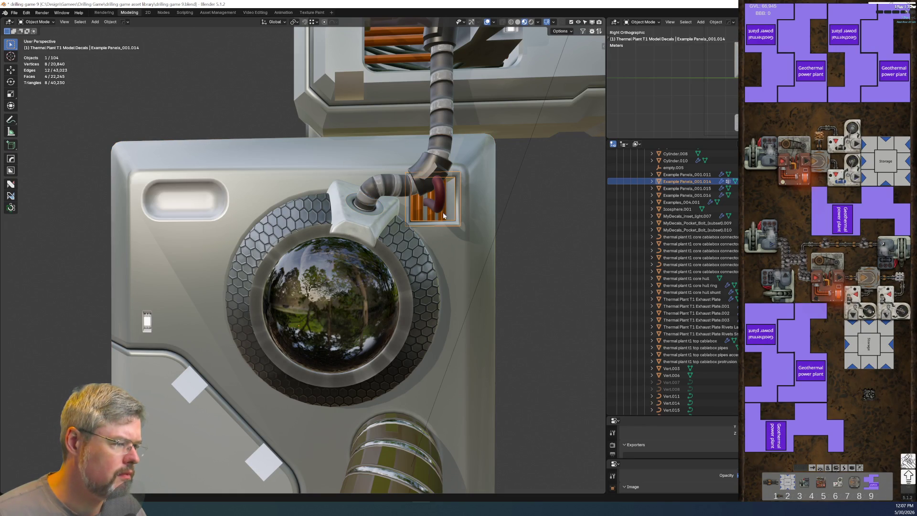
{"action": "key", "text": "F2"}
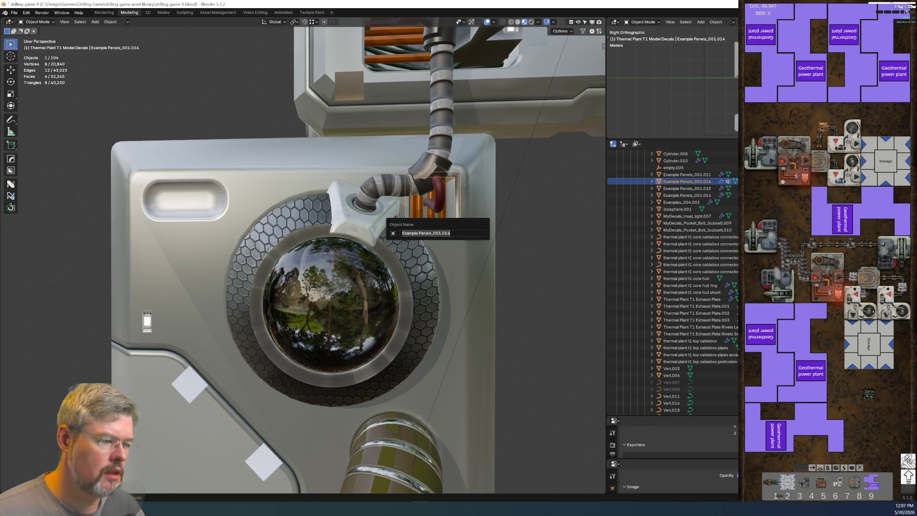
{"action": "type", "text": "thermal plant t1"}
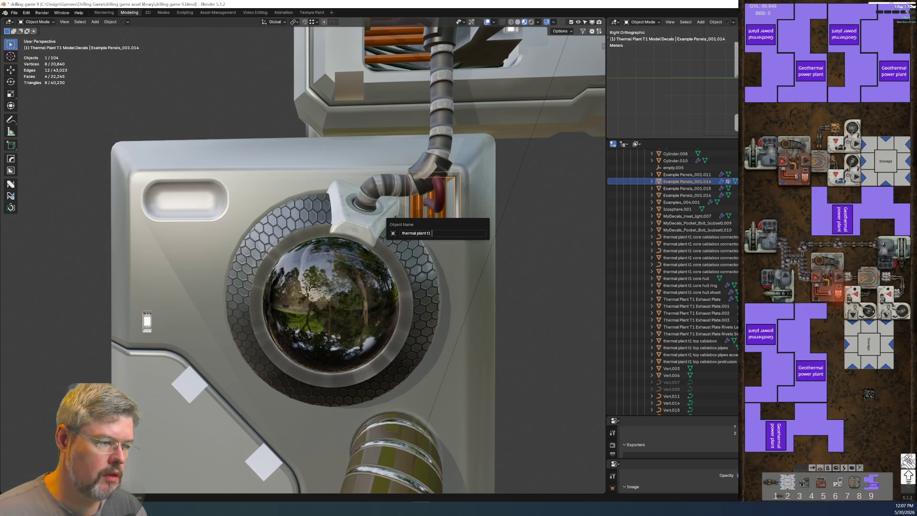
{"action": "type", "text": " core mount b"}
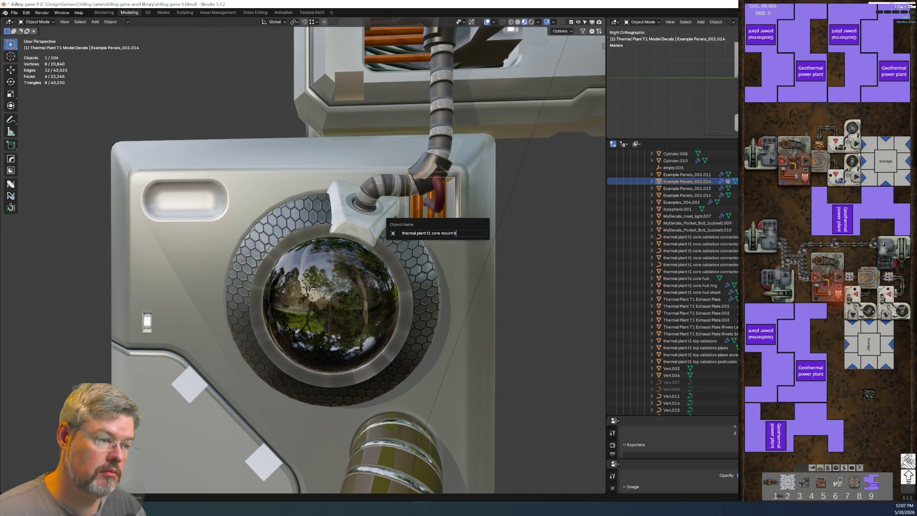
{"action": "key", "text": "BackSpace"}
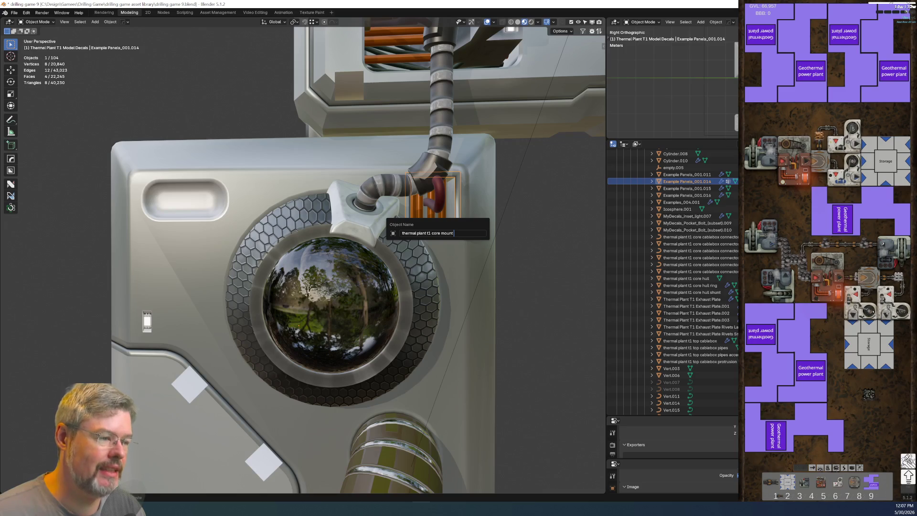
{"action": "type", "text": "inset"}
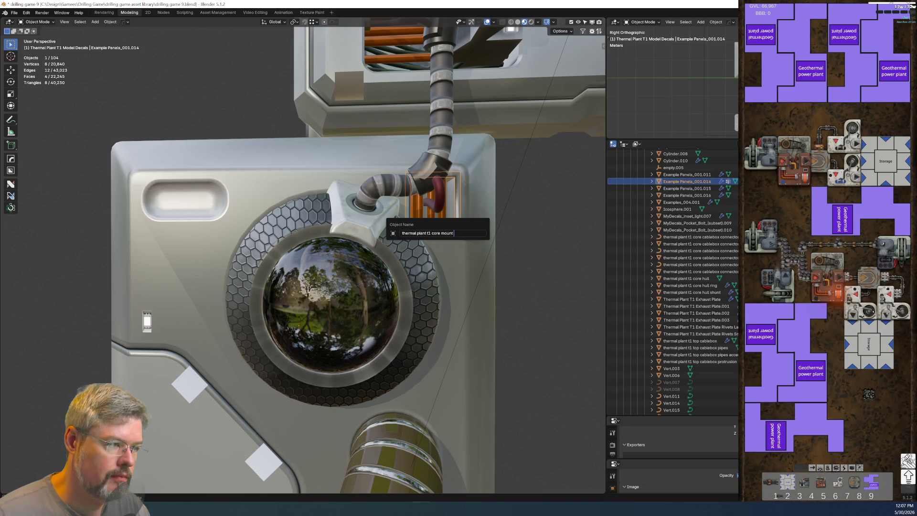
{"action": "key", "text": "Escape"}
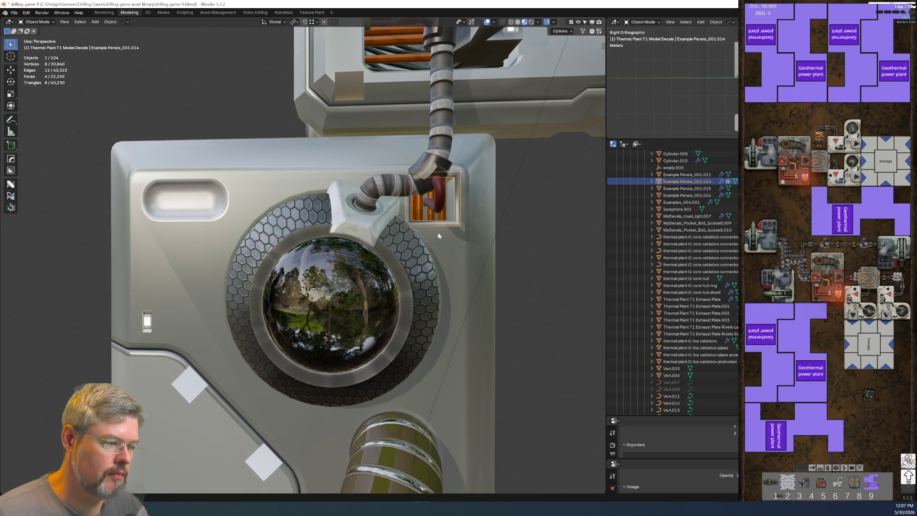
Check the names of the cable box pipes, pipe box frame and core mount panel, leaving them unchanged.
{"action": "middle_click_drag", "start_coordinate": [437, 208], "coordinate": [348, 143]}
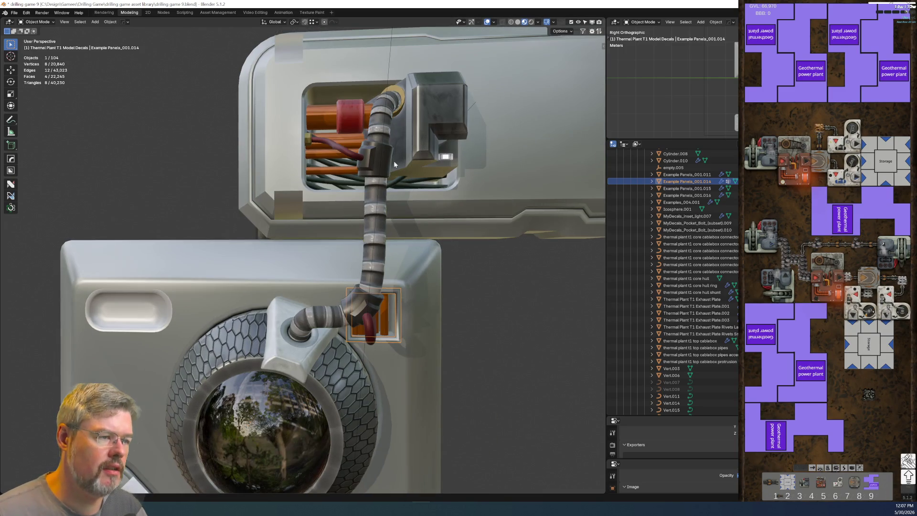
{"action": "left_click", "coordinate": [349, 142]}
{"action": "key", "text": "F2"}
{"action": "key", "text": "Escape"}
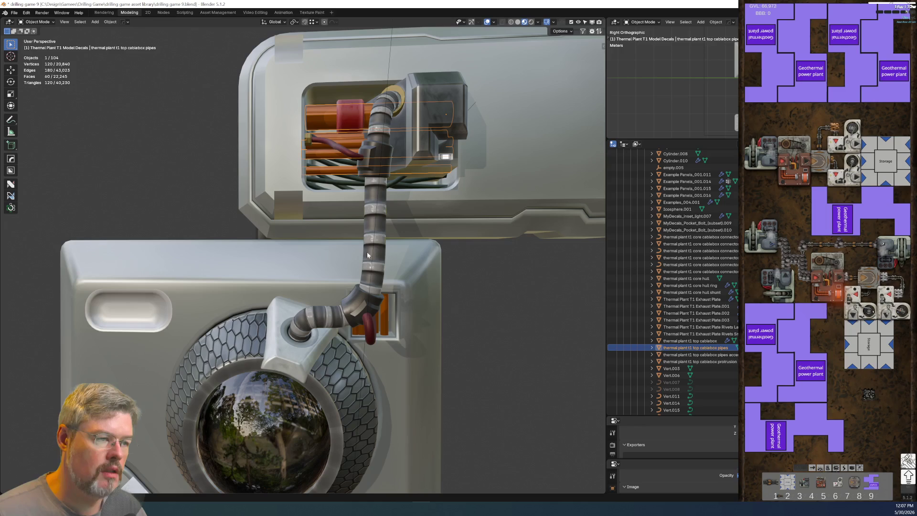
{"action": "left_click", "coordinate": [392, 330]}
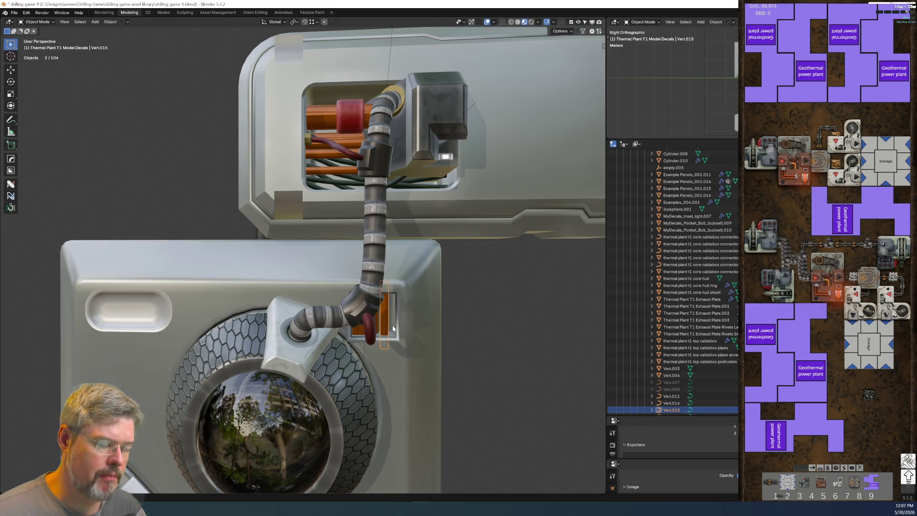
{"action": "left_click", "coordinate": [396, 344]}
{"action": "key", "text": "F2"}
{"action": "type", "text": "thermal plant t1 core"}
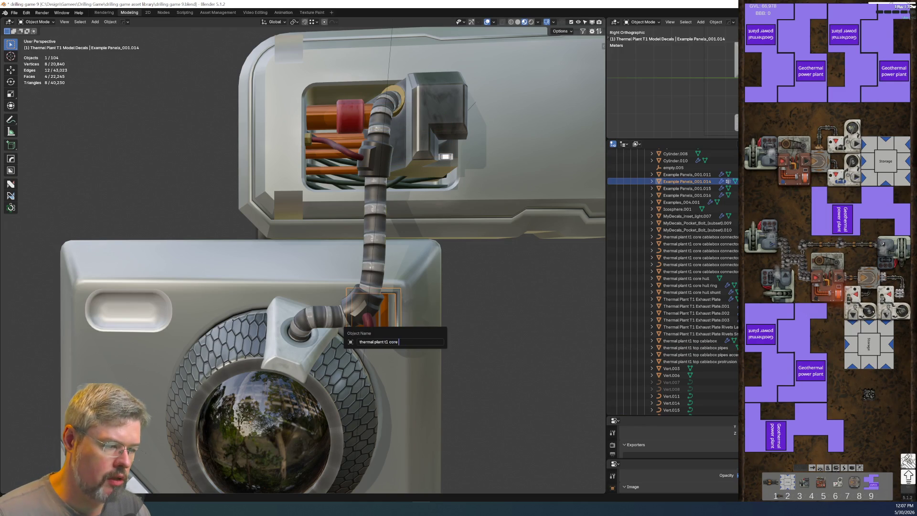
{"action": "key", "text": "Escape"}
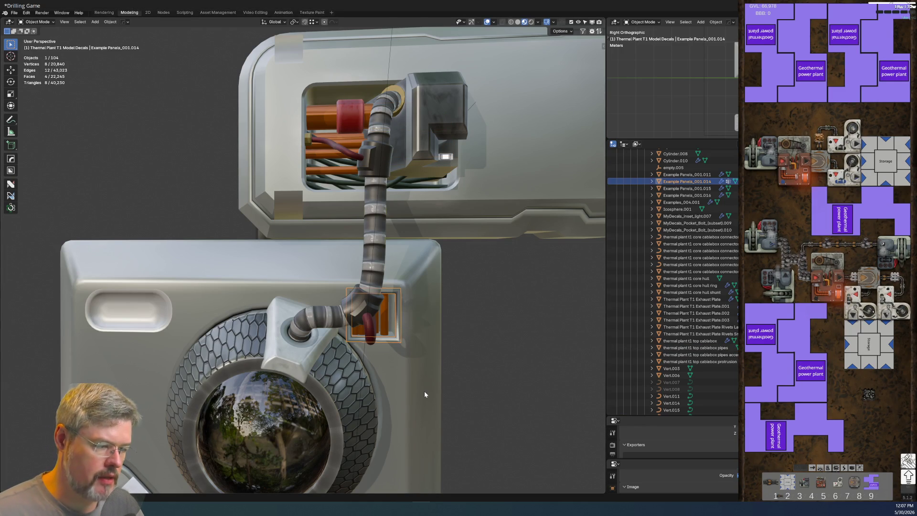
{"action": "left_click", "coordinate": [425, 394]}
{"action": "key", "text": "F2"}
{"action": "key", "text": "Escape"}
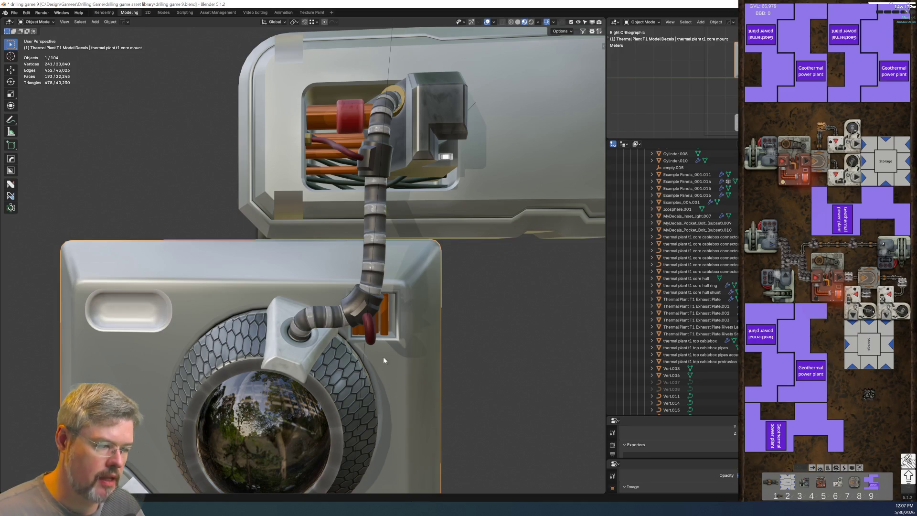
Rename the pipe box frame to 'thermal plant t1 core mount pipebox border'.
{"action": "left_click", "coordinate": [383, 340]}
{"action": "key", "text": "F2"}
{"action": "type", "text": "thermal plant t1 core mount"}
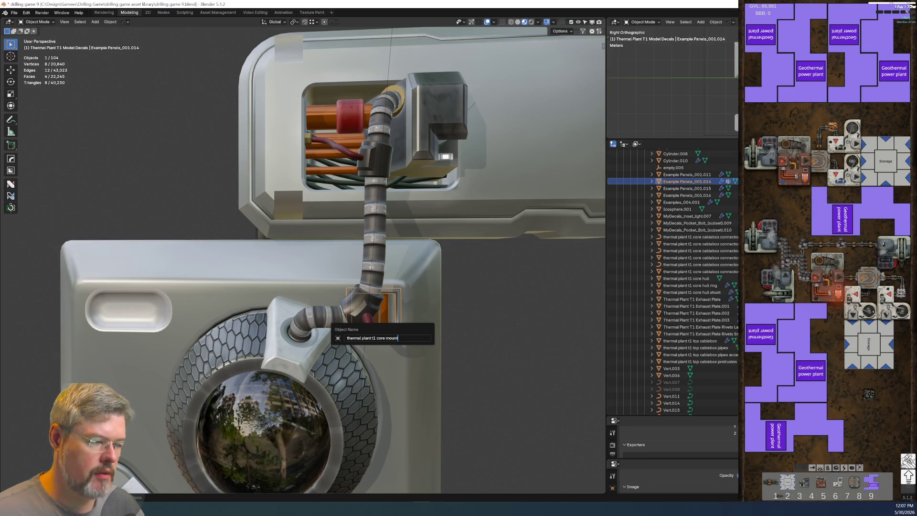
{"action": "type", "text": "ca"}
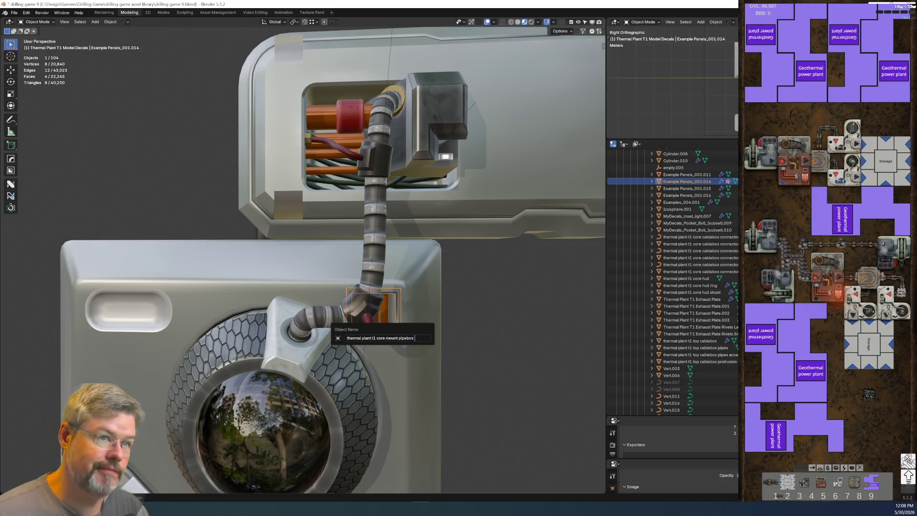
{"action": "type", "text": "rder"}
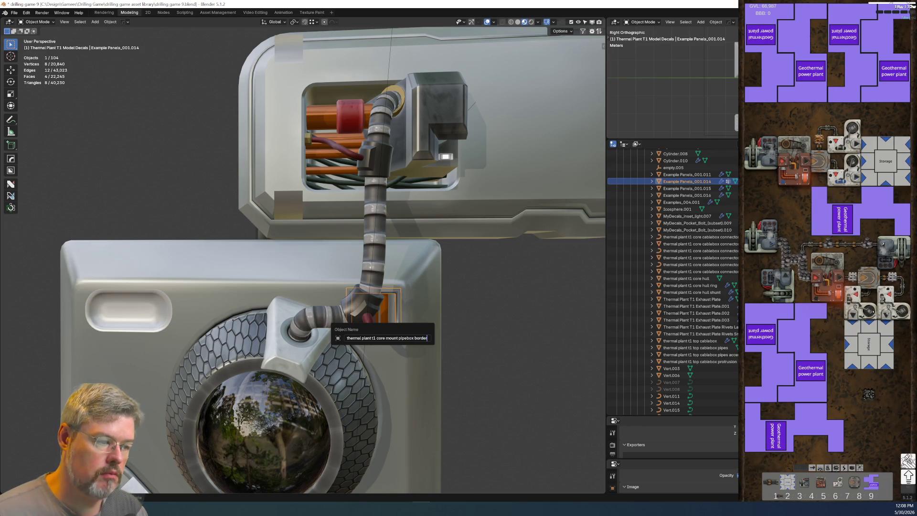
{"action": "key", "text": "Return"}
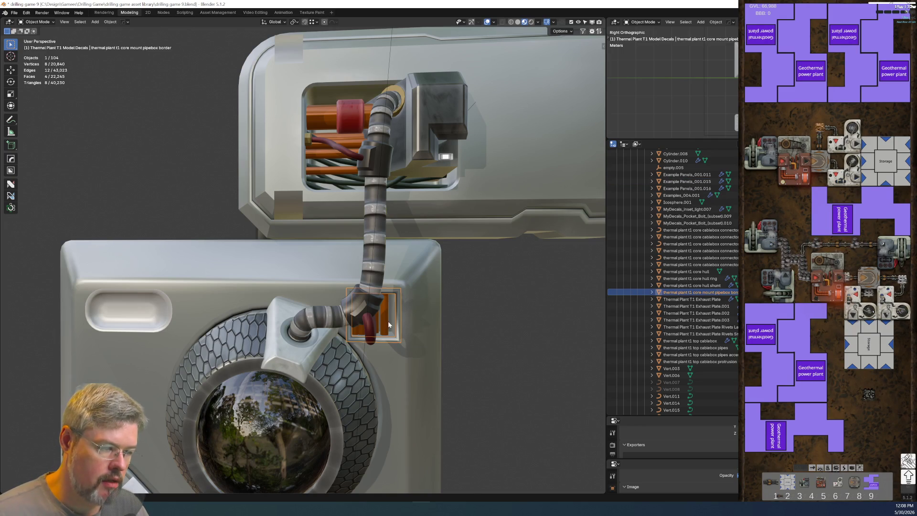
Rename the orange pipes to 'thermal plant t1 core mount pipebox pipes' and center the view on them.
{"action": "left_click", "coordinate": [388, 323], "text": "shift"}
{"action": "key", "text": "F2"}
{"action": "type", "text": "thermal plant t1 core mount"}
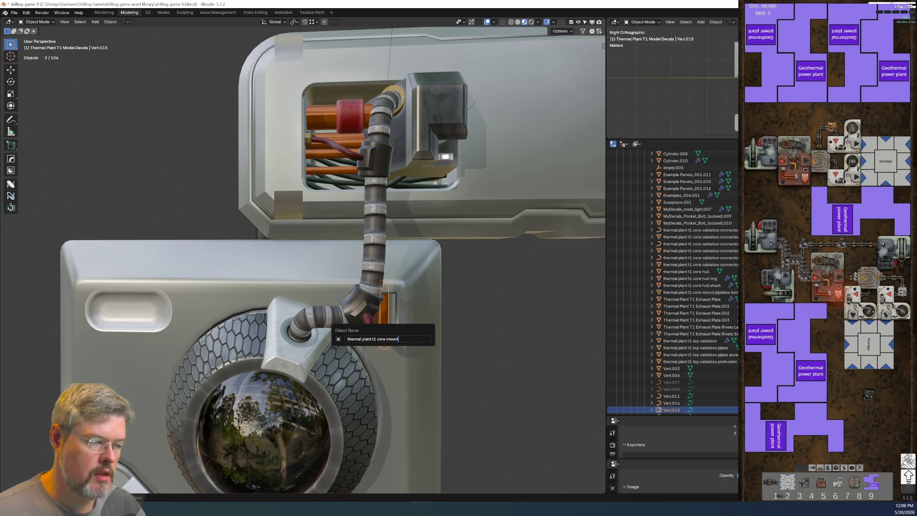
{"action": "type", "text": " pipebox pipes"}
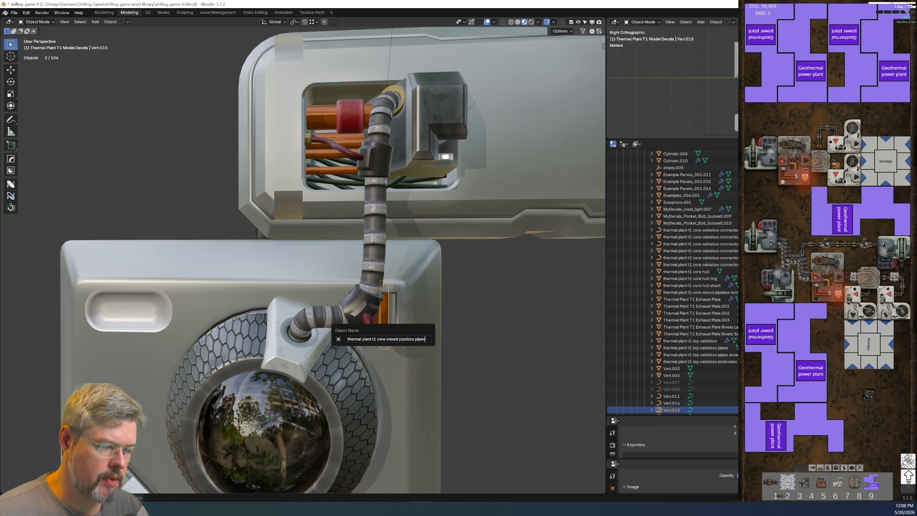
{"action": "key", "text": "Return"}
{"action": "key", "text": "KP_Decimal"}
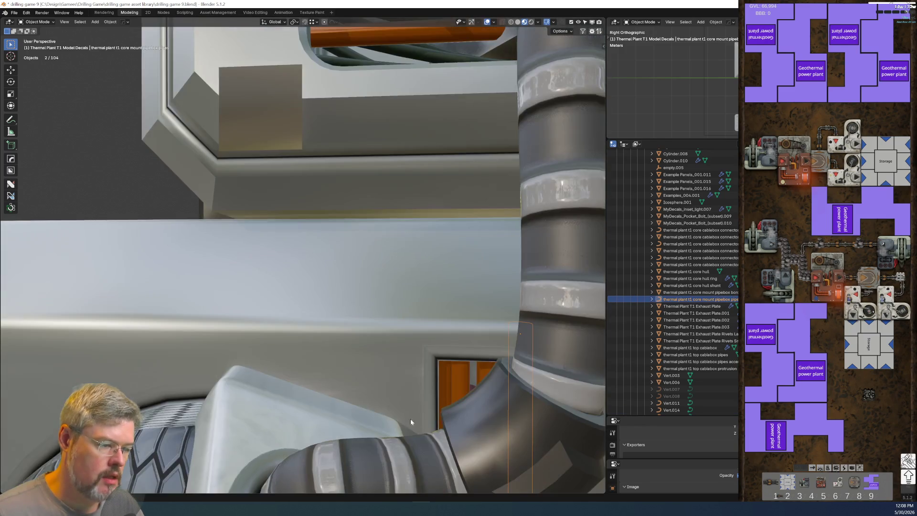
Select all the orange pipe pieces, convert them to mesh and join them into one object.
{"action": "scroll", "coordinate": [406, 406], "scroll_direction": "down", "scroll_amount": 4}
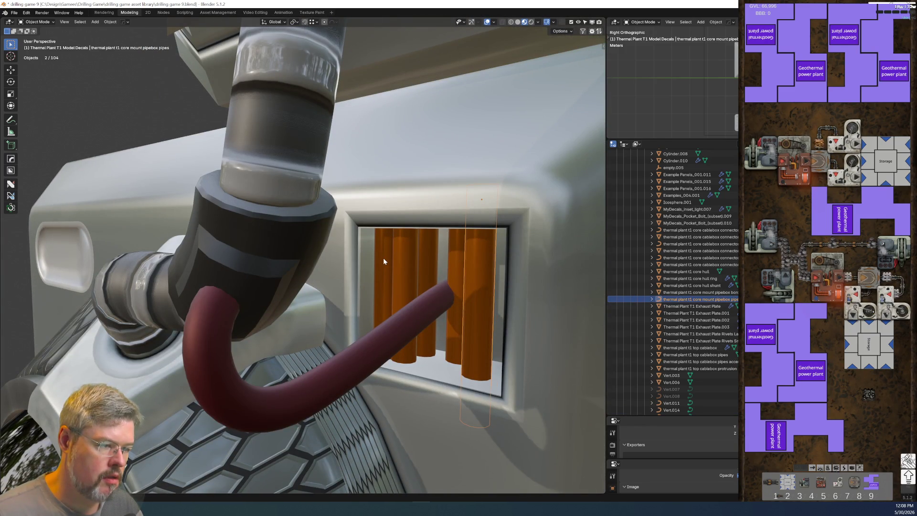
{"action": "left_click", "coordinate": [383, 258]}
{"action": "left_click", "coordinate": [406, 260], "text": "shift"}
{"action": "left_click", "coordinate": [428, 258], "text": "shift"}
{"action": "left_click", "coordinate": [477, 267], "text": "shift"}
{"action": "key", "text": "h"}
{"action": "key", "text": "alt+h"}
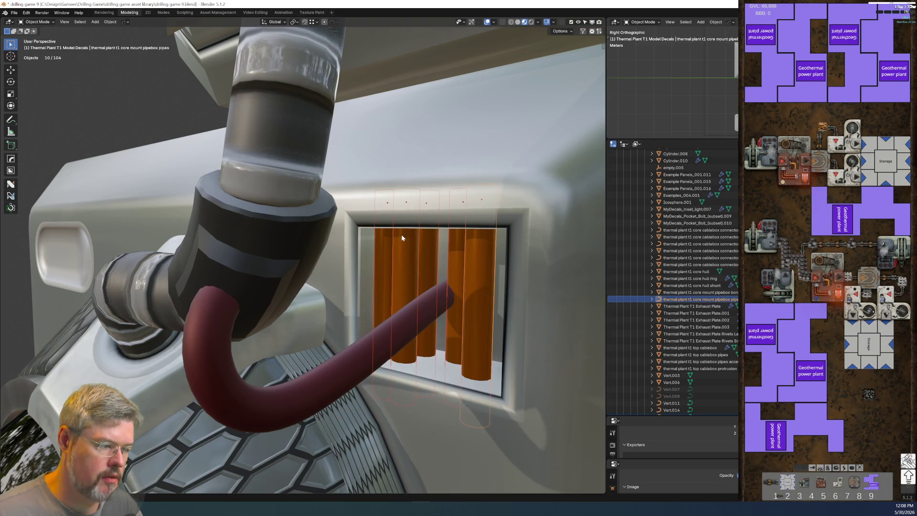
{"action": "right_click", "coordinate": [405, 263]}
{"action": "mouse_move", "coordinate": [406, 263]}
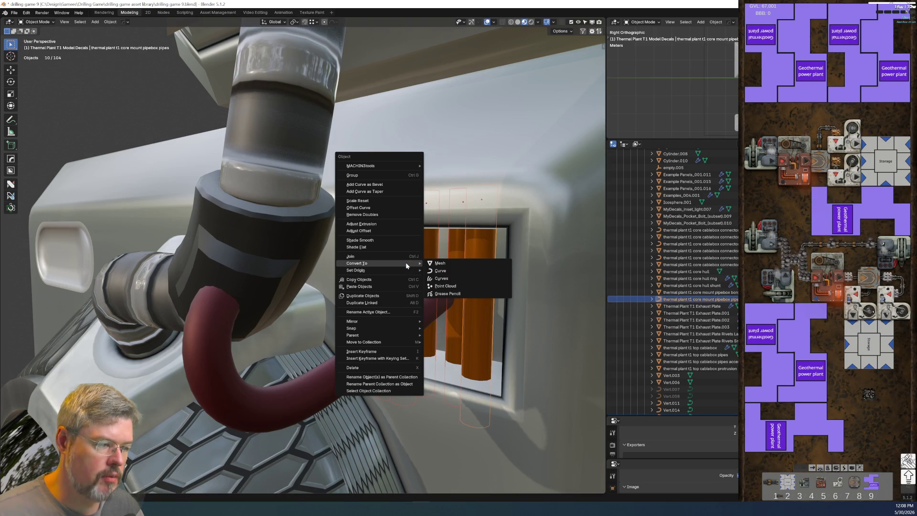
{"action": "left_click", "coordinate": [444, 264]}
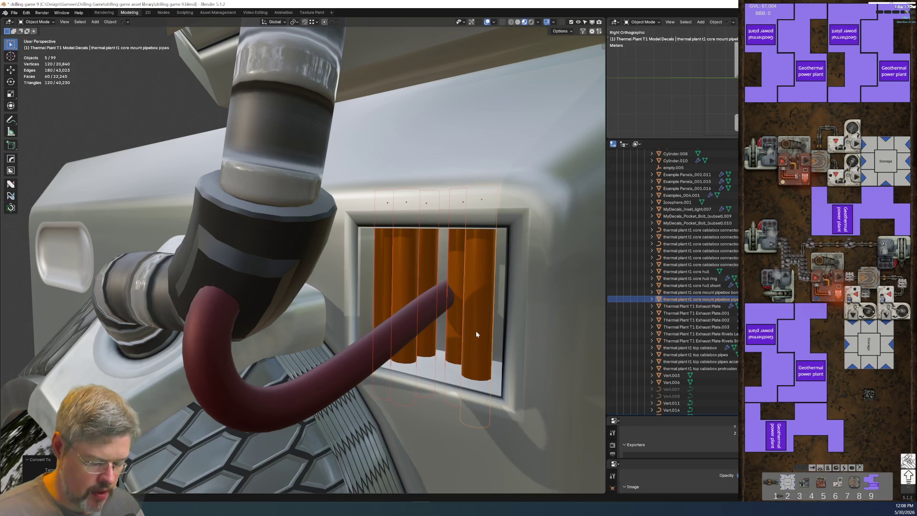
{"action": "key", "text": "ctrl+j"}
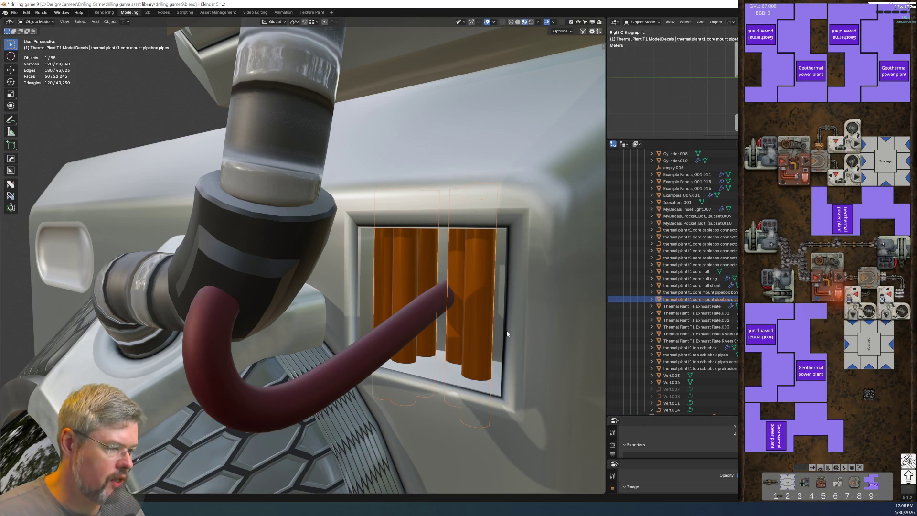
Save drilling game 9.blend, then select the large core mount panel.
{"action": "scroll", "coordinate": [508, 333], "scroll_direction": "down", "scroll_amount": 3}
{"action": "mouse_move", "coordinate": [470, 355]}
{"action": "middle_mouse_down"}
{"action": "mouse_move", "coordinate": [488, 366]}
{"action": "mouse_move", "coordinate": [56, 85]}
{"action": "middle_mouse_up"}
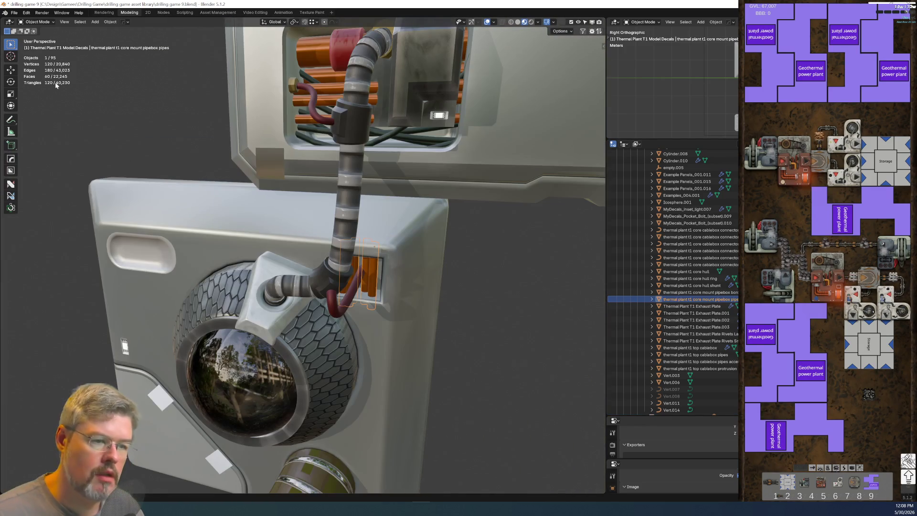
{"action": "left_click", "coordinate": [14, 13]}
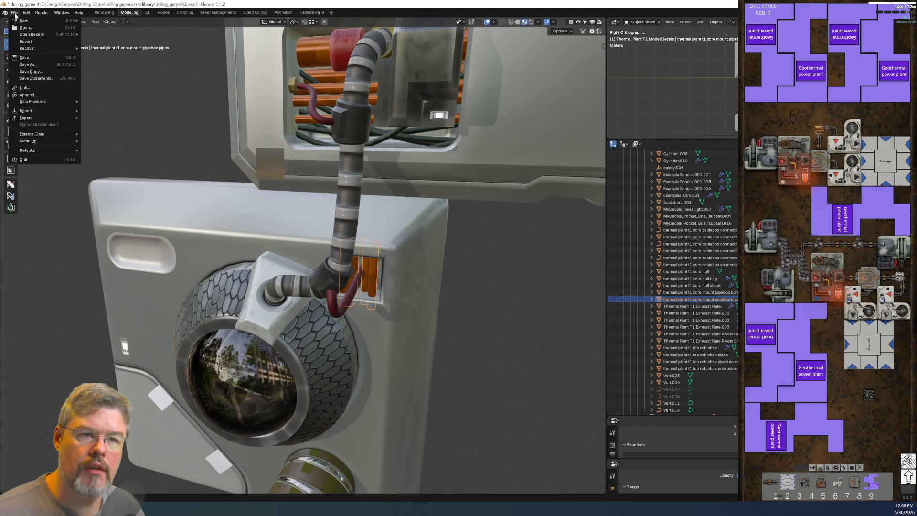
{"action": "left_click", "coordinate": [25, 59]}
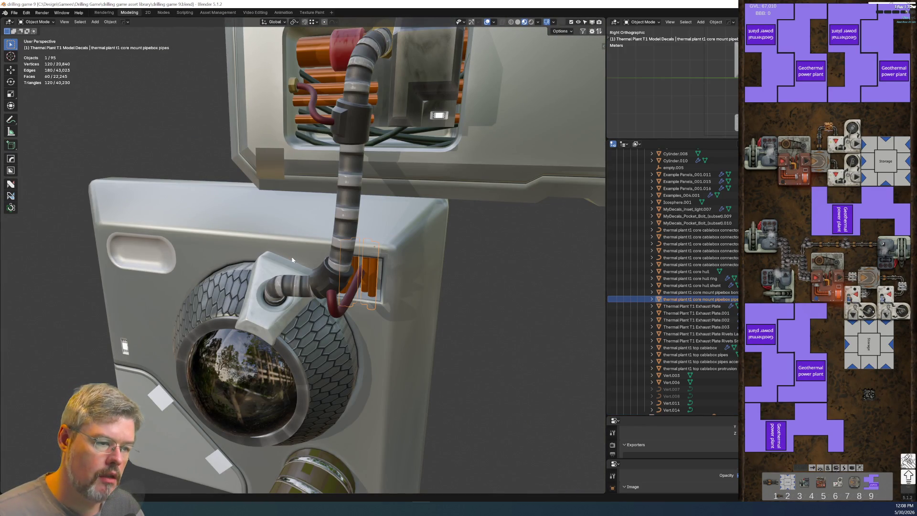
{"action": "left_click", "coordinate": [139, 257]}
{"action": "middle_click_drag", "start_coordinate": [139, 257], "coordinate": [206, 241]}
Name the recessed handle 'thermal plant t1 core mount divot' and the inset light '…core mount light'.
{"action": "key", "text": "F2"}
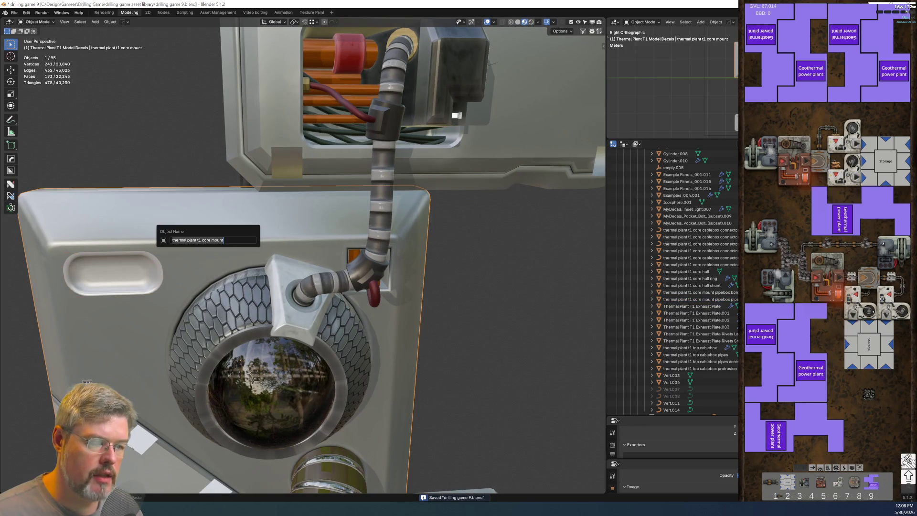
{"action": "left_click", "coordinate": [129, 273]}
{"action": "key", "text": "F2"}
{"action": "type", "text": "thermal plant t1 core mount divot"}
{"action": "key", "text": "Return"}
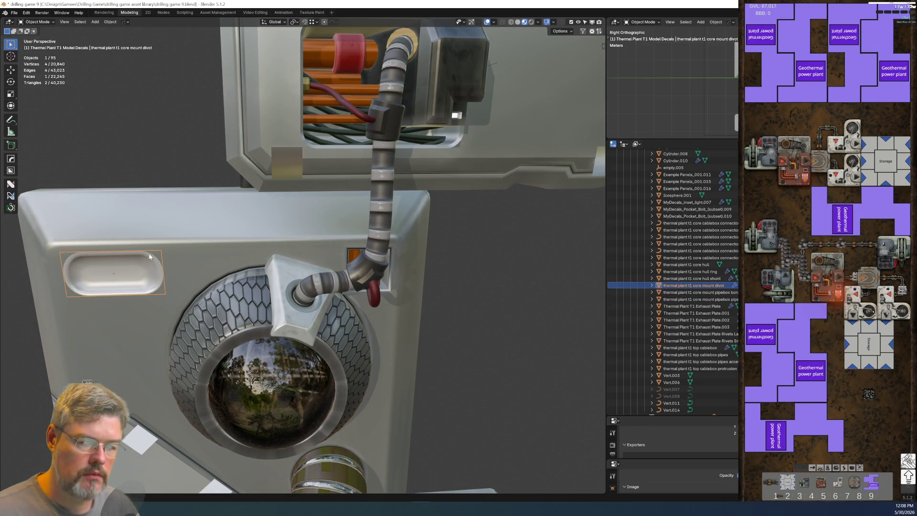
{"action": "left_click", "coordinate": [139, 439]}
{"action": "key", "text": "F2"}
{"action": "type", "text": "thermal plant t1 core mount light"}
{"action": "key", "text": "Return"}
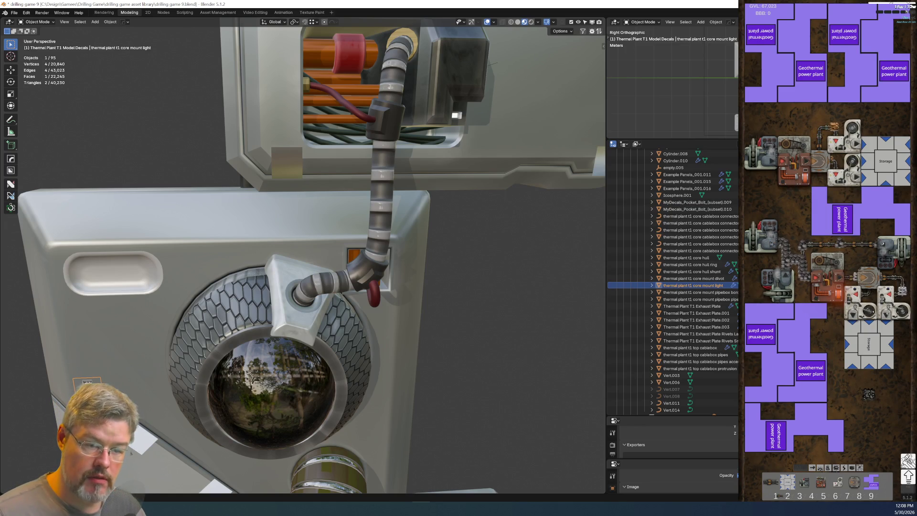
Rename the hexagonal ring around the porthole to 'thermal plant t1 core hull divot'.
{"action": "left_click", "coordinate": [194, 302]}
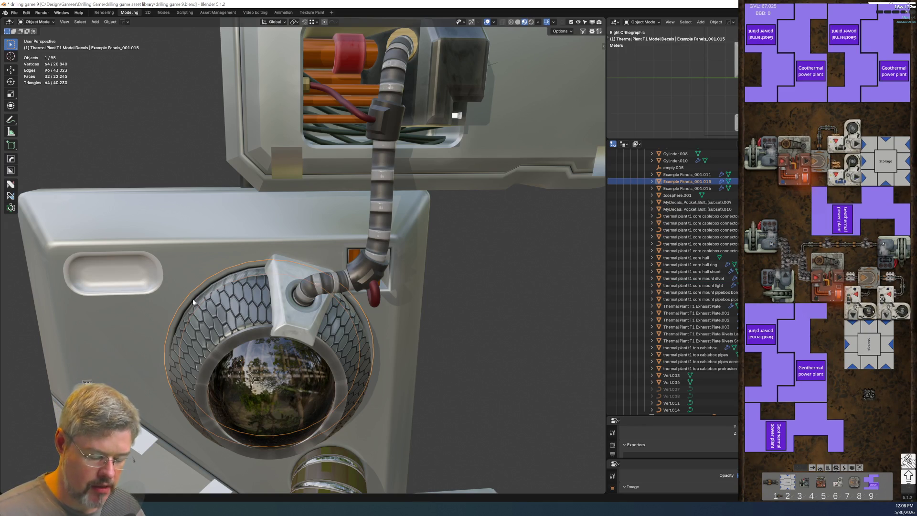
{"action": "key", "text": "F2"}
{"action": "type", "text": "thermal plant t1 core mount"}
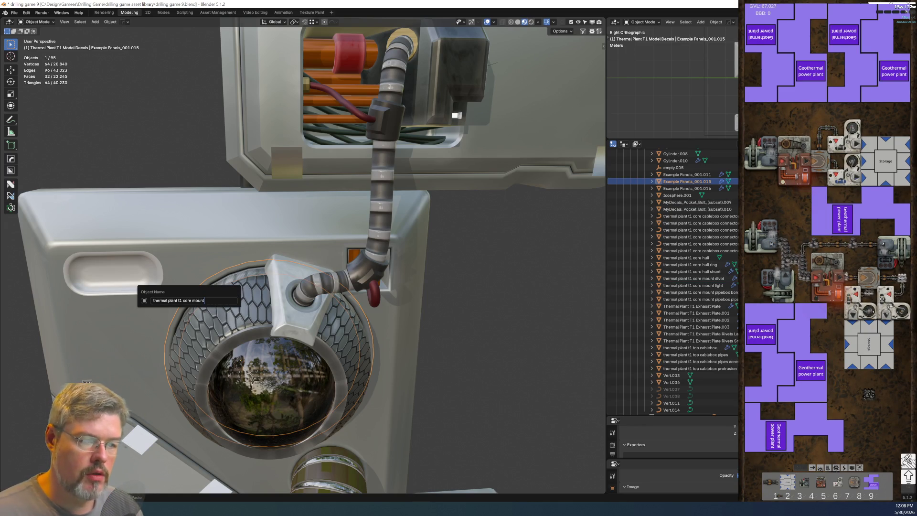
{"action": "key", "text": "BackSpace"}
{"action": "key", "text": "BackSpace"}
{"action": "key", "text": "BackSpace"}
{"action": "key", "text": "BackSpace"}
{"action": "key", "text": "BackSpace"}
{"action": "type", "text": "hull"}
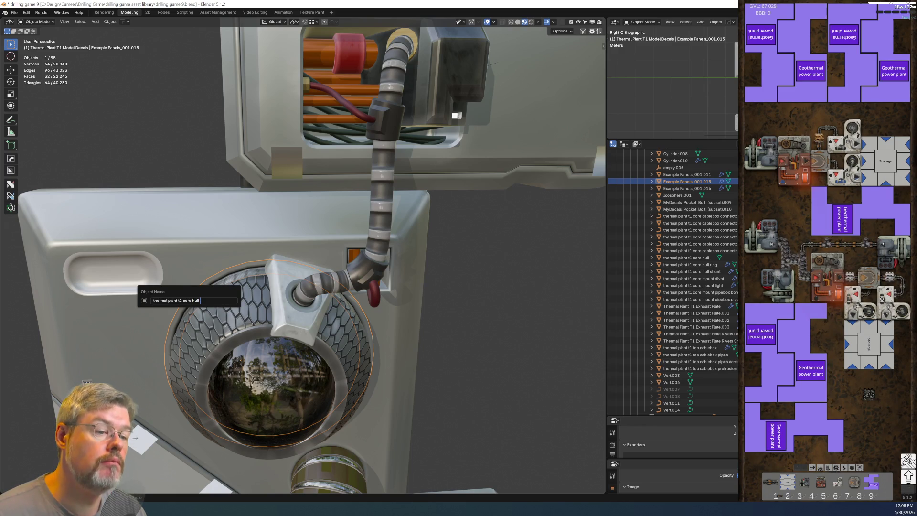
{"action": "type", "text": " c"}
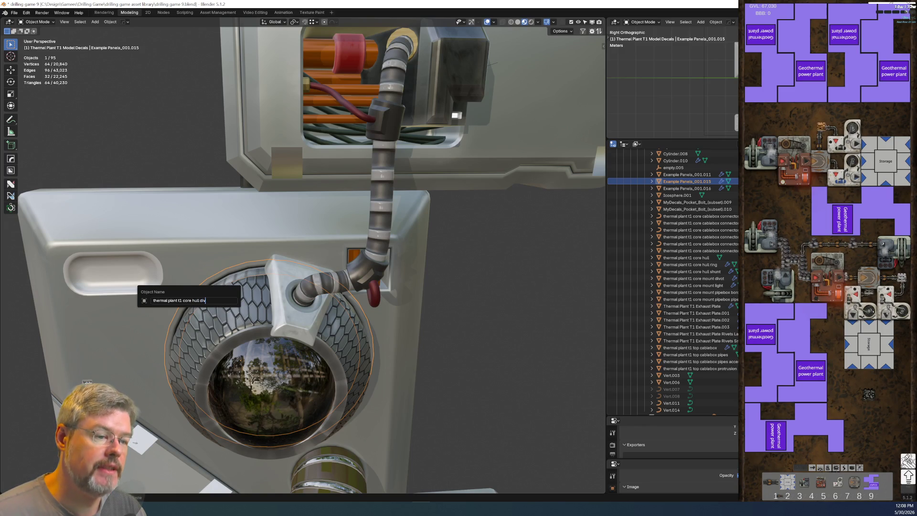
{"action": "type", "text": " divot"}
{"action": "key", "text": "Return"}
Rename the curved edge strip to 'thermal plant t1 core mount panel cut'.
{"action": "mouse_move", "coordinate": [307, 425]}
{"action": "middle_mouse_down"}
{"action": "mouse_move", "coordinate": [337, 352]}
{"action": "mouse_move", "coordinate": [183, 285]}
{"action": "mouse_move", "coordinate": [151, 218]}
{"action": "middle_mouse_up"}
{"action": "left_click", "coordinate": [151, 217]}
{"action": "key", "text": "F2"}
{"action": "type", "text": "thermal plant t1 core mount"}
{"action": "type", "text": "panel cut"}
{"action": "key", "text": "Return"}
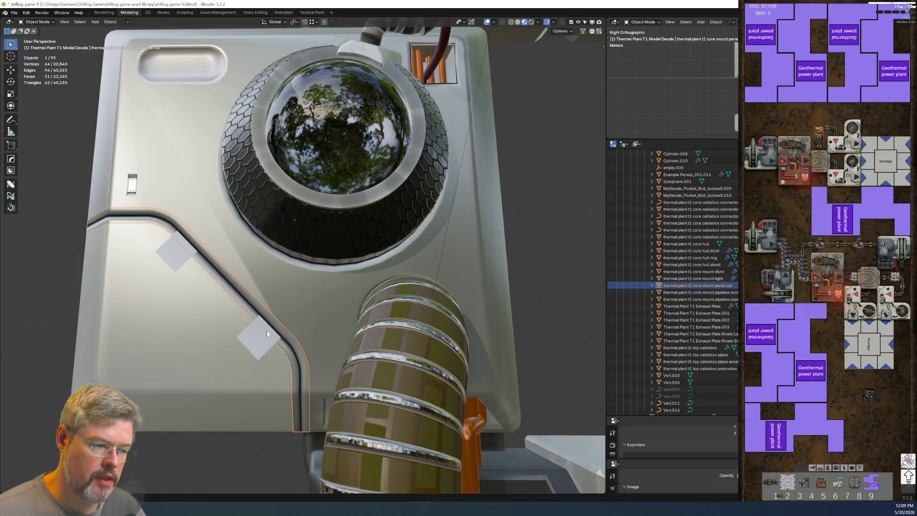
Check the cable's name without changing it and bring the hatch and hose into view.
{"action": "mouse_move", "coordinate": [244, 338]}
{"action": "middle_mouse_down"}
{"action": "mouse_move", "coordinate": [351, 364]}
{"action": "mouse_move", "coordinate": [395, 315]}
{"action": "middle_mouse_up"}
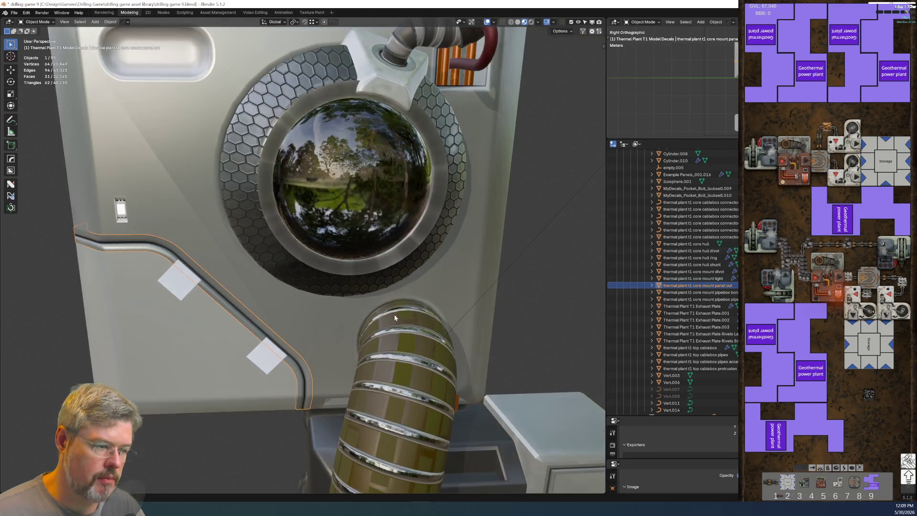
{"action": "left_click", "coordinate": [404, 345]}
{"action": "key", "text": "F2"}
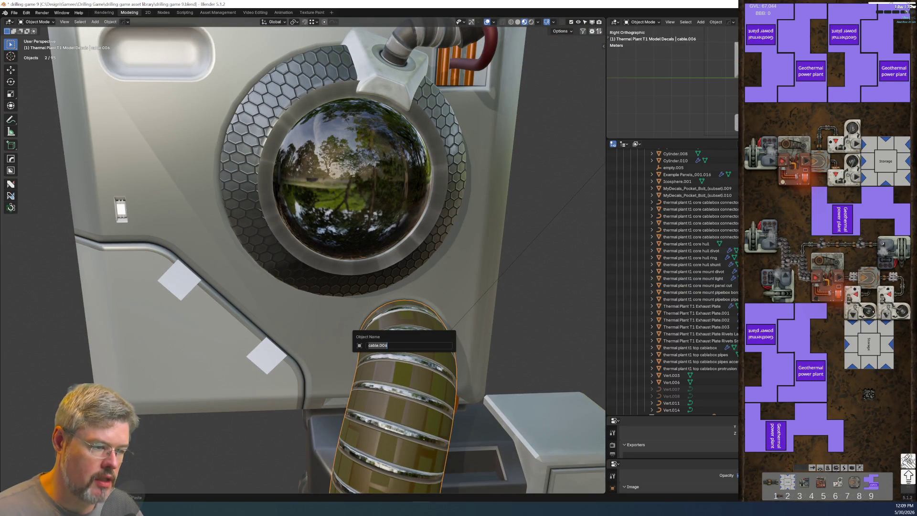
{"action": "key", "text": "Escape"}
{"action": "key", "text": "Home"}
{"action": "scroll", "coordinate": [394, 357], "scroll_direction": "up", "scroll_amount": 8}
{"action": "scroll", "coordinate": [318, 297], "scroll_direction": "up", "scroll_amount": 5}
{"action": "middle_click_drag", "start_coordinate": [362, 317], "coordinate": [323, 276]}
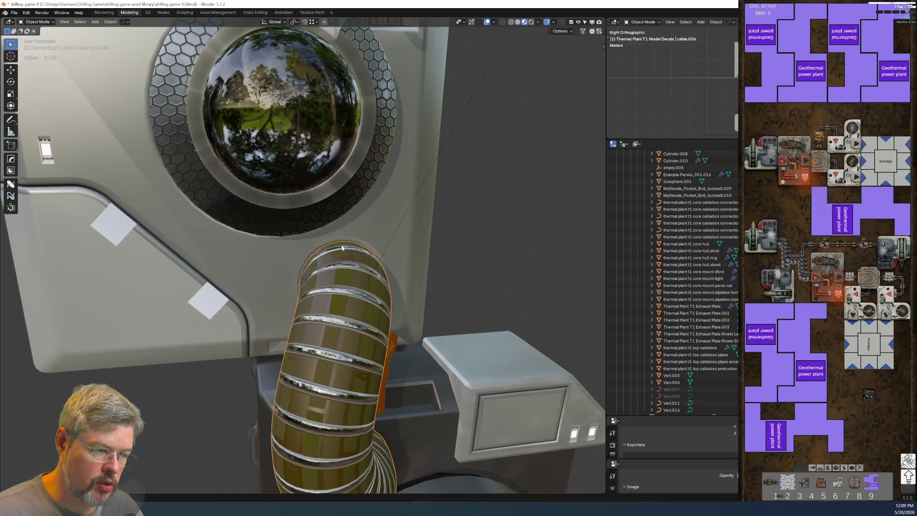
Rename the hose to 'thermal plant t1 core mount wide hose'.
{"action": "key", "text": "F2"}
{"action": "type", "text": "thermal plant t1 core mount"}
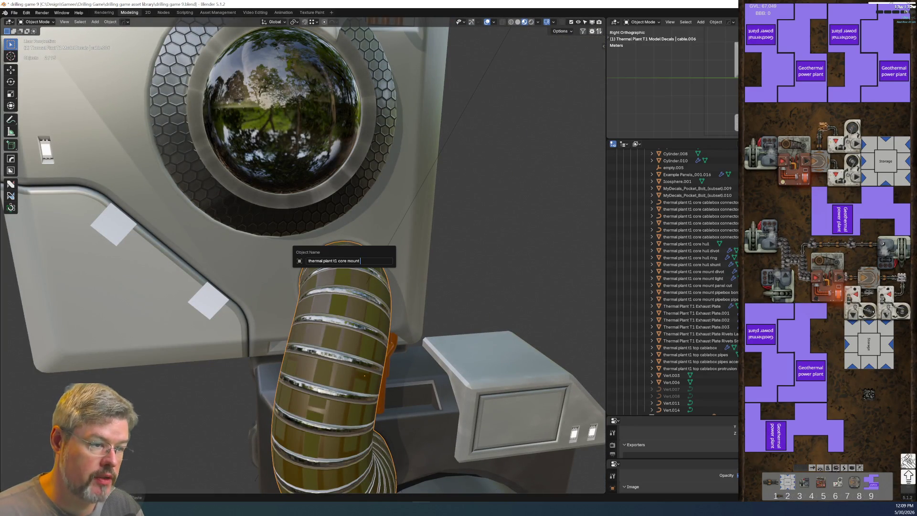
{"action": "type", "text": "hose"}
{"action": "key", "text": "Return"}
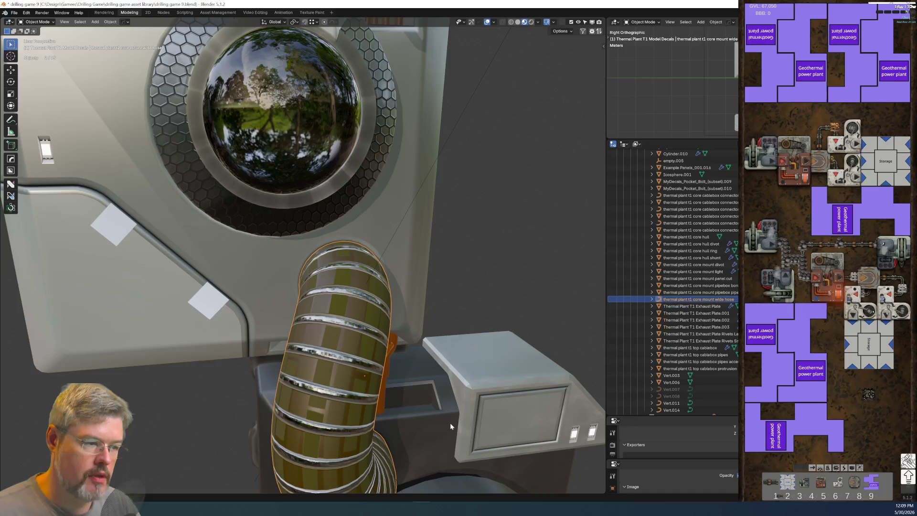
{"action": "key", "text": "F2"}
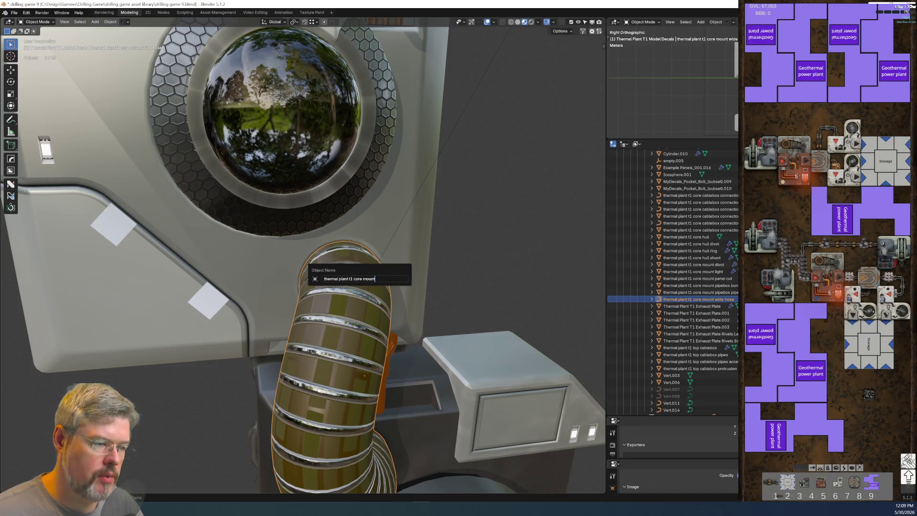
{"action": "key", "text": "Escape"}
{"action": "key", "text": "F2"}
{"action": "key", "text": "Escape"}
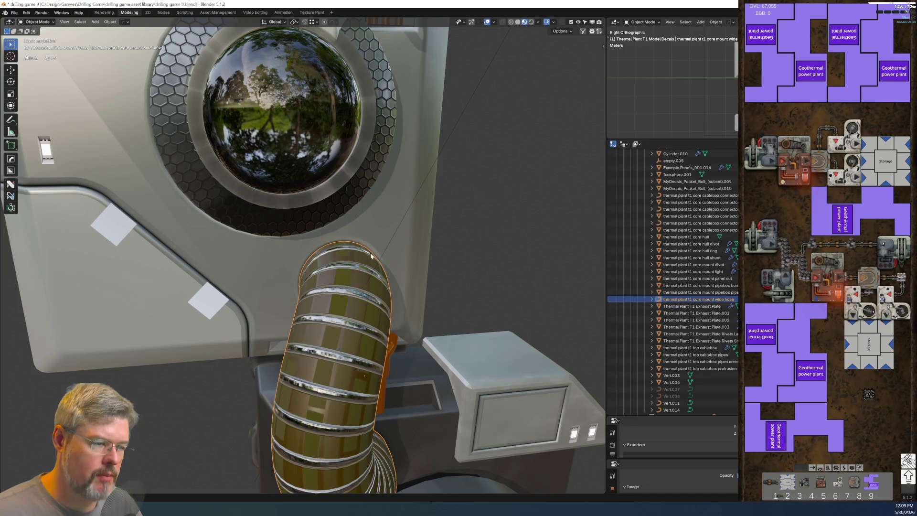
{"action": "key", "text": "F2"}
{"action": "key", "text": "Escape"}
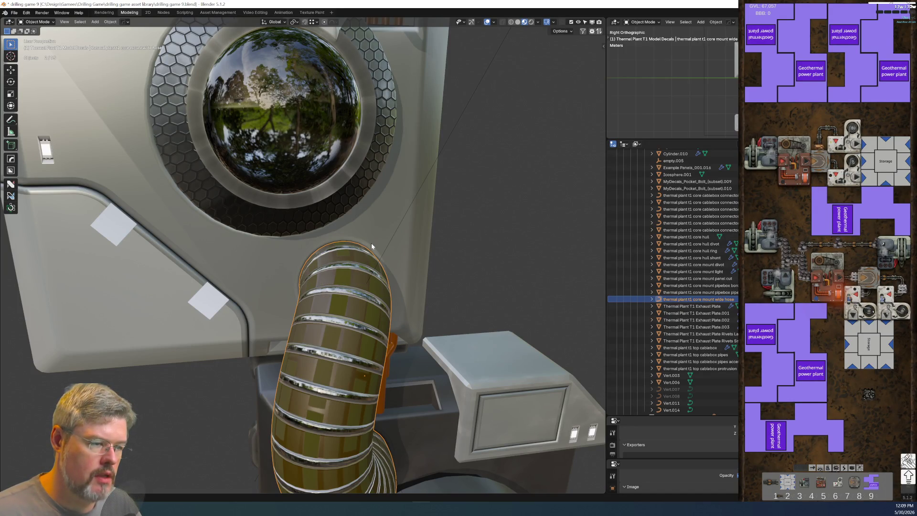
Name the ring at the hose end 'thermal plant t1 core mount wide hose divot'.
{"action": "left_click", "coordinate": [368, 247]}
{"action": "left_click", "coordinate": [368, 247]}
{"action": "middle_click_drag", "start_coordinate": [394, 242], "coordinate": [378, 238]}
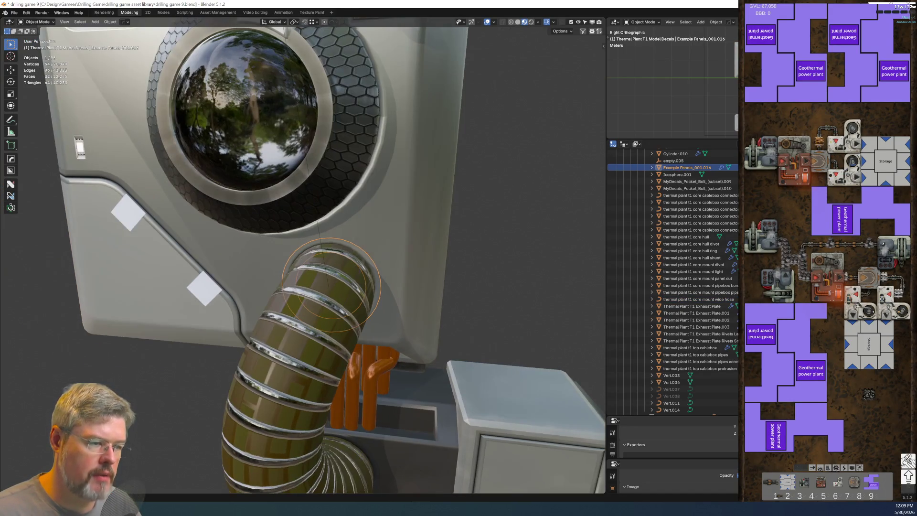
{"action": "key", "text": "F2"}
{"action": "type", "text": "thermal plant t1 core mount wide hose"}
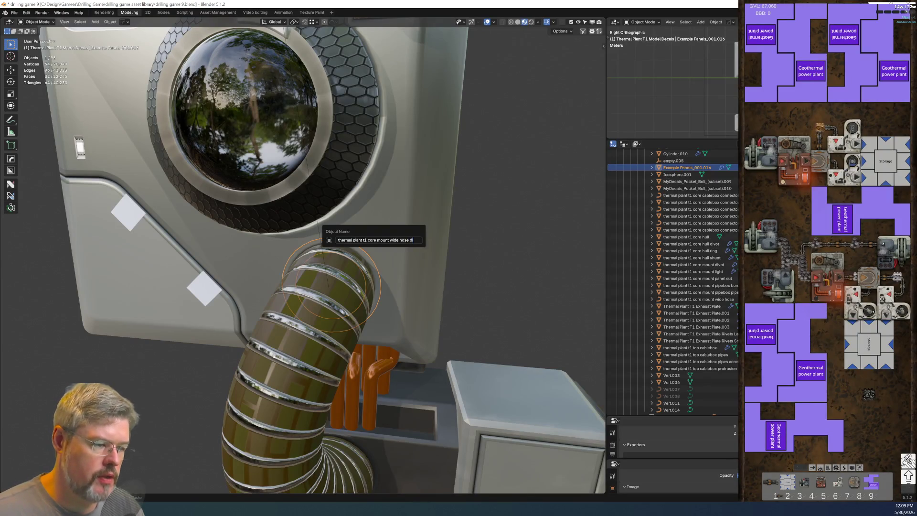
{"action": "key", "text": "Return"}
Save the file, then select Thermal Plant T1 Exhaust Plate.003 on the side hull.
{"action": "mouse_move", "coordinate": [229, 326]}
{"action": "middle_mouse_down"}
{"action": "mouse_move", "coordinate": [268, 285]}
{"action": "mouse_move", "coordinate": [222, 297]}
{"action": "mouse_move", "coordinate": [379, 337]}
{"action": "mouse_move", "coordinate": [431, 319]}
{"action": "mouse_move", "coordinate": [405, 340]}
{"action": "middle_mouse_up"}
{"action": "mouse_move", "coordinate": [364, 241]}
{"action": "middle_mouse_down"}
{"action": "mouse_move", "coordinate": [396, 260]}
{"action": "mouse_move", "coordinate": [316, 266]}
{"action": "middle_mouse_up"}
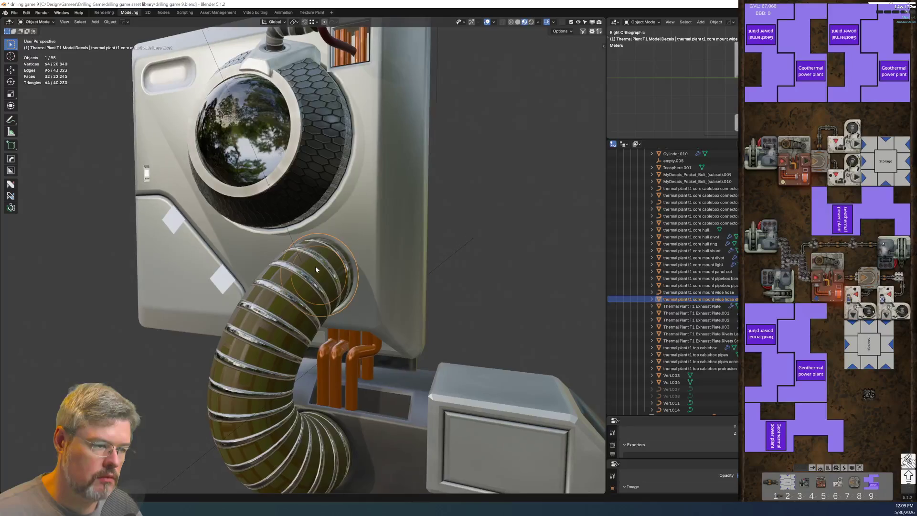
{"action": "left_click", "coordinate": [17, 11]}
{"action": "left_click", "coordinate": [37, 54]}
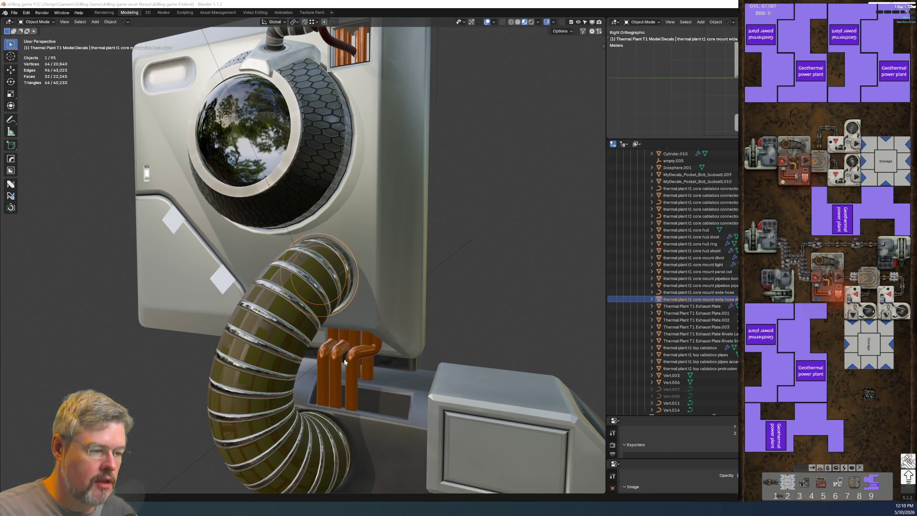
{"action": "mouse_move", "coordinate": [289, 198]}
{"action": "middle_mouse_down"}
{"action": "mouse_move", "coordinate": [335, 246]}
{"action": "mouse_move", "coordinate": [334, 209]}
{"action": "mouse_move", "coordinate": [363, 165]}
{"action": "middle_mouse_up"}
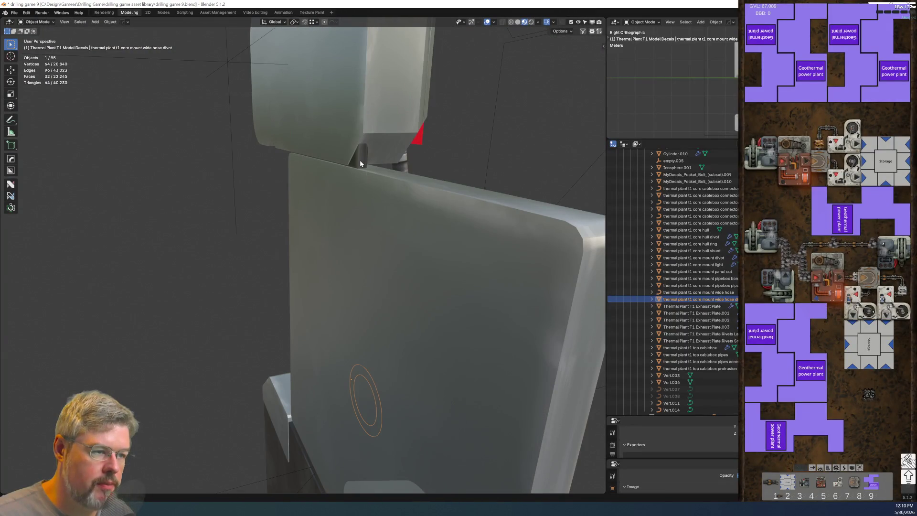
{"action": "left_click", "coordinate": [360, 159]}
{"action": "middle_click_drag", "start_coordinate": [370, 205], "coordinate": [312, 226]}
Rename Exhaust Plate.003 to 'thermal plant t1 core cablebox plate'.
{"action": "key", "text": "F2"}
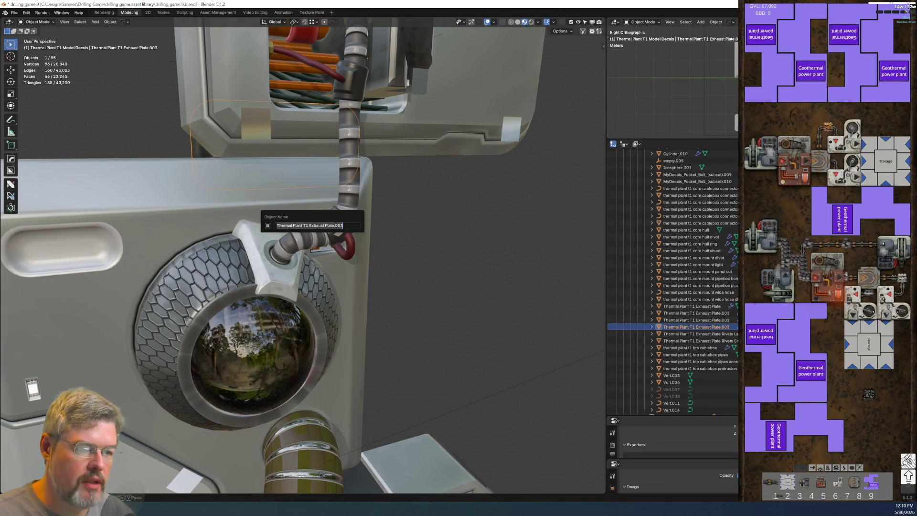
{"action": "type", "text": "thermal plant t1 core "}
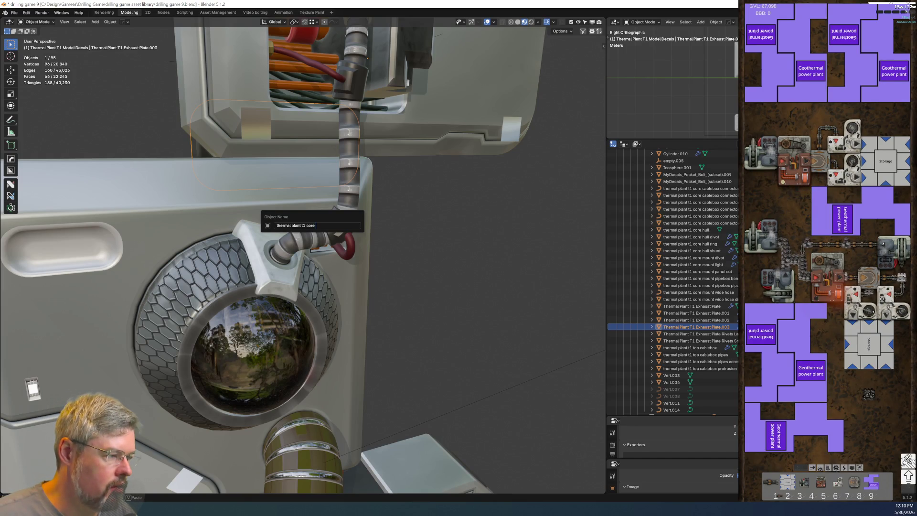
{"action": "type", "text": "cablebox "}
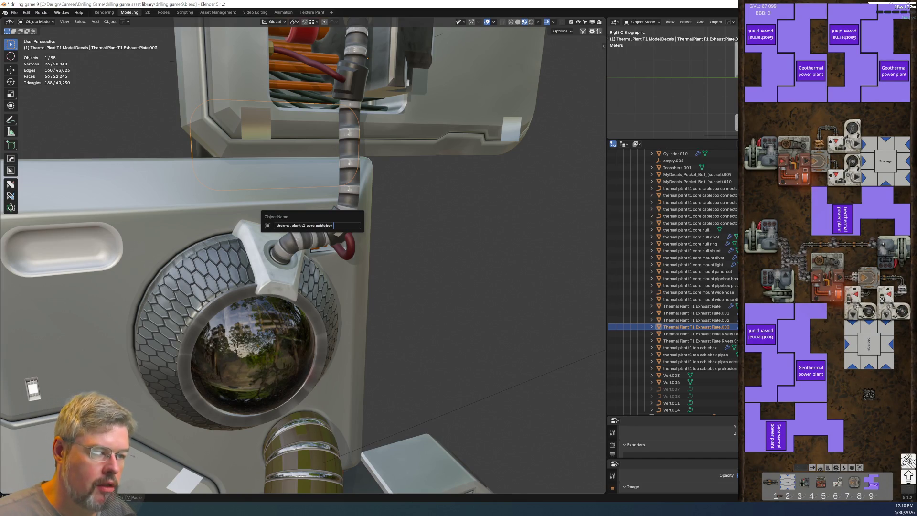
{"action": "type", "text": "con"}
{"action": "key", "text": "BackSpace"}
{"action": "type", "text": "plate"}
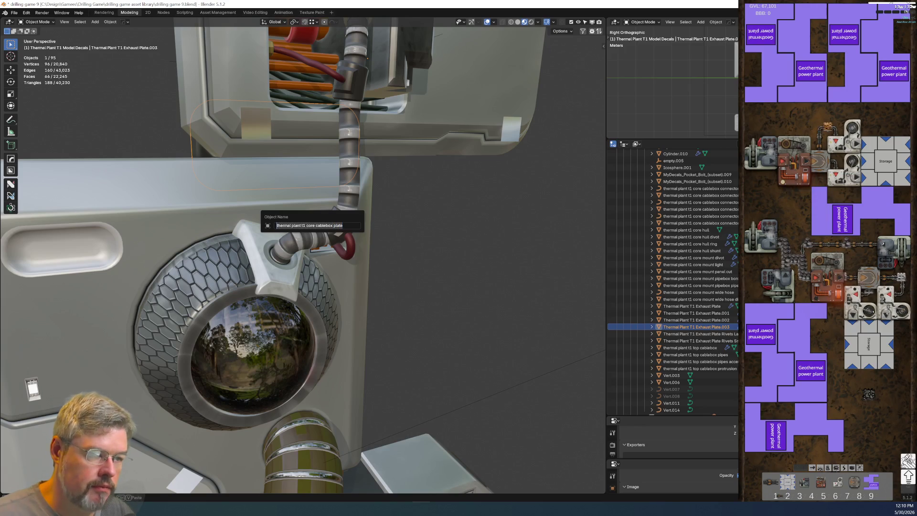
{"action": "key", "text": "Return"}
Rename Exhaust Plate.002 to 'thermal plant t1 core exhaust plate', undoing an accidental object paste.
{"action": "mouse_move", "coordinate": [386, 314]}
{"action": "middle_mouse_down"}
{"action": "mouse_move", "coordinate": [352, 231]}
{"action": "mouse_move", "coordinate": [369, 257]}
{"action": "mouse_move", "coordinate": [382, 224]}
{"action": "mouse_move", "coordinate": [421, 258]}
{"action": "mouse_move", "coordinate": [405, 290]}
{"action": "mouse_move", "coordinate": [368, 291]}
{"action": "middle_mouse_up"}
{"action": "left_click", "coordinate": [328, 294]}
{"action": "key", "text": "ctrl+v"}
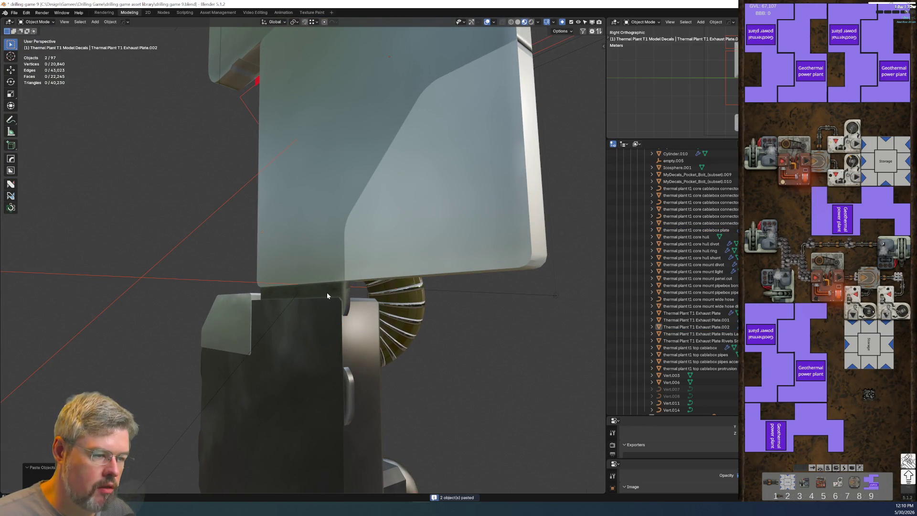
{"action": "key", "text": "ctrl+z"}
{"action": "key", "text": "F2"}
{"action": "type", "text": "thermal plant t1 core cablebox plate"}
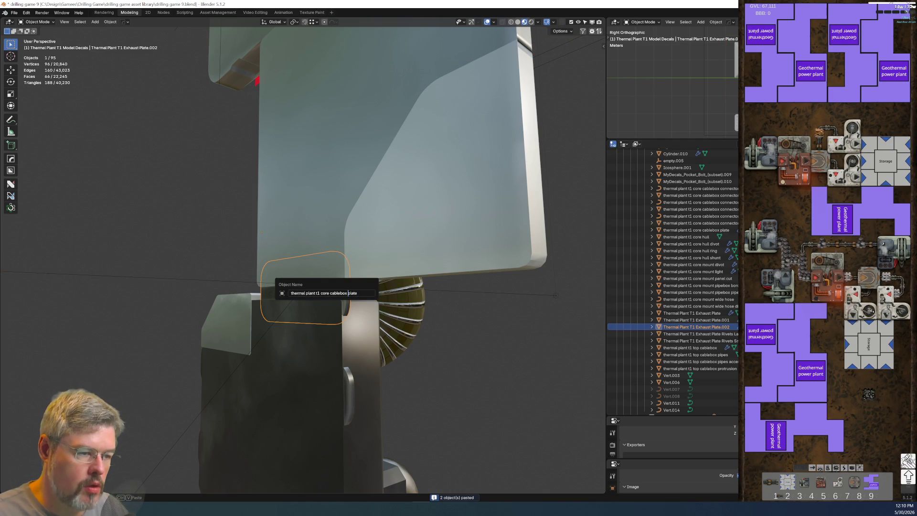
{"action": "left_click", "coordinate": [331, 293]}
{"action": "key", "text": "ctrl+Delete"}
{"action": "type", "text": "exhaust"}
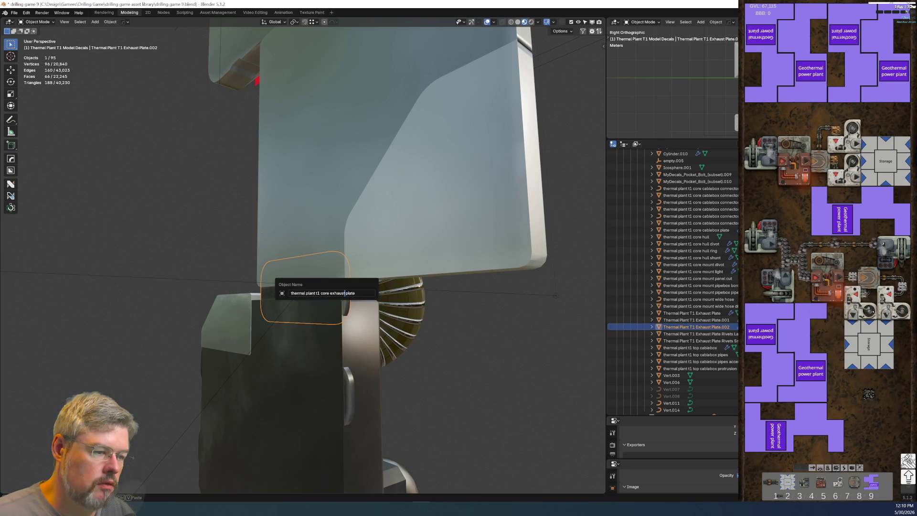
{"action": "key", "text": "Return"}
Select the large cablebox plate beside the hose.
{"action": "mouse_move", "coordinate": [400, 356]}
{"action": "middle_mouse_down"}
{"action": "mouse_move", "coordinate": [370, 281]}
{"action": "mouse_move", "coordinate": [243, 311]}
{"action": "mouse_move", "coordinate": [263, 278]}
{"action": "mouse_move", "coordinate": [242, 288]}
{"action": "mouse_move", "coordinate": [306, 313]}
{"action": "middle_mouse_up"}
{"action": "left_click", "coordinate": [219, 292]}
{"action": "scroll", "coordinate": [342, 310], "scroll_direction": "up", "scroll_amount": 5}
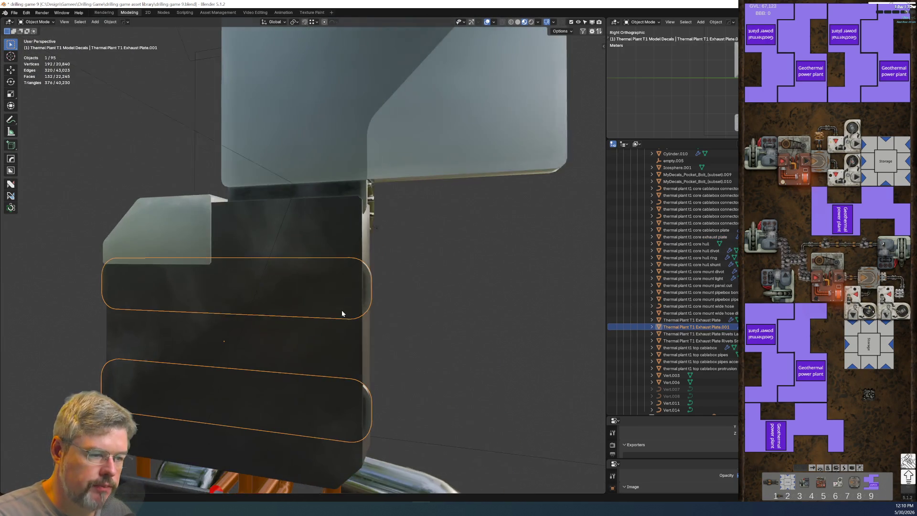
{"action": "scroll", "coordinate": [240, 352], "scroll_direction": "down", "scroll_amount": 5}
{"action": "middle_click_drag", "start_coordinate": [241, 352], "coordinate": [266, 325]}
{"action": "left_click", "coordinate": [266, 324]}
Rename the large plate to the thermal plant t1 core exhaust assembly name.
{"action": "key", "text": "F2"}
{"action": "type", "text": "thermal plant t1 core cablebox plate"}
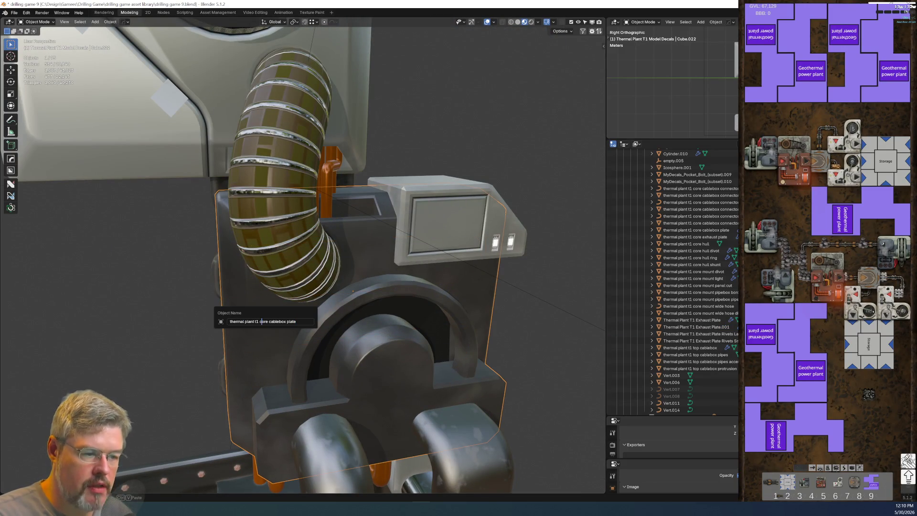
{"action": "key", "text": "shift+End"}
{"action": "key", "text": "BackSpace"}
{"action": "type", "text": "exha"}
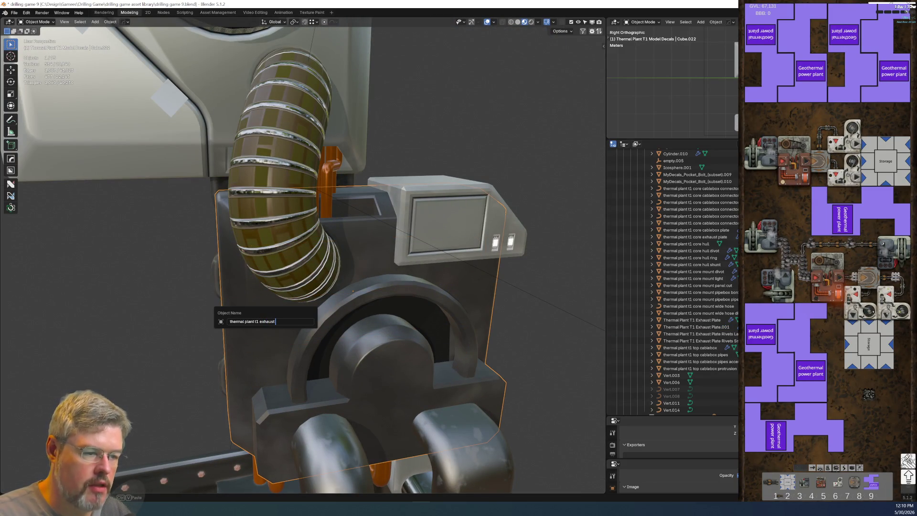
{"action": "type", "text": "mbly"}
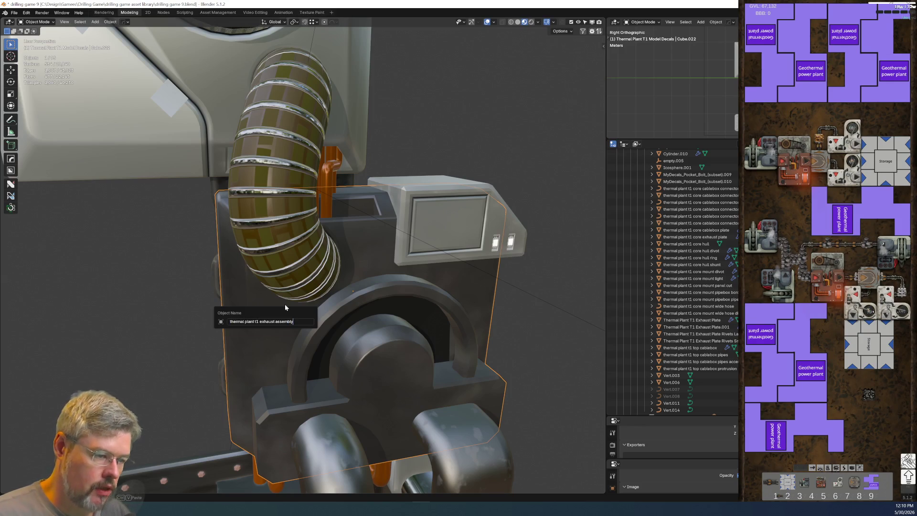
{"action": "key", "text": "Return"}
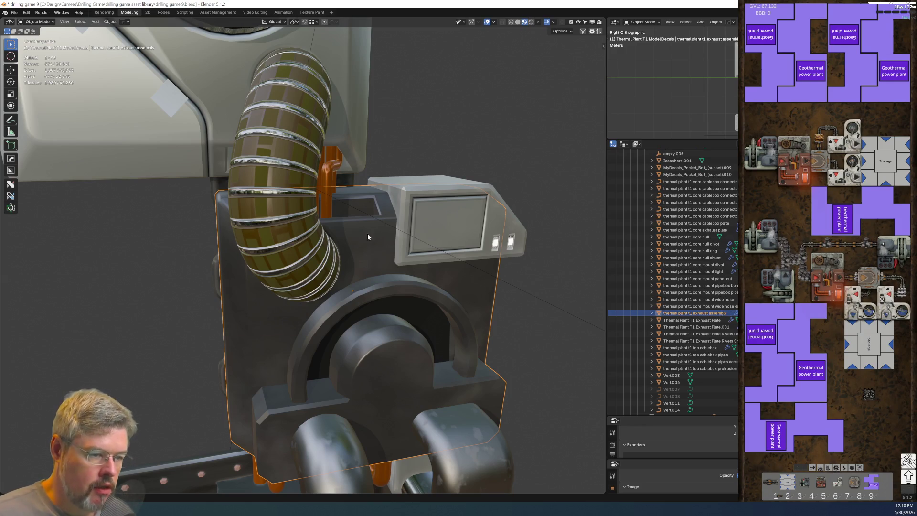
Rename Exhaust Plate.001 to the exhaust assembly name ending in 'backplate'.
{"action": "left_click", "coordinate": [216, 262]}
{"action": "key", "text": "F2"}
{"action": "type", "text": "thermal plant t1 exhaust assembly"}
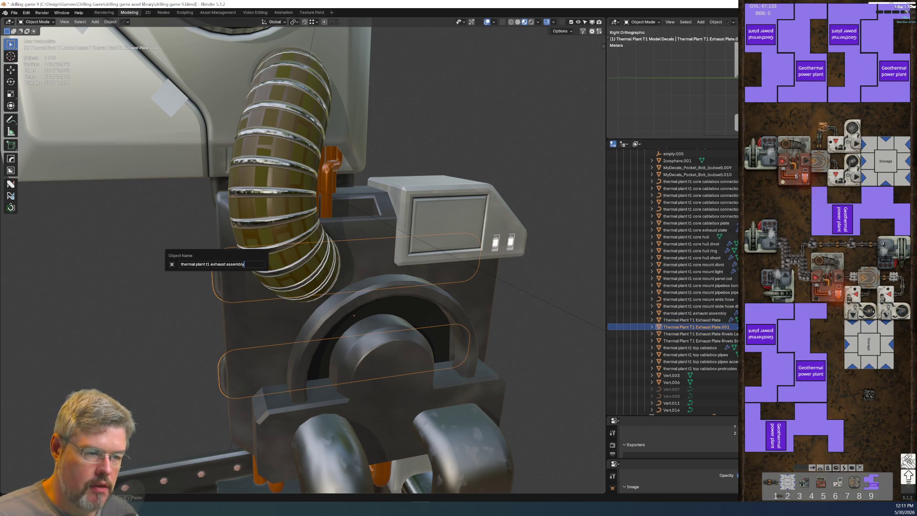
{"action": "type", "text": " backplate"}
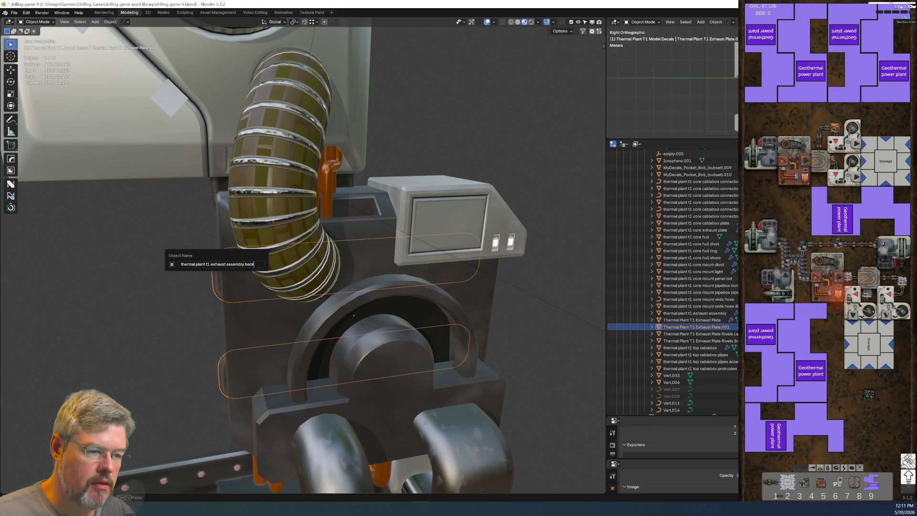
{"action": "key", "text": "Return"}
Rename the copper pipes (Vert.014) to 'thermal plant t1 core exhaust assembly pipes'.
{"action": "mouse_move", "coordinate": [249, 335]}
{"action": "middle_mouse_down"}
{"action": "mouse_move", "coordinate": [342, 302]}
{"action": "mouse_move", "coordinate": [383, 250]}
{"action": "middle_mouse_up"}
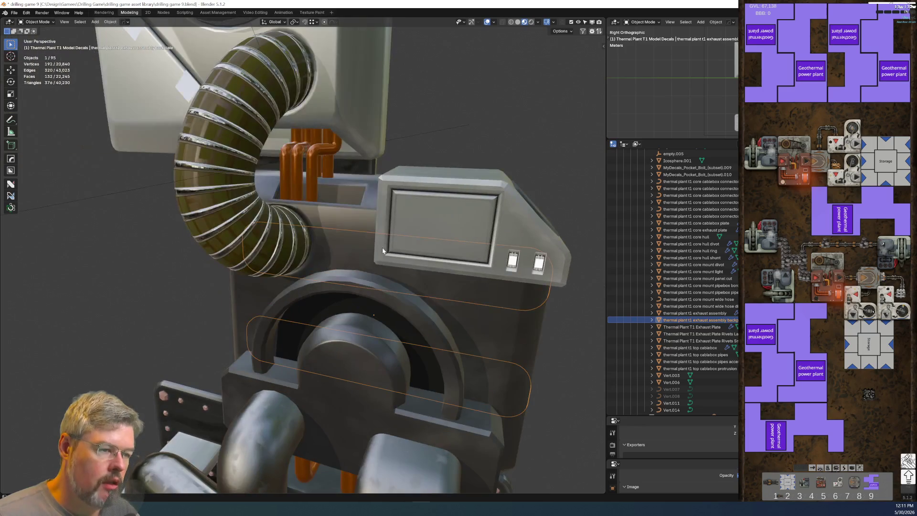
{"action": "left_click", "coordinate": [330, 168]}
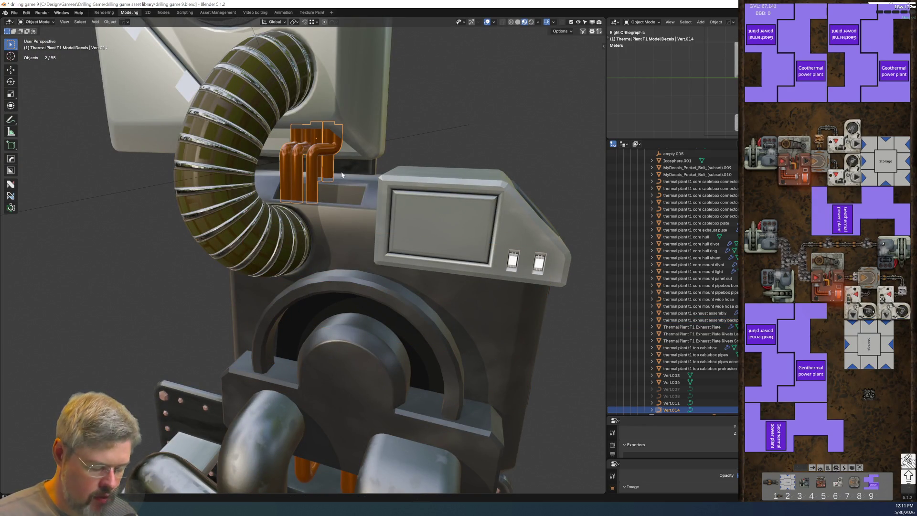
{"action": "key", "text": "F2"}
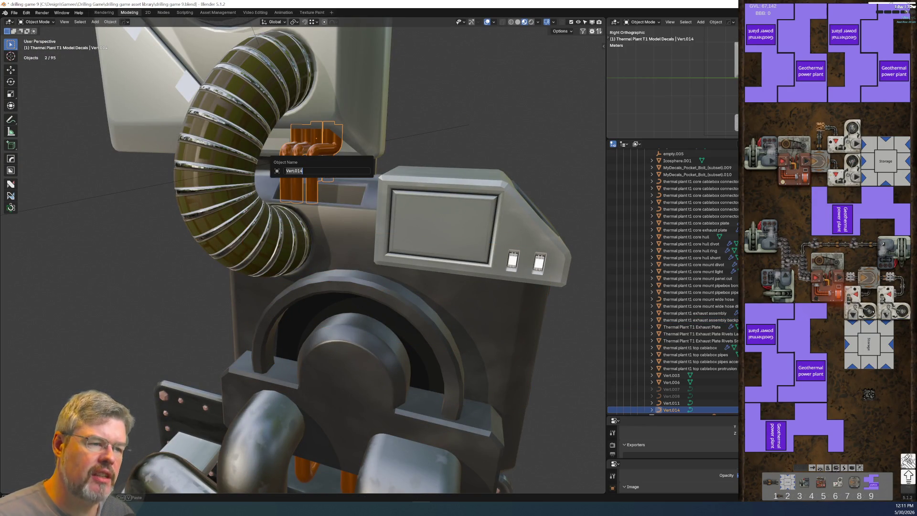
{"action": "type", "text": "thermal plant t1 exhaust assembly"}
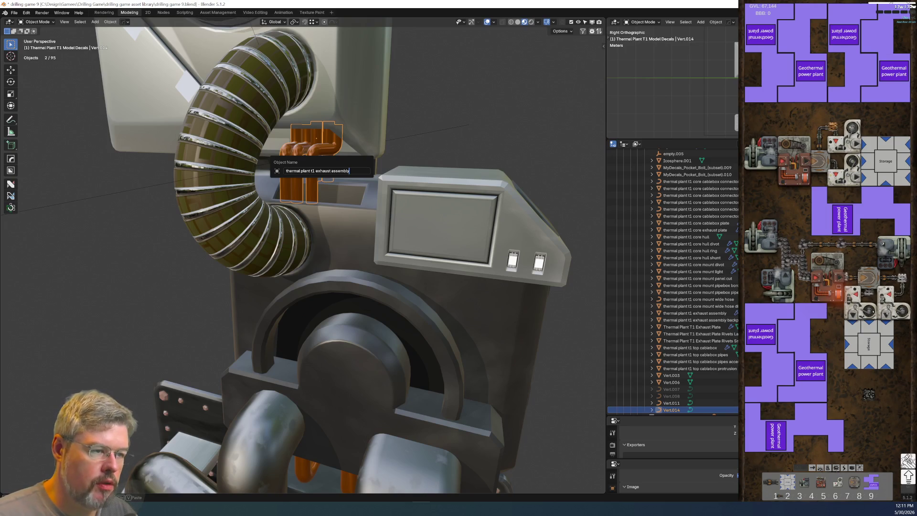
{"action": "type", "text": "core exhau"}
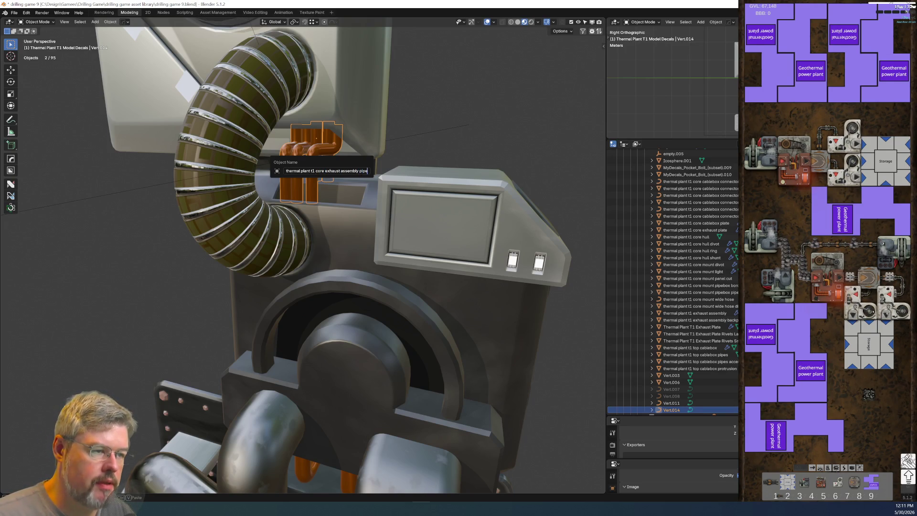
{"action": "type", "text": "s"}
{"action": "key", "text": "Return"}
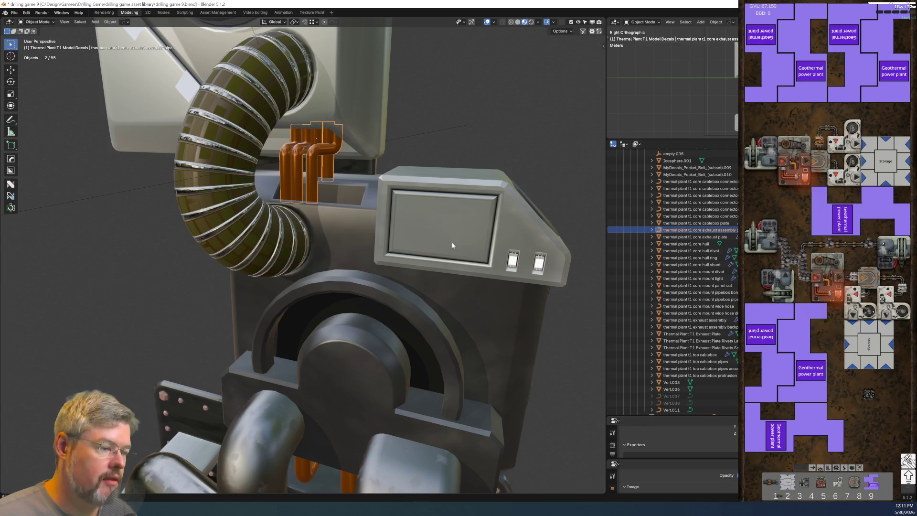
{"action": "left_click", "coordinate": [516, 325]}
Copy the exhaust assembly hull's name and rename the corner box with a 'cornerbox' suffix.
{"action": "key", "text": "F2"}
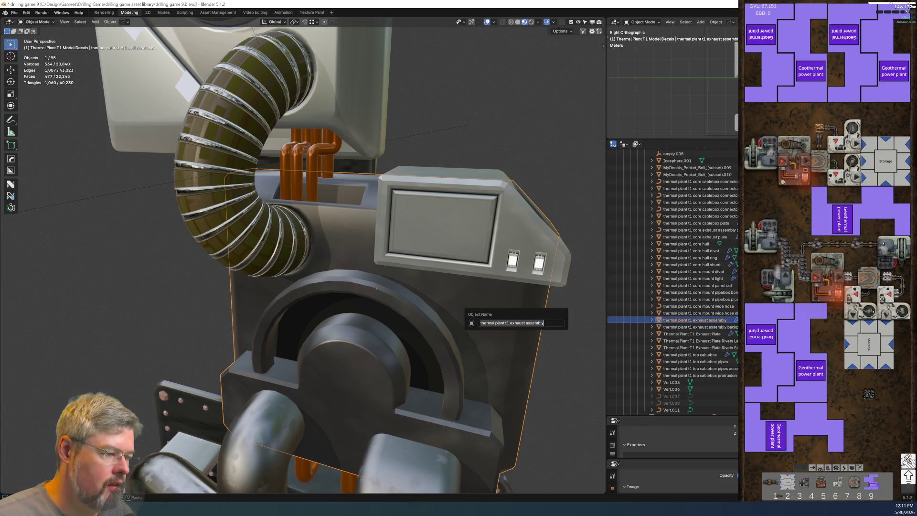
{"action": "key", "text": "Return"}
{"action": "left_click", "coordinate": [547, 241]}
{"action": "key", "text": "F2"}
{"action": "type", "text": "thermal plant t1 exhaust assembly"}
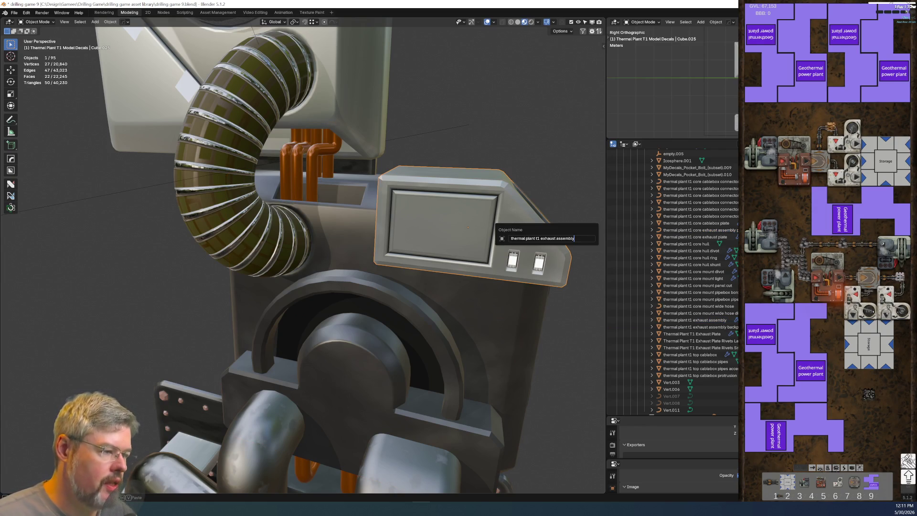
{"action": "type", "text": "cornerb"}
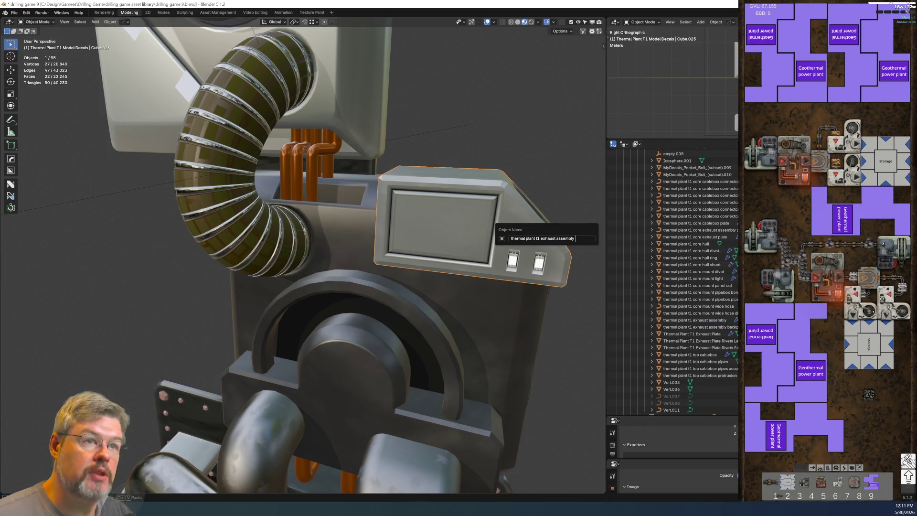
{"action": "type", "text": "ox"}
{"action": "key", "text": "Return"}
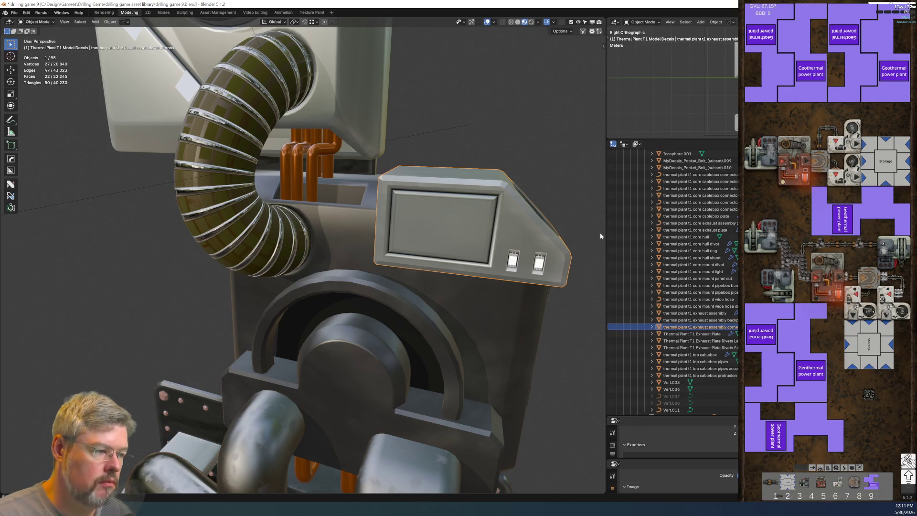
Name the corner box's inner panel '… cornerbox panel cut' and hide it.
{"action": "key", "text": "F2"}
{"action": "key", "text": "ctrl+c"}
{"action": "key", "text": "Escape"}
{"action": "left_click", "coordinate": [497, 204]}
{"action": "key", "text": "F2"}
{"action": "key", "text": "ctrl+v"}
{"action": "type", "text": "panel cut"}
{"action": "key", "text": "Return"}
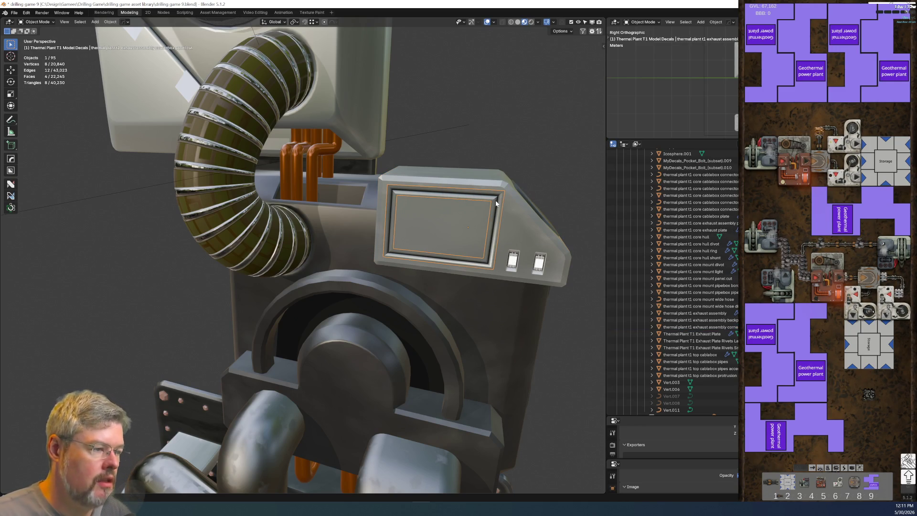
{"action": "key", "text": "h"}
Name the switch lights decal '… cornerbox lights' and save the file.
{"action": "left_click", "coordinate": [512, 260]}
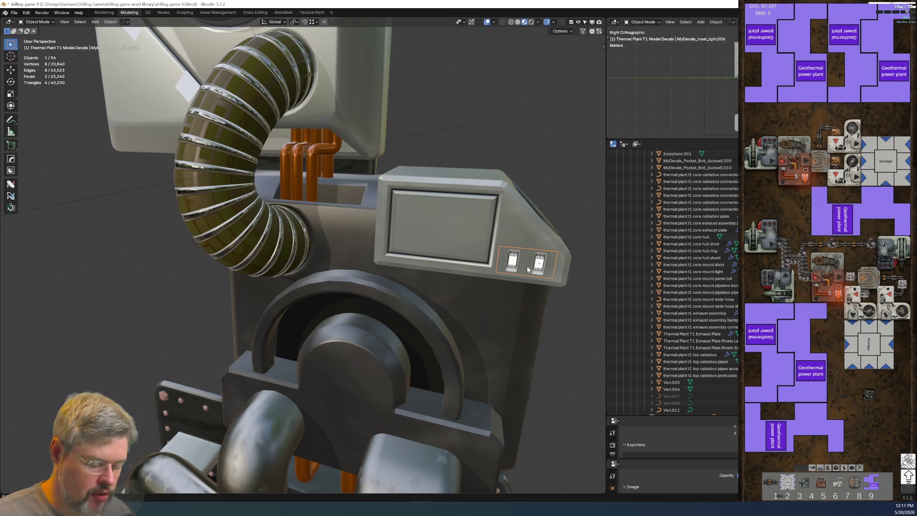
{"action": "key", "text": "F2"}
{"action": "key", "text": "ctrl+v"}
{"action": "type", "text": "lights"}
{"action": "key", "text": "Return"}
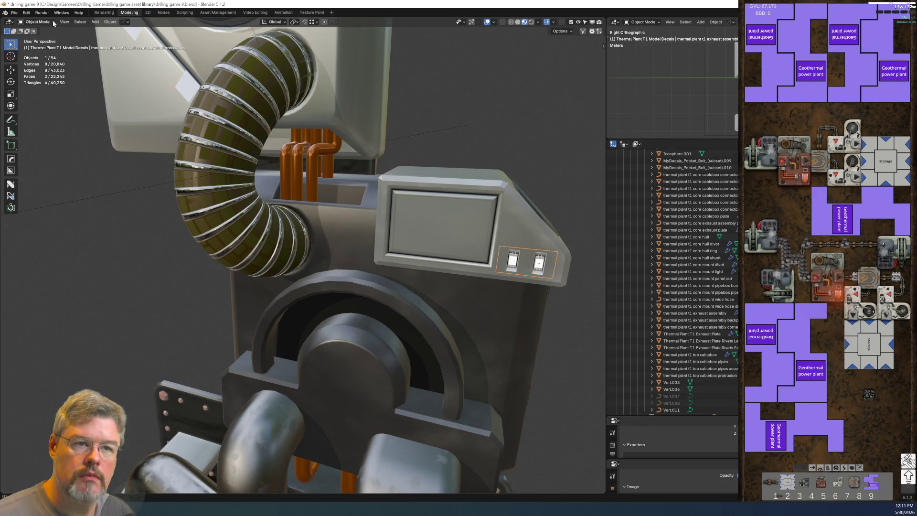
{"action": "left_click", "coordinate": [15, 12]}
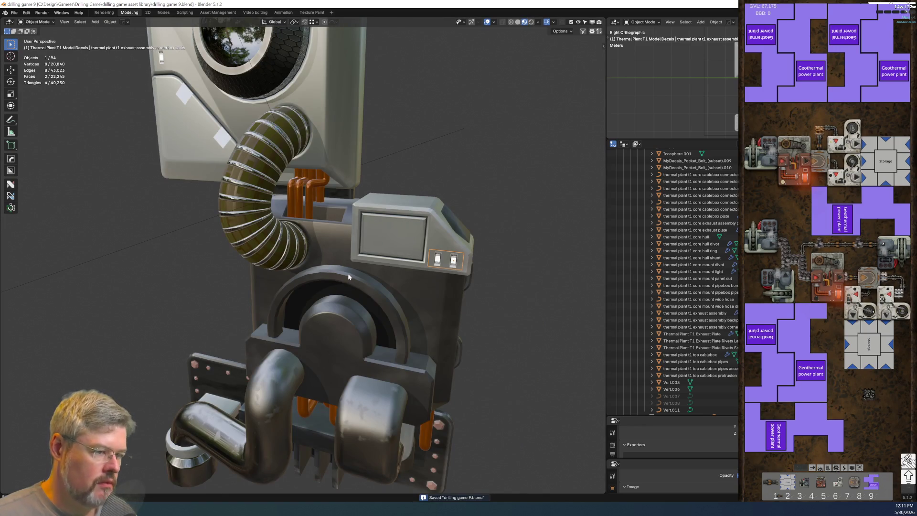
{"action": "middle_click_drag", "start_coordinate": [348, 273], "coordinate": [392, 267]}
{"action": "left_click", "coordinate": [341, 282]}
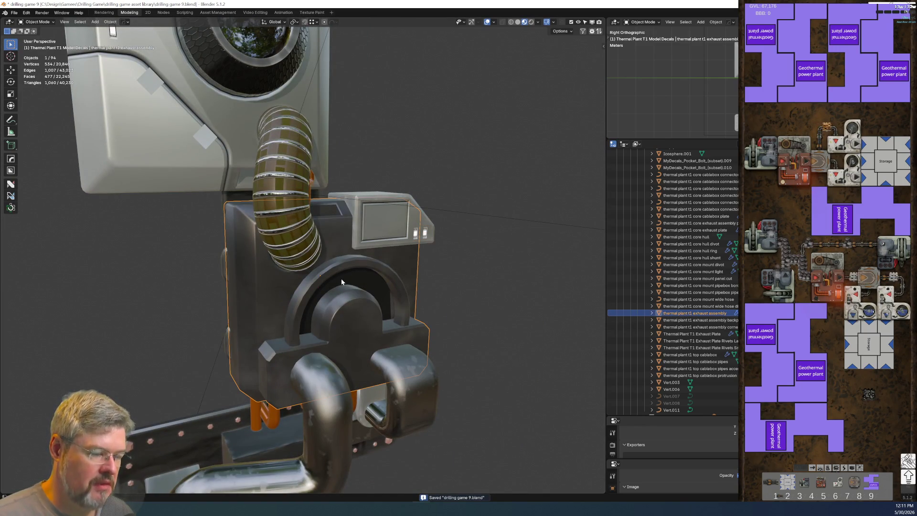
{"action": "key", "text": "g"}
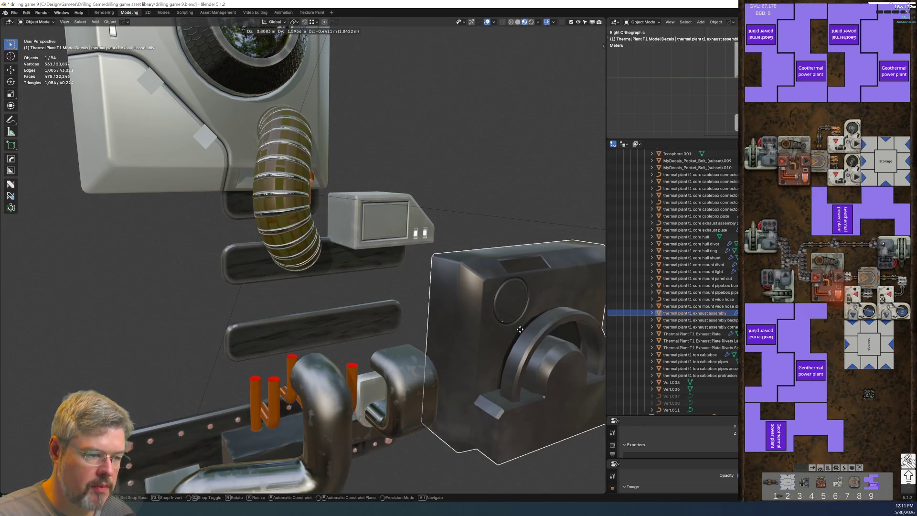
{"action": "left_click", "coordinate": [374, 330]}
{"action": "mouse_move", "coordinate": [284, 397]}
{"action": "middle_mouse_down"}
{"action": "mouse_move", "coordinate": [313, 301]}
{"action": "mouse_move", "coordinate": [326, 325]}
{"action": "mouse_move", "coordinate": [356, 253]}
{"action": "mouse_move", "coordinate": [300, 237]}
{"action": "mouse_move", "coordinate": [333, 263]}
{"action": "mouse_move", "coordinate": [291, 253]}
{"action": "middle_mouse_up"}
{"action": "scroll", "coordinate": [325, 262], "scroll_direction": "up", "scroll_amount": 2}
{"action": "scroll", "coordinate": [291, 254], "scroll_direction": "up", "scroll_amount": 3}
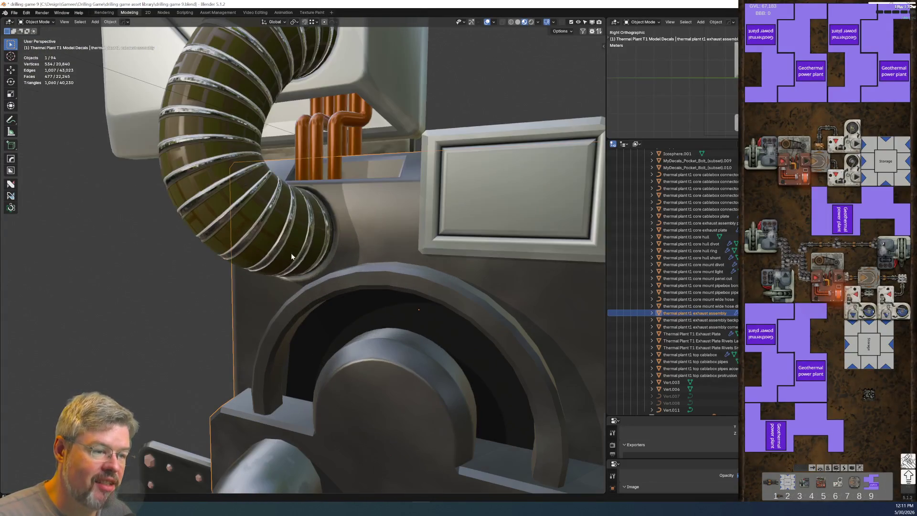
{"action": "left_click", "coordinate": [336, 231]}
{"action": "middle_click_drag", "start_coordinate": [363, 236], "coordinate": [366, 254]}
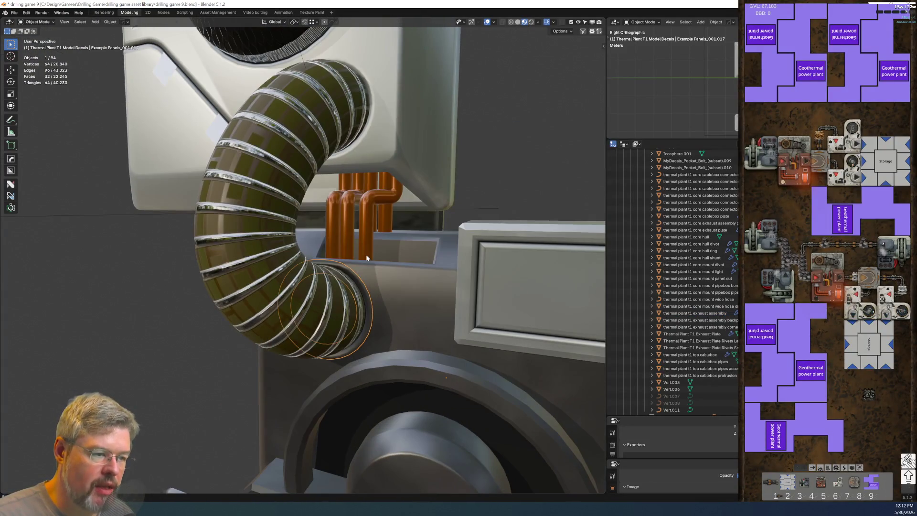
{"action": "left_click", "coordinate": [355, 144], "text": "shift"}
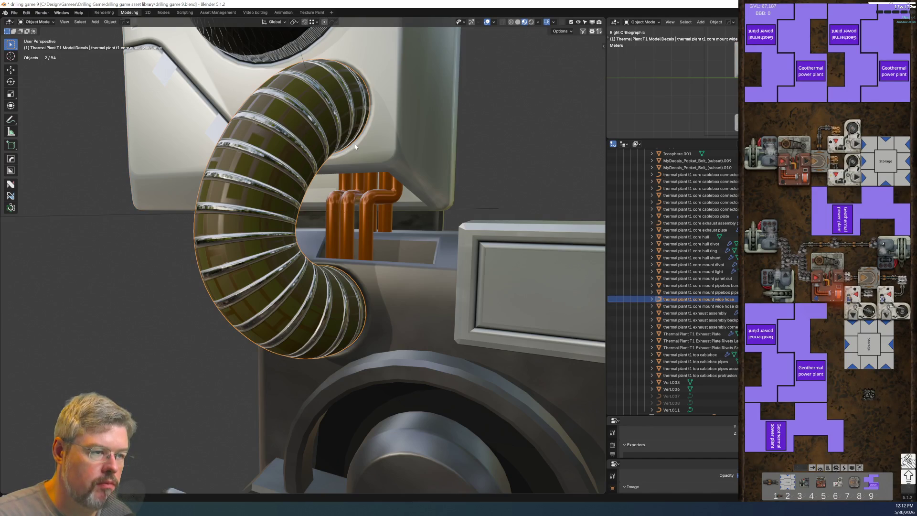
Rename the hose-end divot ring to 'thermal plant t1 exhaust assembly wide hose divot'.
{"action": "left_click", "coordinate": [356, 144]}
{"action": "key", "text": "F2"}
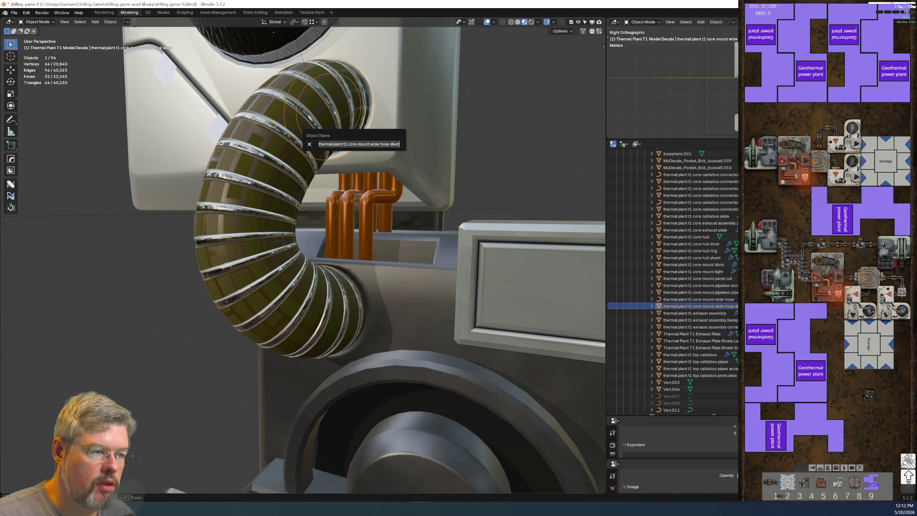
{"action": "key", "text": "Escape"}
{"action": "left_click", "coordinate": [364, 300], "text": "shift"}
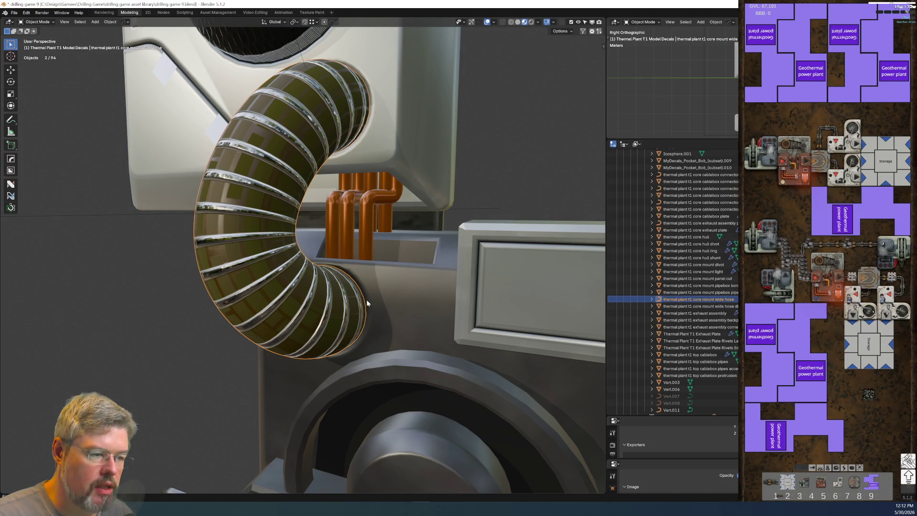
{"action": "left_click", "coordinate": [367, 302]}
{"action": "key", "text": "F2"}
{"action": "key", "text": "ctrl+v"}
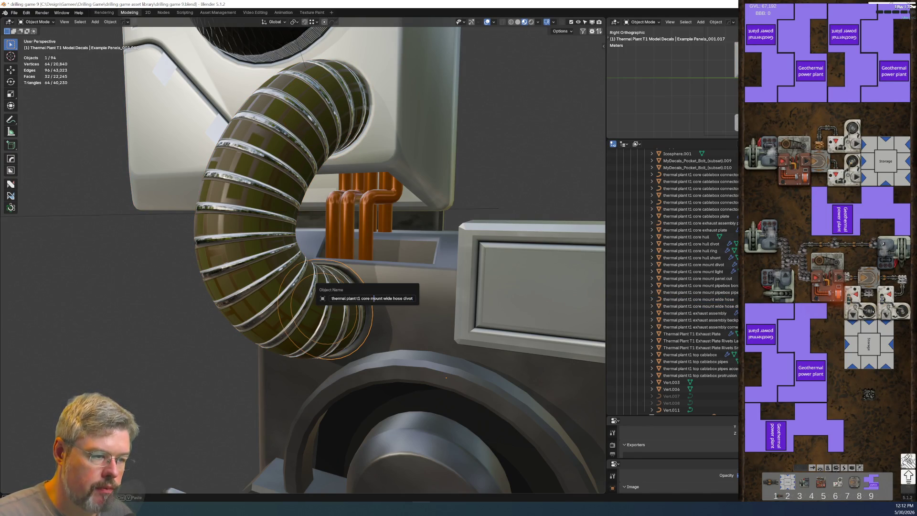
{"action": "key", "text": "ctrl+shift+Right"}
{"action": "type", "text": "exhaust"}
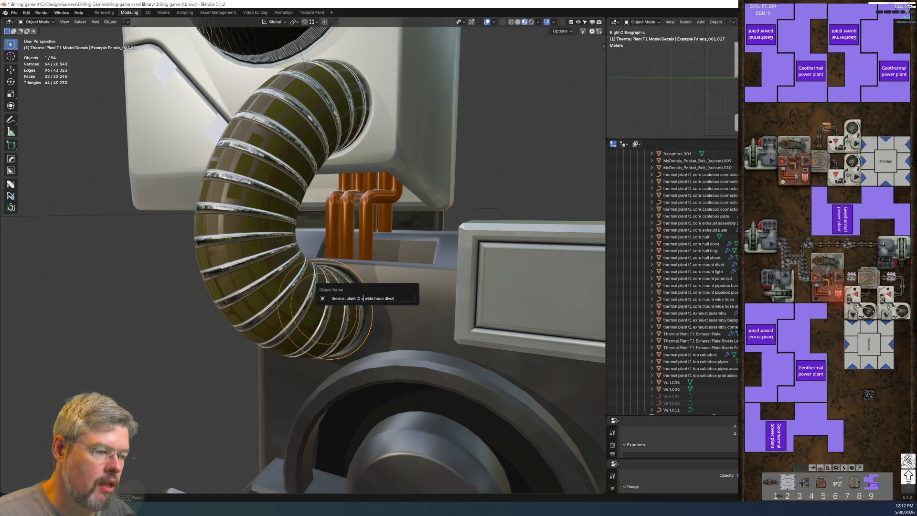
{"action": "type", "text": " assembly"}
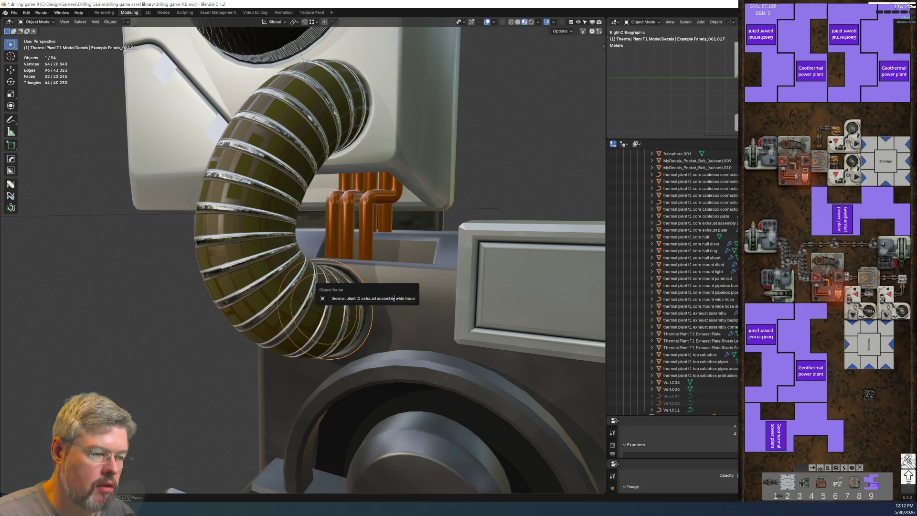
{"action": "key", "text": "Return"}
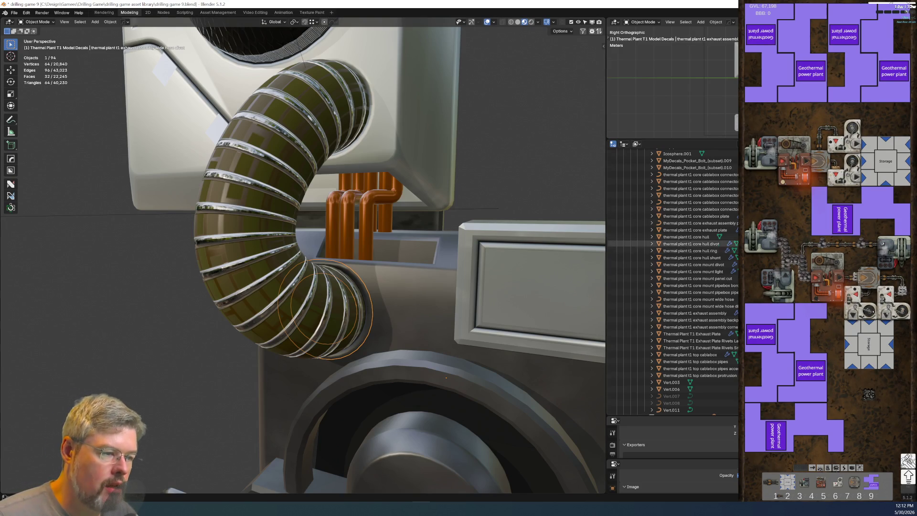
Save drilling game 9.blend from the File menu.
{"action": "scroll", "coordinate": [345, 279], "scroll_direction": "down", "scroll_amount": 3}
{"action": "scroll", "coordinate": [346, 282], "scroll_direction": "down", "scroll_amount": 5}
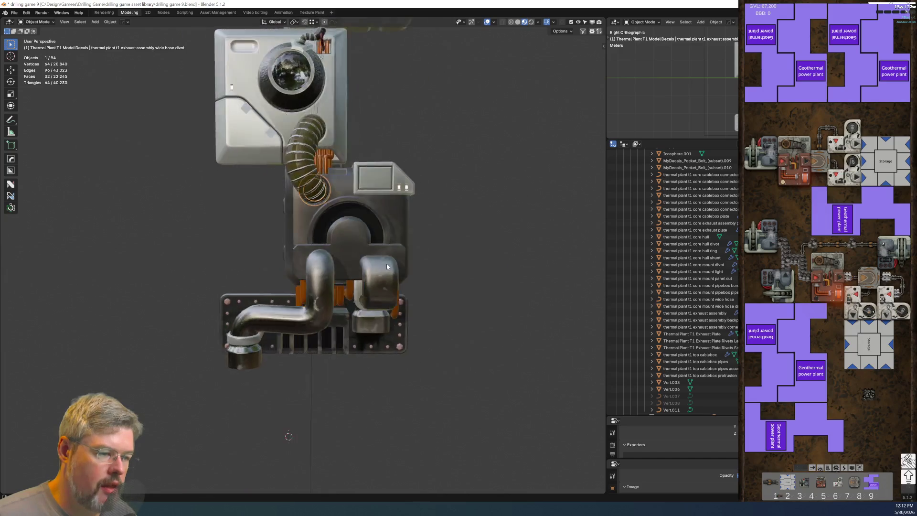
{"action": "left_click", "coordinate": [14, 12]}
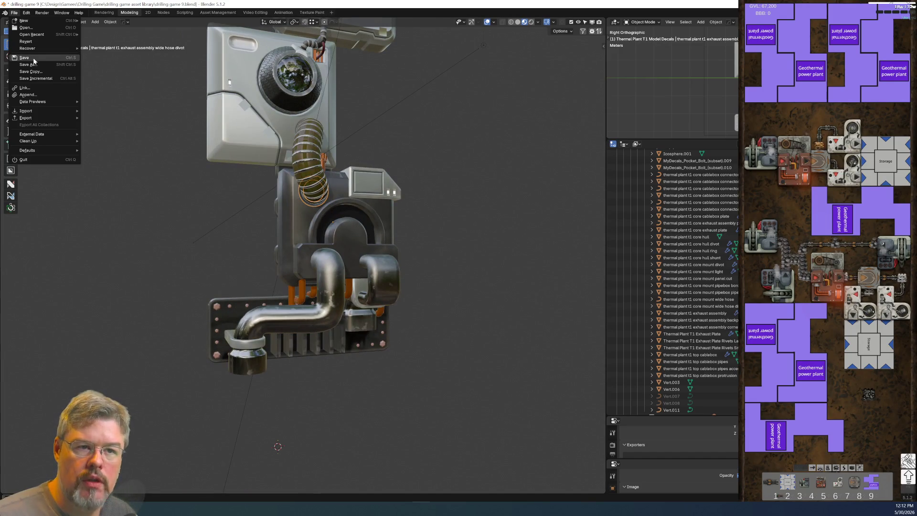
{"action": "left_click", "coordinate": [36, 63]}
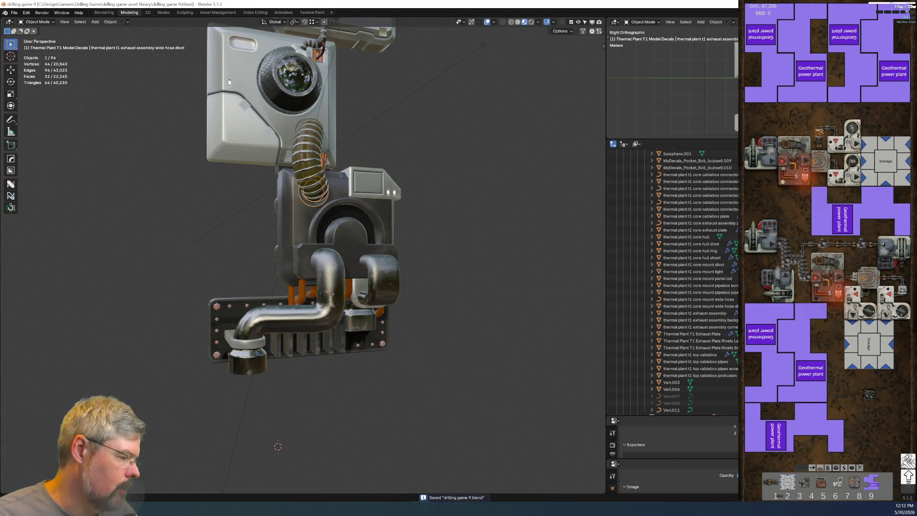
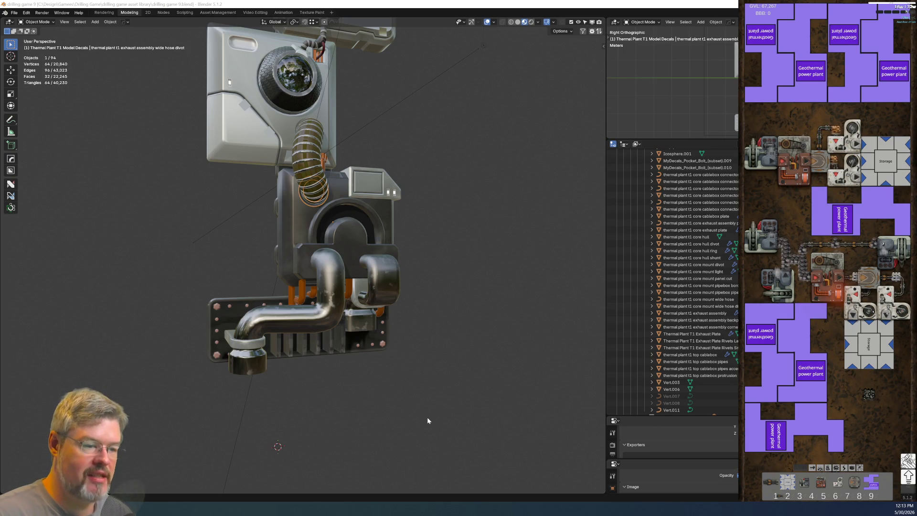
Select the orange connector pipes object Vert.011 on the thermal plant model.
{"action": "mouse_move", "coordinate": [397, 354]}
{"action": "middle_mouse_down"}
{"action": "mouse_move", "coordinate": [366, 356]}
{"action": "mouse_move", "coordinate": [355, 312]}
{"action": "mouse_move", "coordinate": [377, 301]}
{"action": "mouse_move", "coordinate": [324, 268]}
{"action": "mouse_move", "coordinate": [434, 244]}
{"action": "mouse_move", "coordinate": [285, 257]}
{"action": "mouse_move", "coordinate": [265, 282]}
{"action": "mouse_move", "coordinate": [291, 346]}
{"action": "mouse_move", "coordinate": [253, 314]}
{"action": "mouse_move", "coordinate": [277, 357]}
{"action": "middle_mouse_up"}
{"action": "scroll", "coordinate": [355, 312], "scroll_direction": "up", "scroll_amount": 2}
{"action": "left_click", "coordinate": [288, 254]}
{"action": "scroll", "coordinate": [296, 268], "scroll_direction": "up", "scroll_amount": 4}
{"action": "left_click", "coordinate": [292, 346]}
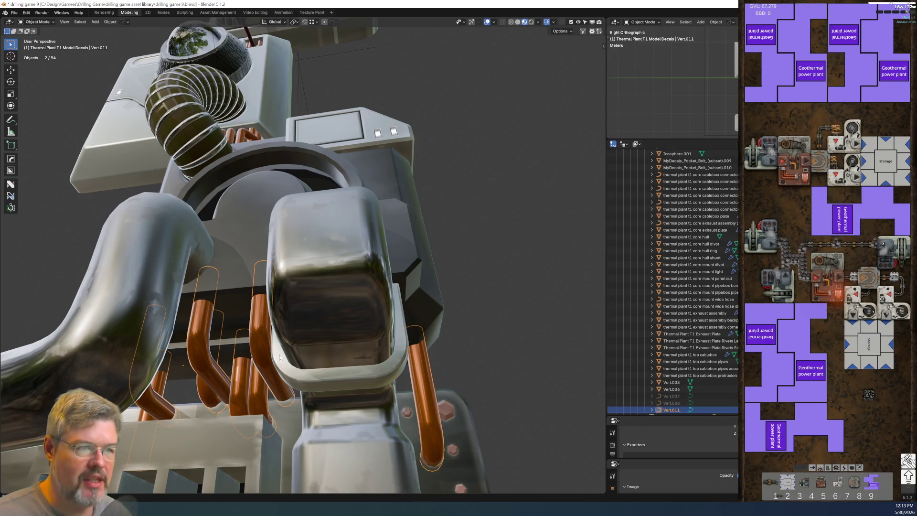
{"action": "mouse_move", "coordinate": [279, 319]}
{"action": "middle_mouse_down"}
{"action": "mouse_move", "coordinate": [240, 259]}
{"action": "mouse_move", "coordinate": [276, 300]}
{"action": "middle_mouse_up"}
Rename Vert.011 to 'thermal plant t1 exhaust assembly plate connector pipes'.
{"action": "key", "text": "F2"}
{"action": "type", "text": "thermal plant t1 core mount wide hose divot"}
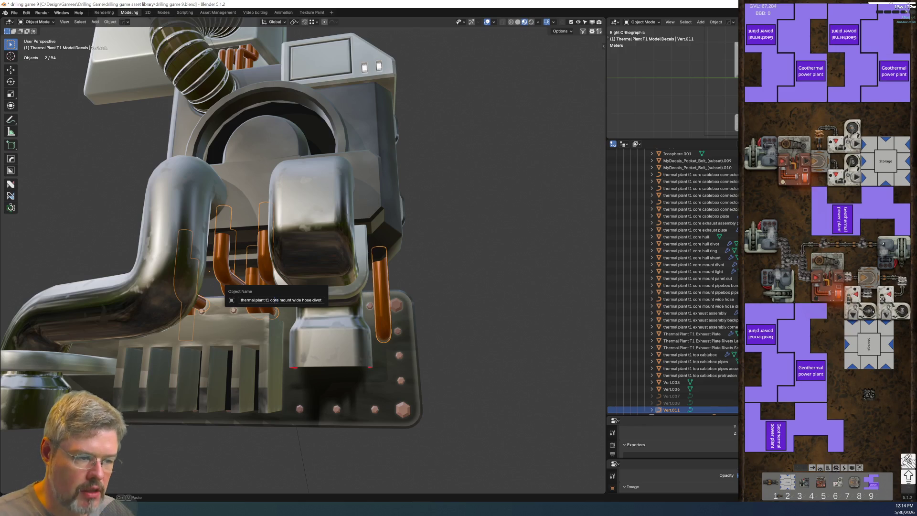
{"action": "key", "text": "shift+End"}
{"action": "type", "text": "ex"}
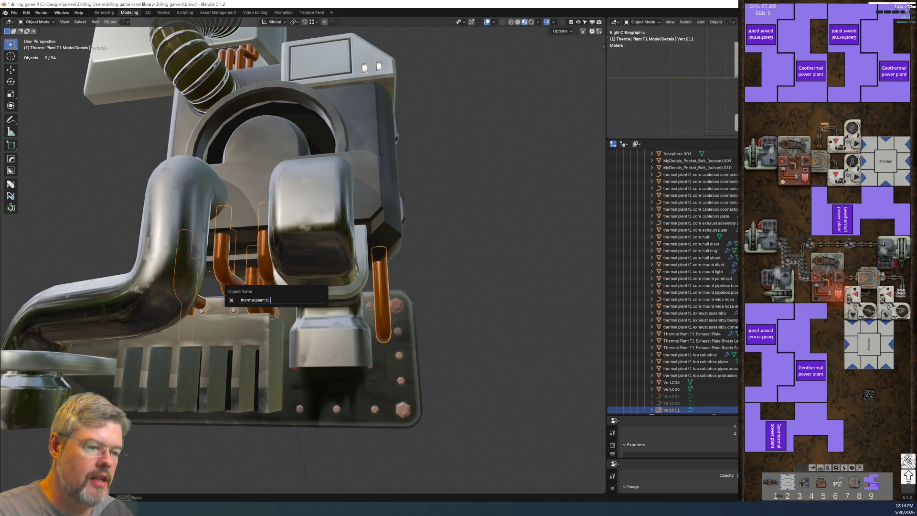
{"action": "type", "text": "haust assembly p"}
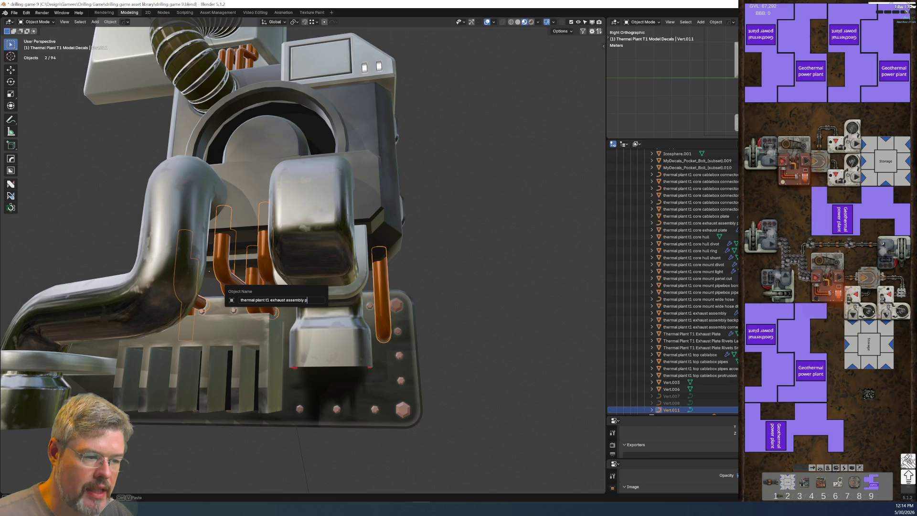
{"action": "type", "text": "es"}
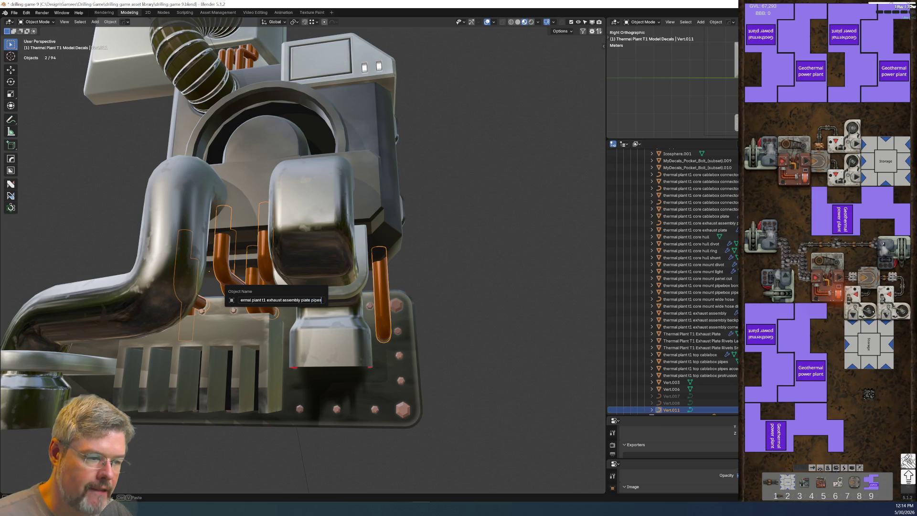
{"action": "key", "text": "BackSpace"}
{"action": "key", "text": "BackSpace"}
{"action": "key", "text": "BackSpace"}
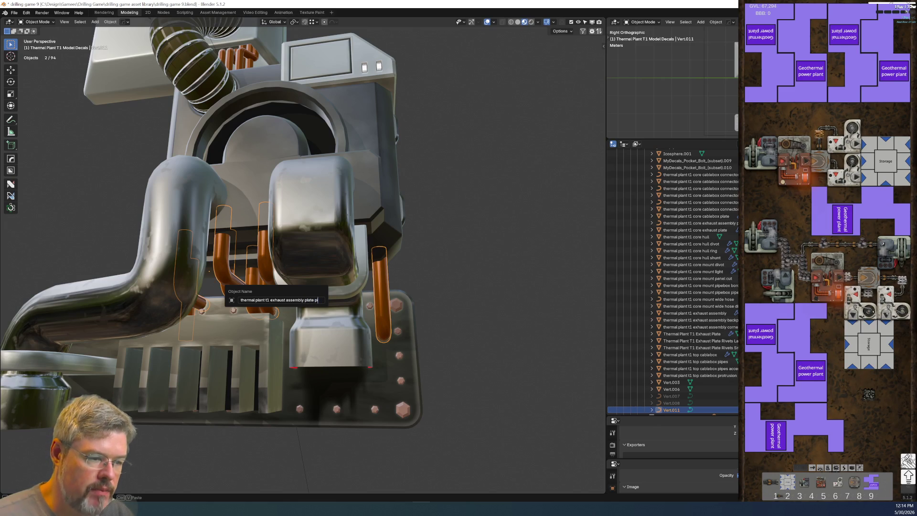
{"action": "type", "text": "onnector pipes"}
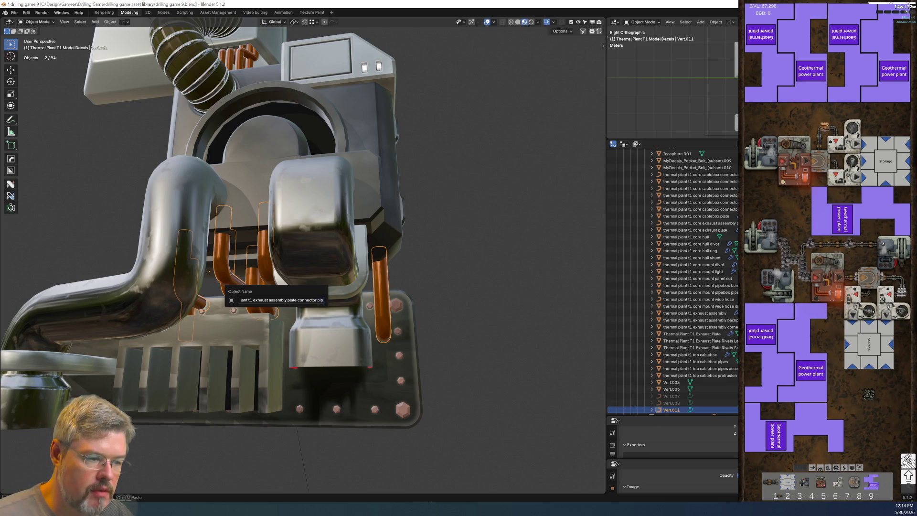
{"action": "key", "text": "Return"}
Select the exhaust plate and begin renaming it.
{"action": "mouse_move", "coordinate": [449, 224]}
{"action": "middle_mouse_down"}
{"action": "mouse_move", "coordinate": [252, 323]}
{"action": "mouse_move", "coordinate": [325, 275]}
{"action": "mouse_move", "coordinate": [247, 289]}
{"action": "middle_mouse_up"}
{"action": "left_click", "coordinate": [264, 285]}
{"action": "key", "text": "F2"}
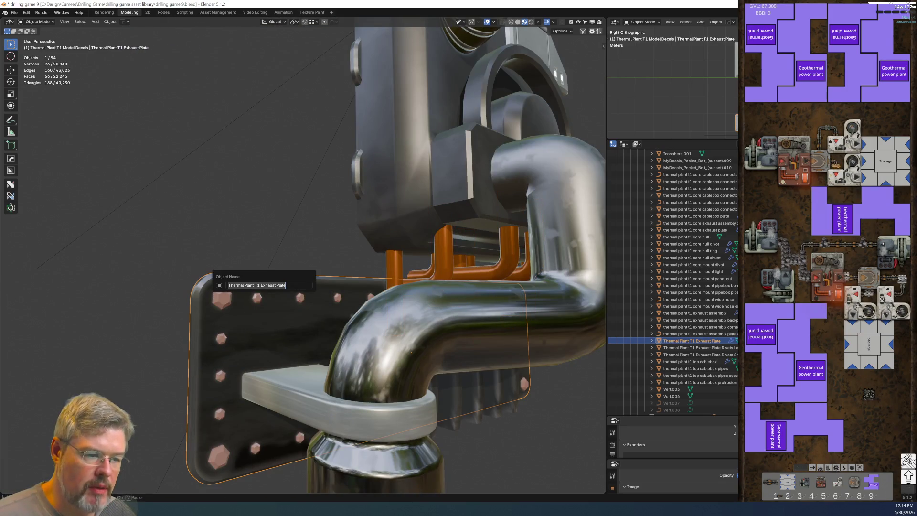
Lowercase the exhaust plate name to 'thermal plant t1 Exhaust Plate'.
{"action": "key", "text": "Home"}
{"action": "key", "text": "Delete"}
{"action": "type", "text": "t"}
{"action": "key", "text": "Delete"}
{"action": "type", "text": "p"}
{"action": "key", "text": "Delete"}
{"action": "type", "text": "t"}
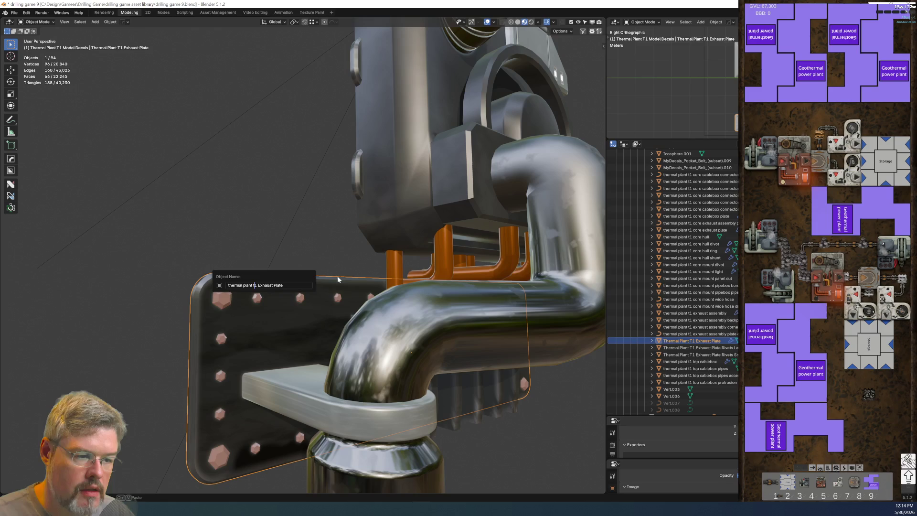
{"action": "key", "text": "Return"}
Inspect the exhaust assembly, framing the large and small plate rivets.
{"action": "left_click", "coordinate": [395, 204]}
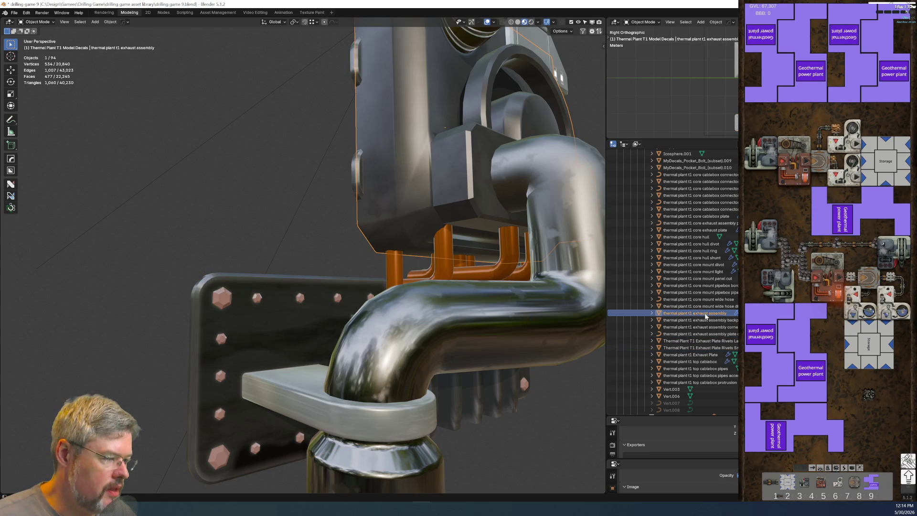
{"action": "scroll", "coordinate": [443, 317], "scroll_direction": "down", "scroll_amount": 5}
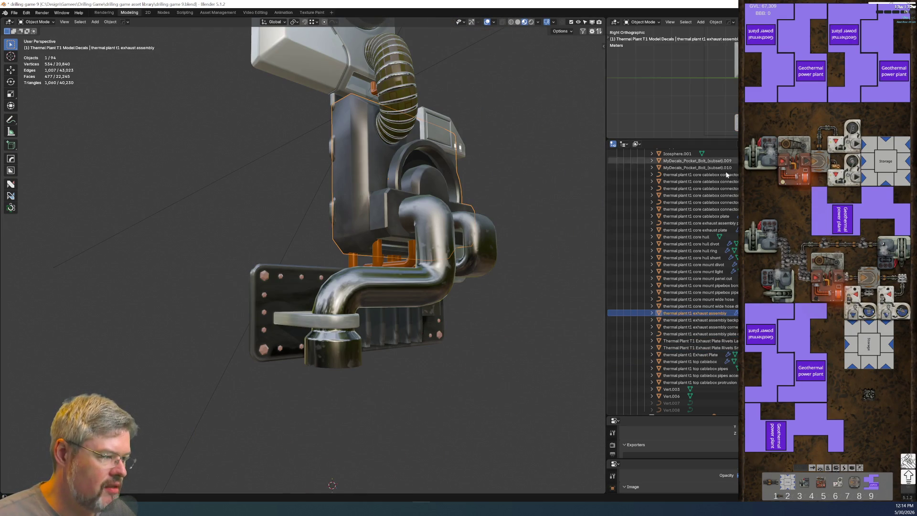
{"action": "mouse_move", "coordinate": [341, 295]}
{"action": "middle_mouse_down"}
{"action": "mouse_move", "coordinate": [265, 305]}
{"action": "mouse_move", "coordinate": [296, 332]}
{"action": "mouse_move", "coordinate": [265, 286]}
{"action": "middle_mouse_up"}
{"action": "scroll", "coordinate": [225, 269], "scroll_direction": "up", "scroll_amount": 4}
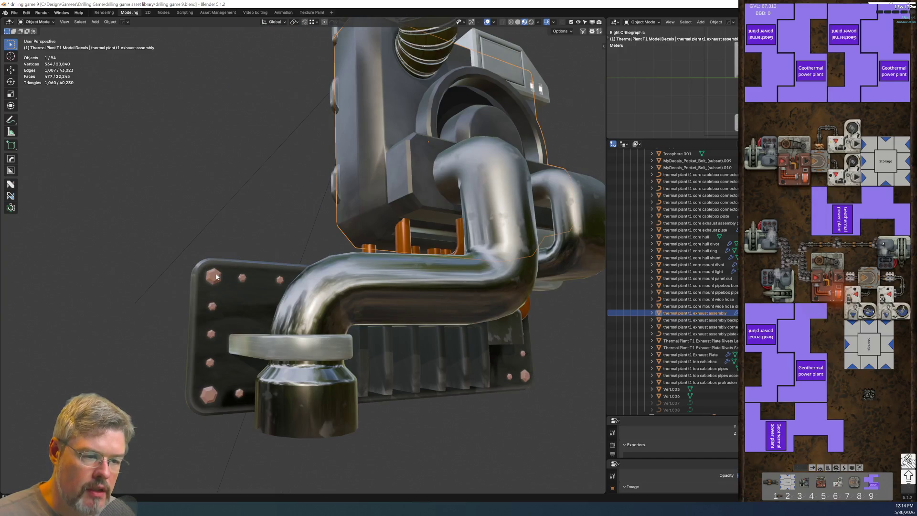
{"action": "left_click", "coordinate": [217, 276]}
{"action": "key", "text": "KP_Decimal"}
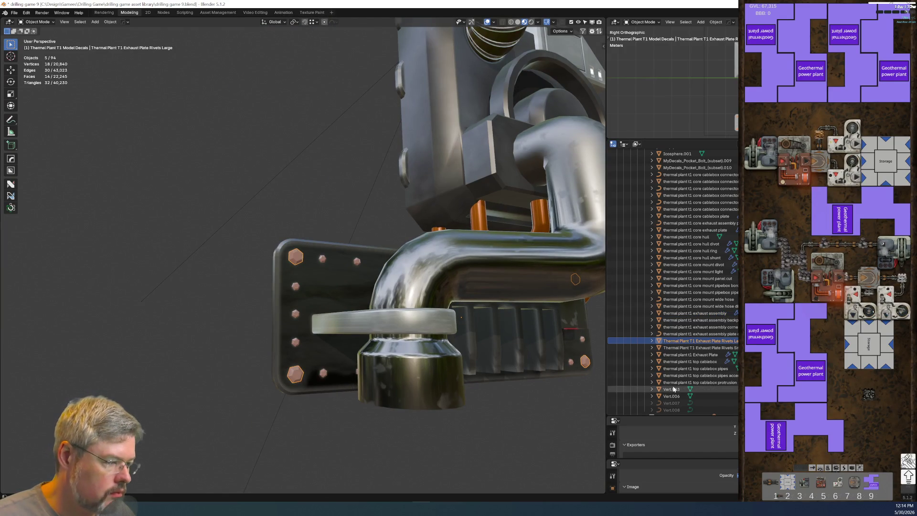
{"action": "left_click", "coordinate": [711, 350]}
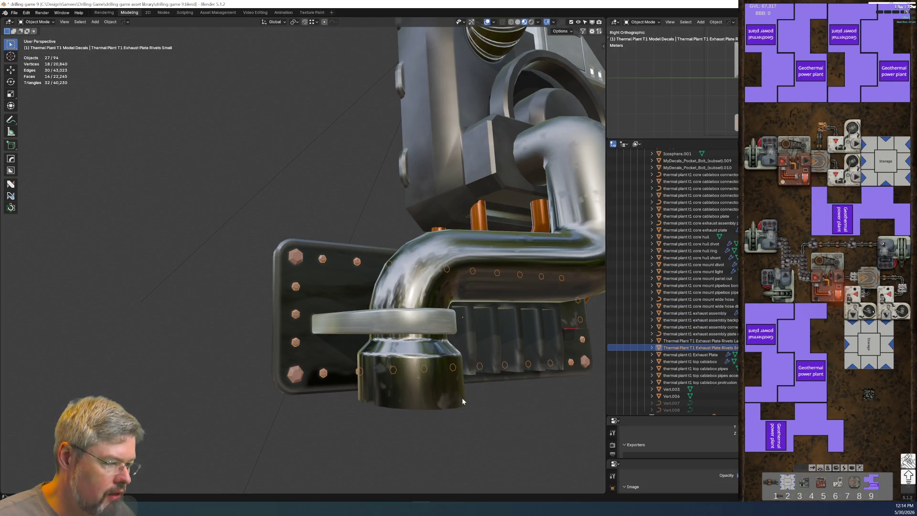
{"action": "key", "text": "KP_Decimal"}
Select and frame the round exhaust pipe.
{"action": "left_click", "coordinate": [309, 346]}
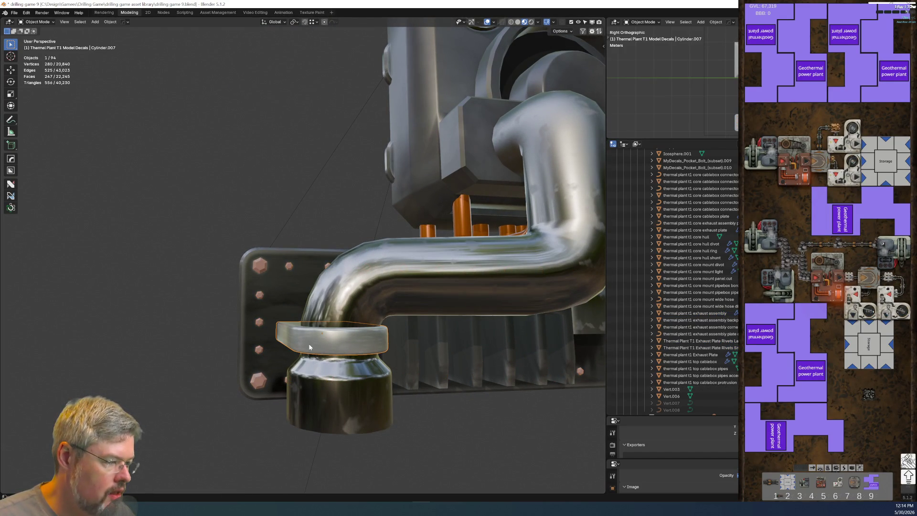
{"action": "scroll", "coordinate": [692, 305], "scroll_direction": "down", "scroll_amount": 2}
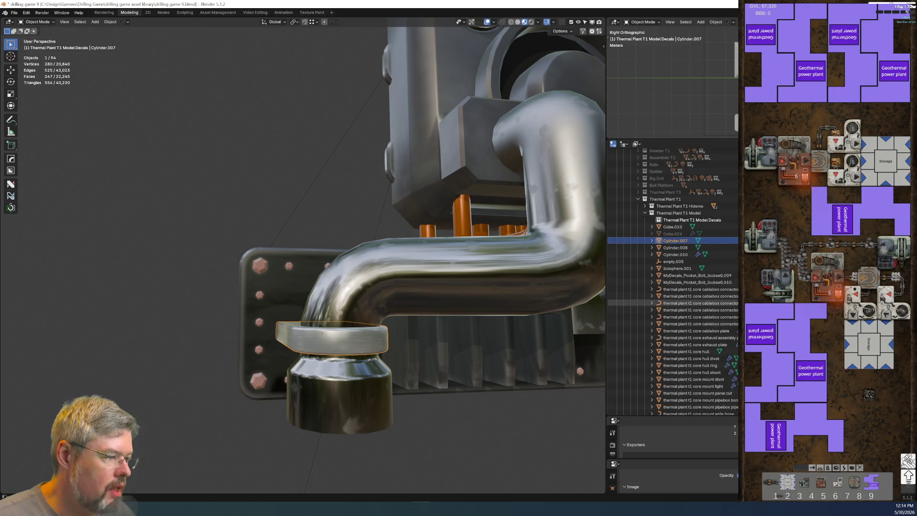
{"action": "left_click", "coordinate": [467, 298]}
{"action": "key", "text": "KP_Decimal"}
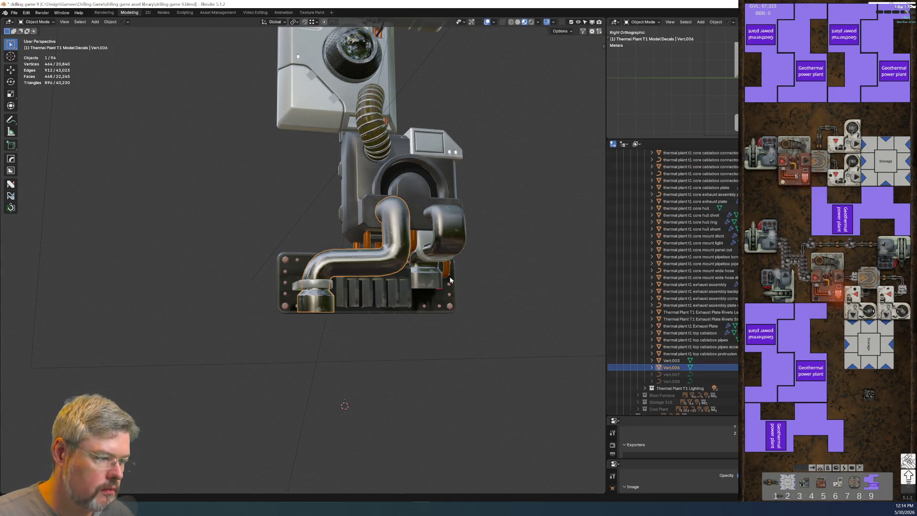
{"action": "scroll", "coordinate": [334, 280], "scroll_direction": "up", "scroll_amount": 5}
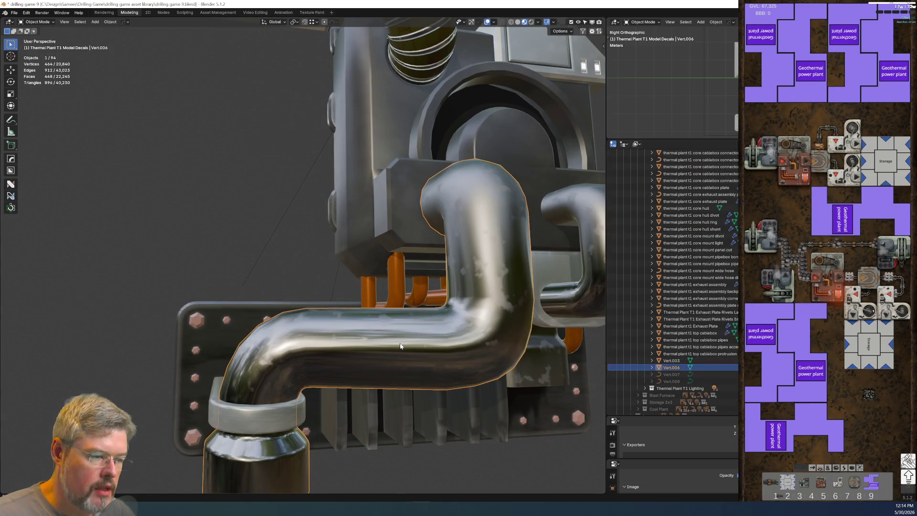
{"action": "scroll", "coordinate": [401, 339], "scroll_direction": "down", "scroll_amount": 3}
Rename the round pipe to 'thermal plant t1 exhaust pipe round'.
{"action": "key", "text": "F2"}
{"action": "type", "text": "thermal plant t1 core mount wide hose divot"}
{"action": "key", "text": "shift+End"}
{"action": "type", "text": "exhaust"}
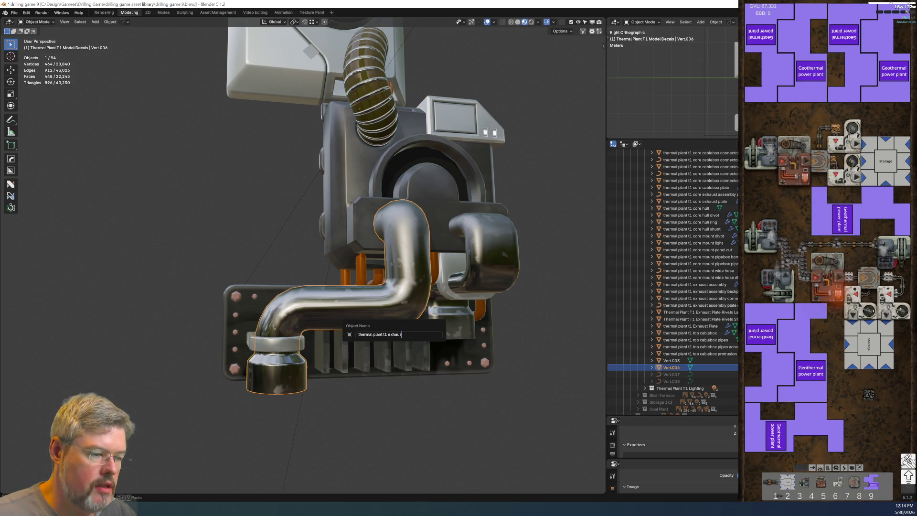
{"action": "type", "text": " pipe round"}
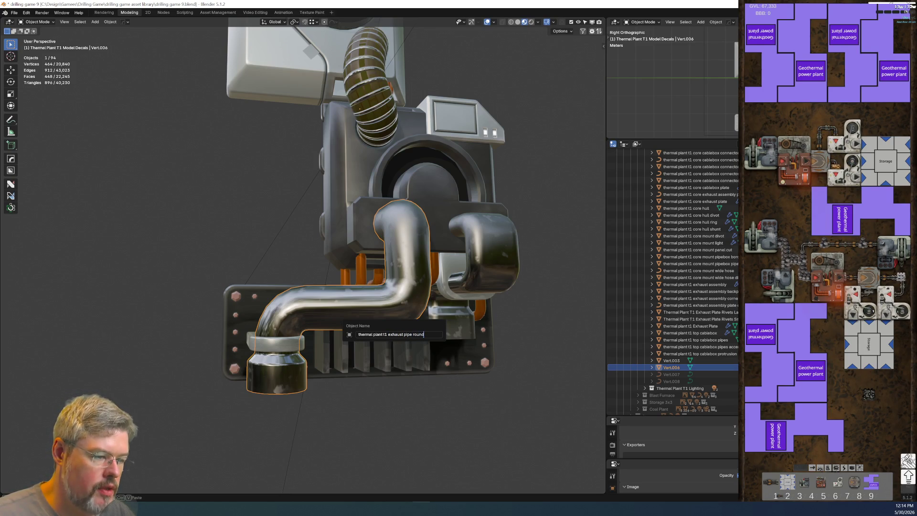
{"action": "key", "text": "Return"}
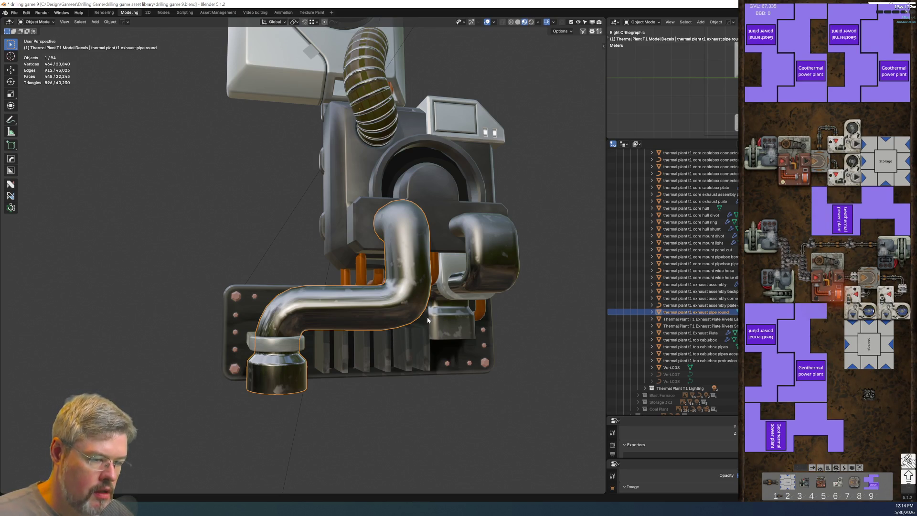
Rename collar ring Cylinder.007 to 'thermal plant t1 exhaust pipe round bracket'.
{"action": "left_click", "coordinate": [288, 344]}
{"action": "key", "text": "F2"}
{"action": "type", "text": "thermal plant t1 exhaust pipe round"}
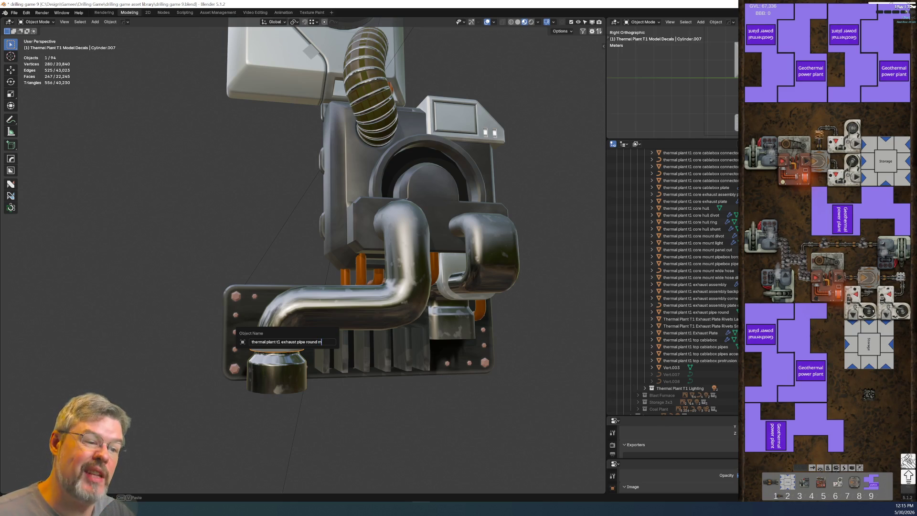
{"action": "key", "text": "Return"}
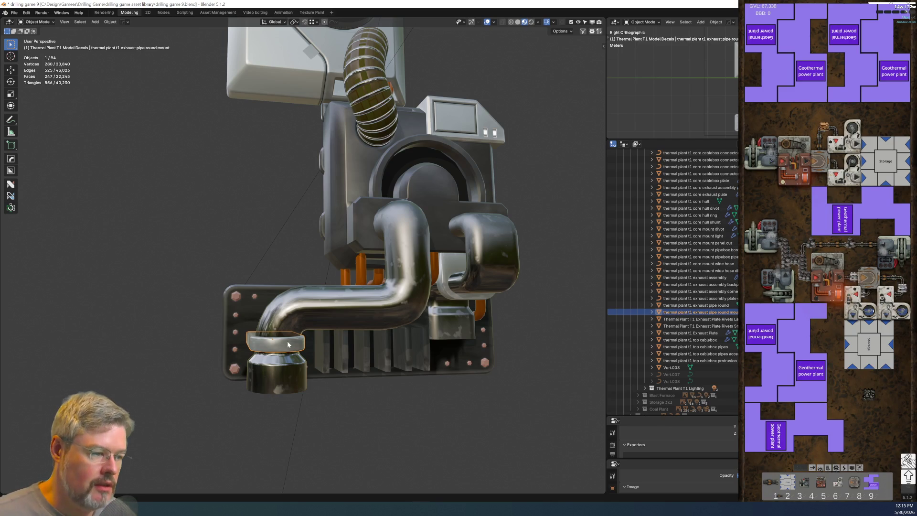
{"action": "key", "text": "F2"}
{"action": "key", "text": "ctrl+BackSpace"}
{"action": "type", "text": "bracket"}
{"action": "key", "text": "Return"}
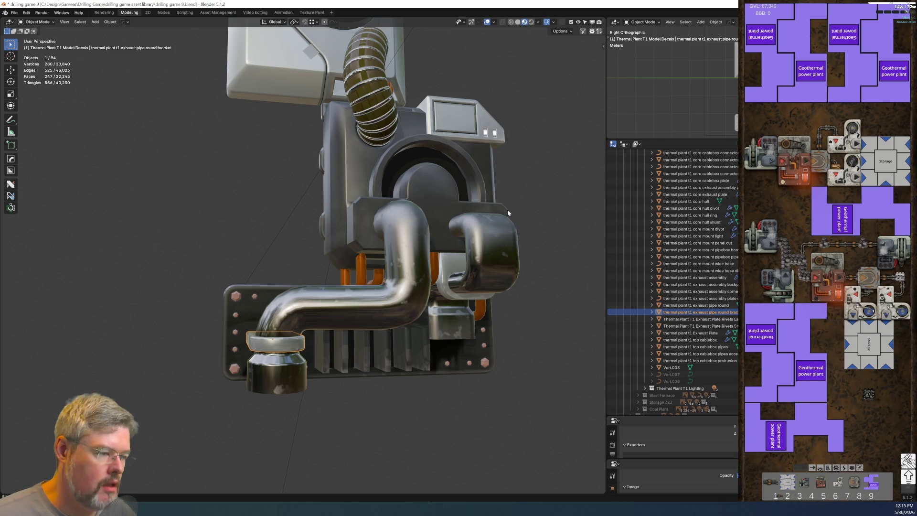
Rename Vert.003 and Cylinder.008 to 'thermal plant t1 exhaust pipe wide' and '…wide bracket'.
{"action": "left_click", "coordinate": [498, 231]}
{"action": "key", "text": "F2"}
{"action": "type", "text": "thermal plant t1 exhaust pipe round"}
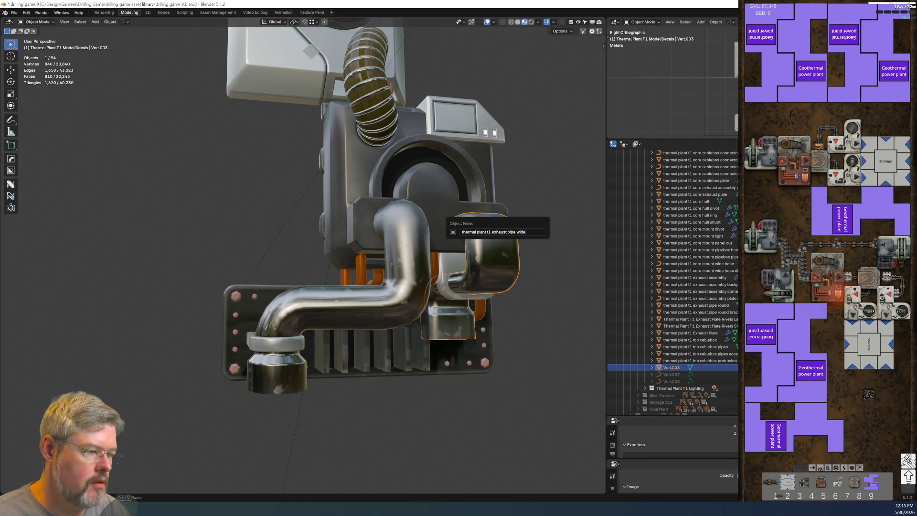
{"action": "key", "text": "Return"}
{"action": "left_click", "coordinate": [453, 270]}
{"action": "key", "text": "F2"}
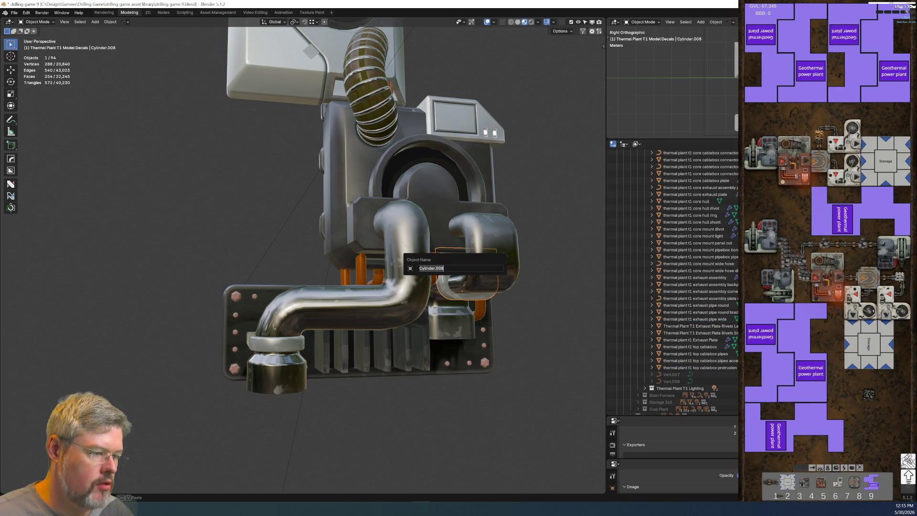
{"action": "type", "text": "thermal plant t1 exhaust pipe round"}
{"action": "key", "text": "ctrl+shift+Left"}
{"action": "type", "text": "wide"}
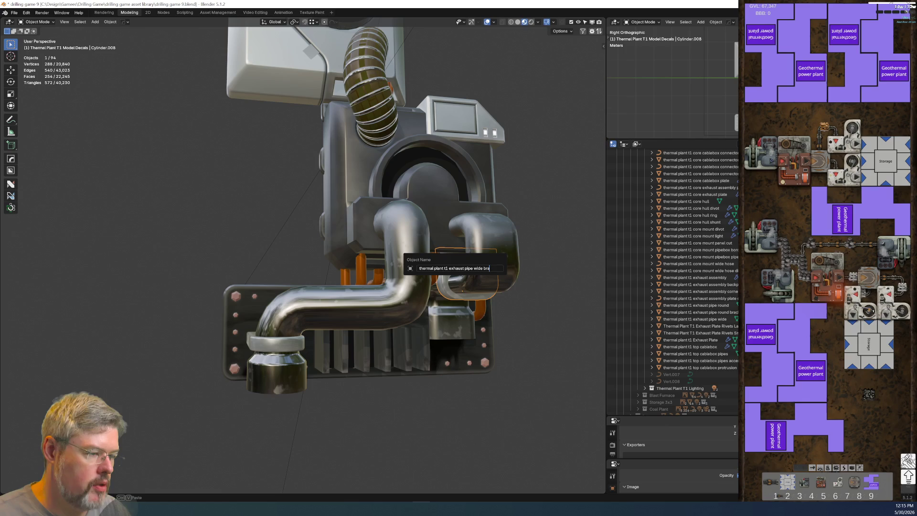
{"action": "key", "text": "Return"}
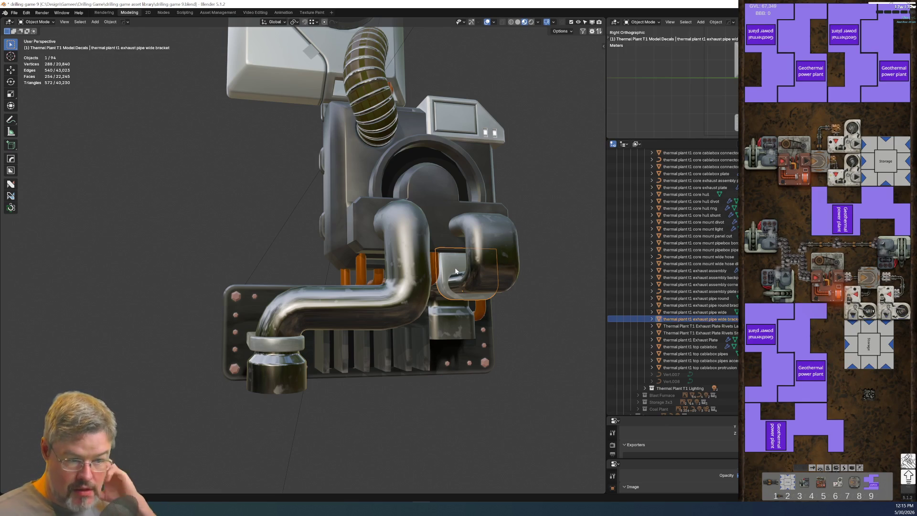
{"action": "mouse_move", "coordinate": [506, 299]}
{"action": "middle_mouse_down"}
{"action": "mouse_move", "coordinate": [414, 350]}
{"action": "mouse_move", "coordinate": [352, 302]}
{"action": "middle_mouse_up"}
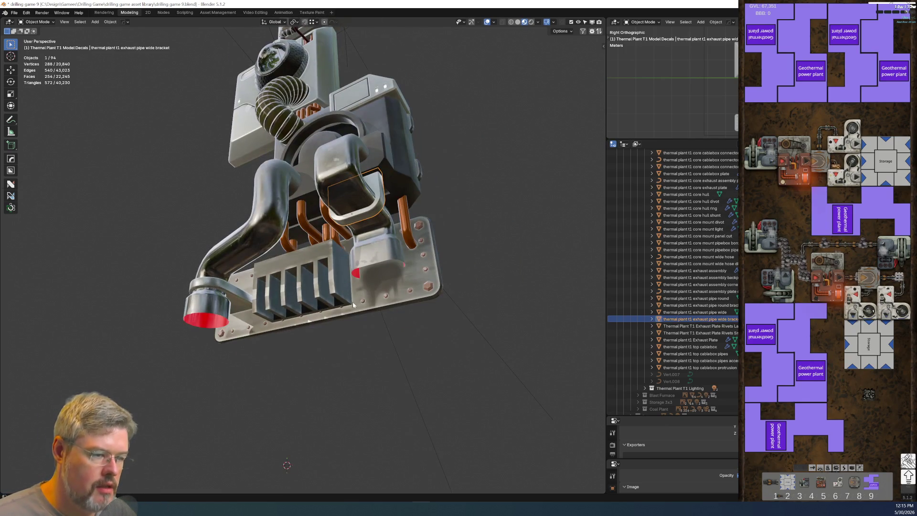
Rename the finned block to 'thermal plant t1 exhaust plate heatsink'.
{"action": "left_click", "coordinate": [341, 294]}
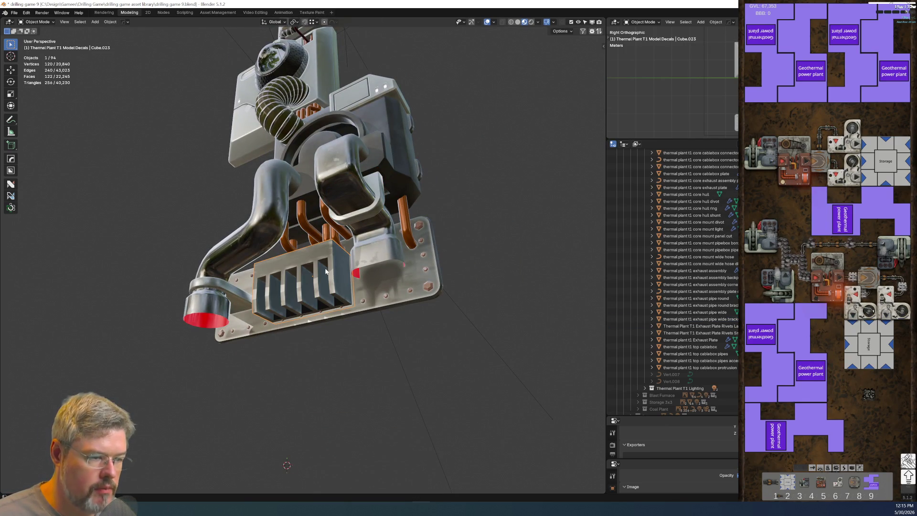
{"action": "key", "text": "F2"}
{"action": "key", "text": "F2"}
{"action": "type", "text": "thermal plant t1 exhaust pipe round"}
{"action": "left_click", "coordinate": [351, 294]}
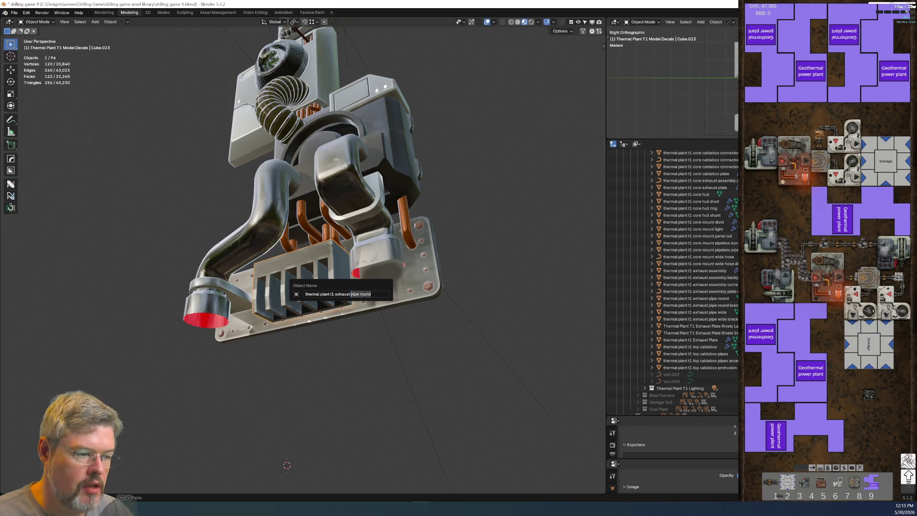
{"action": "key", "text": "shift+End"}
{"action": "type", "text": "platek"}
{"action": "key", "text": "Return"}
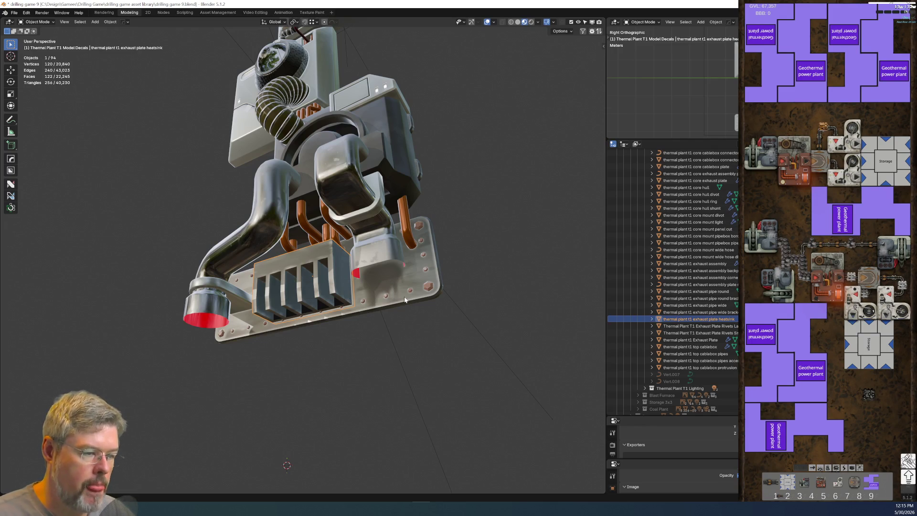
Undo a stray change and copy the round exhaust pipe's name.
{"action": "mouse_move", "coordinate": [373, 305]}
{"action": "middle_mouse_down"}
{"action": "mouse_move", "coordinate": [398, 358]}
{"action": "mouse_move", "coordinate": [371, 332]}
{"action": "middle_mouse_up"}
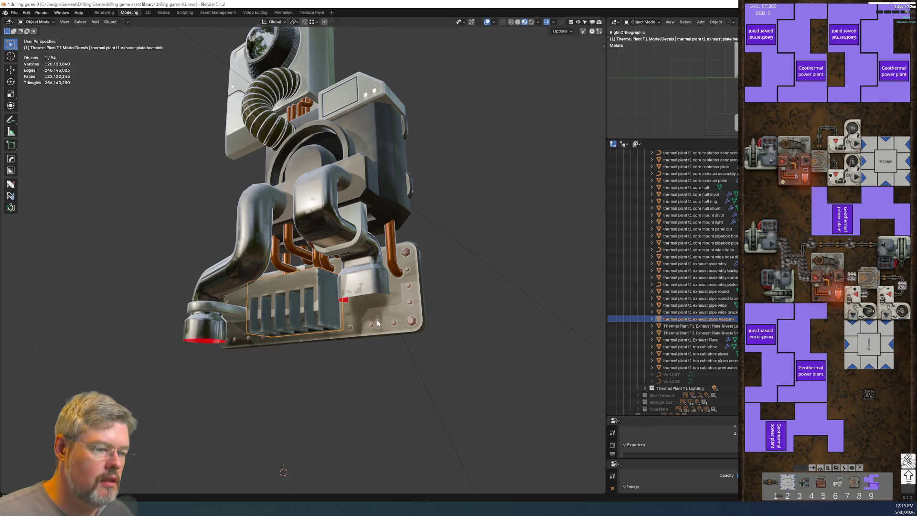
{"action": "mouse_move", "coordinate": [377, 323]}
{"action": "middle_mouse_down"}
{"action": "mouse_move", "coordinate": [293, 292]}
{"action": "mouse_move", "coordinate": [311, 308]}
{"action": "middle_mouse_up"}
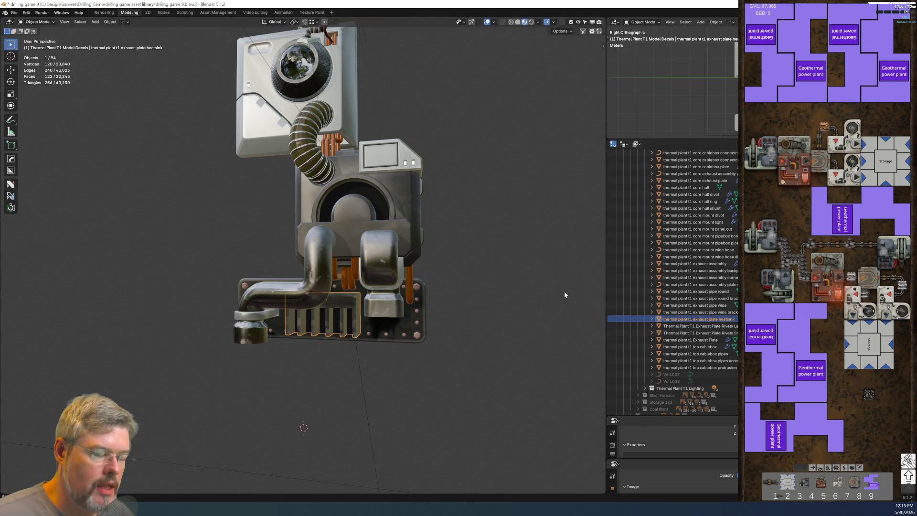
{"action": "left_click", "coordinate": [672, 375]}
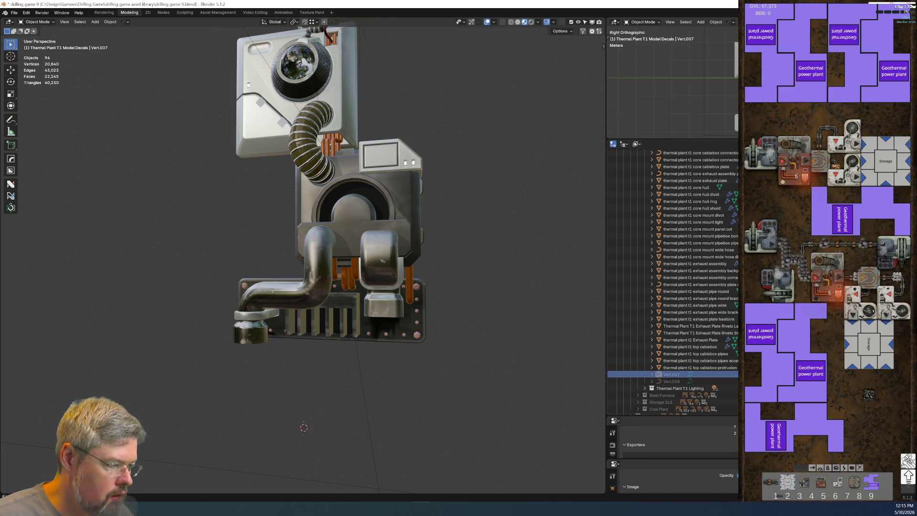
{"action": "middle_click_drag", "start_coordinate": [335, 330], "coordinate": [353, 337]}
{"action": "scroll", "coordinate": [354, 337], "scroll_direction": "up", "scroll_amount": 2}
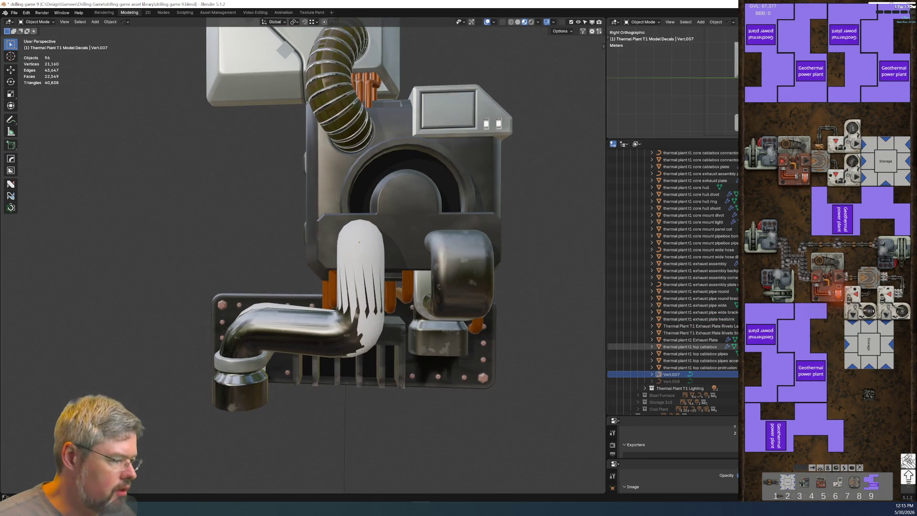
{"action": "key", "text": "ctrl+z"}
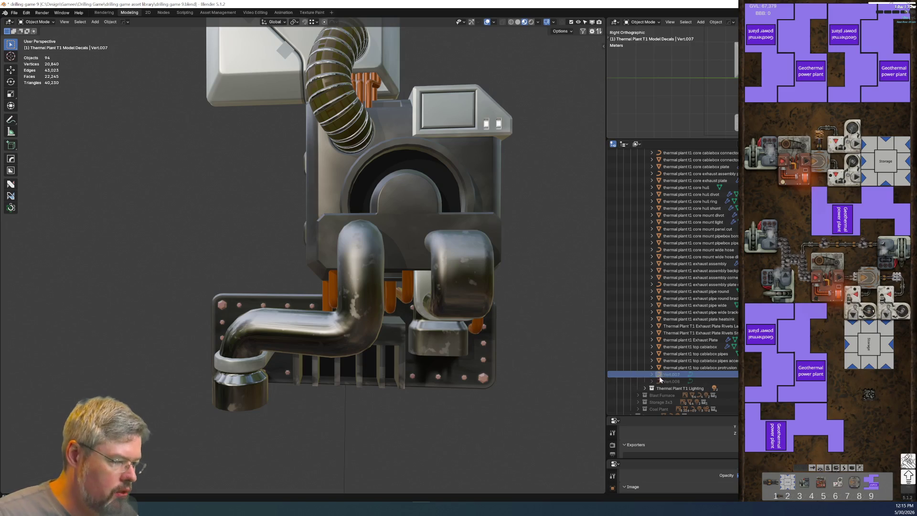
{"action": "left_click", "coordinate": [348, 347]}
{"action": "key", "text": "F2"}
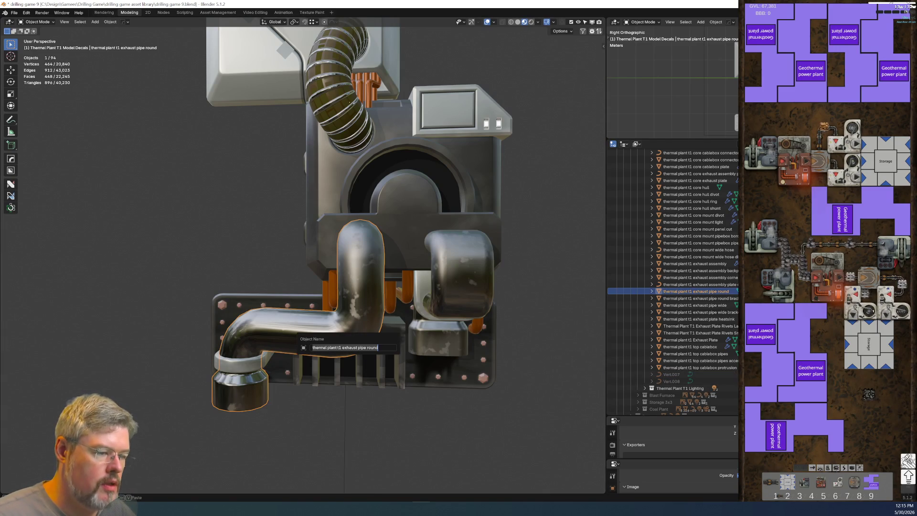
{"action": "left_click", "coordinate": [436, 435]}
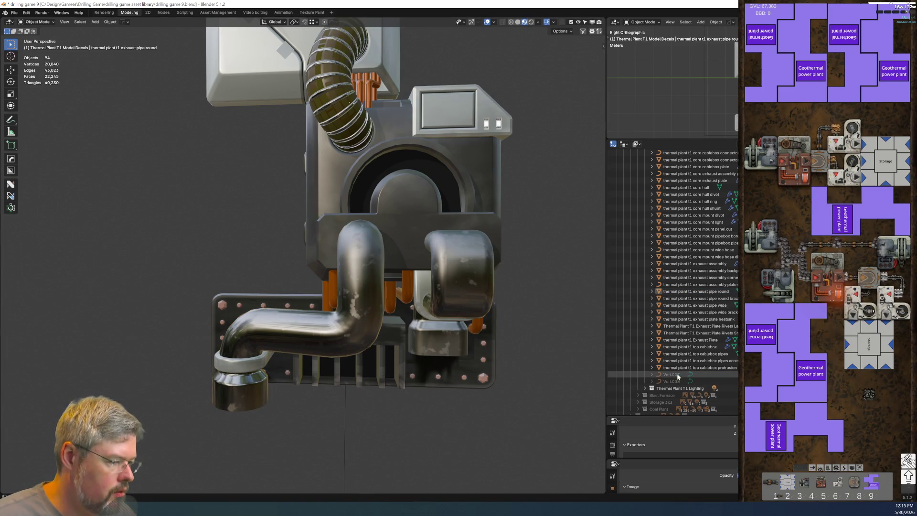
Rename Vert.007 and Vert.008 to 'thermal plant t1 exhaust pipe round og' and 'round og.001'.
{"action": "double_click", "coordinate": [693, 375]}
{"action": "type", "text": "thermal plant t1 exhaust pipe round"}
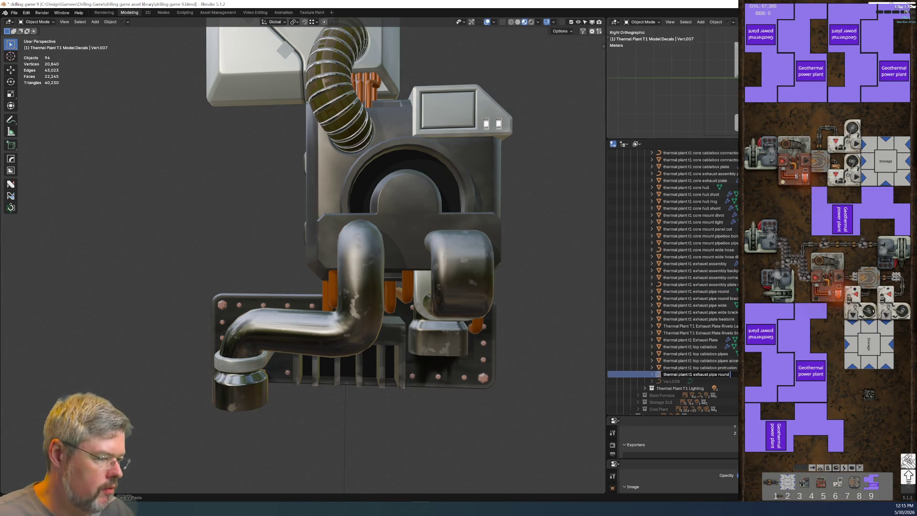
{"action": "type", "text": "or"}
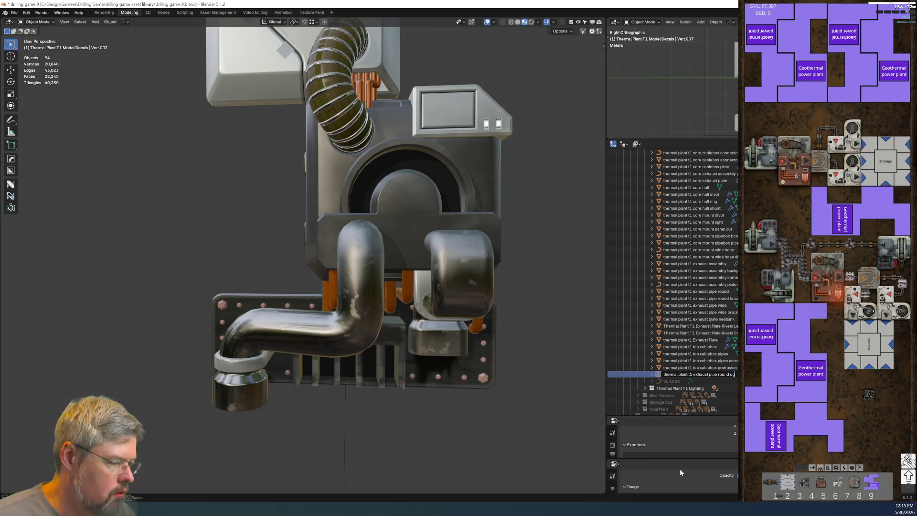
{"action": "double_click", "coordinate": [671, 381]}
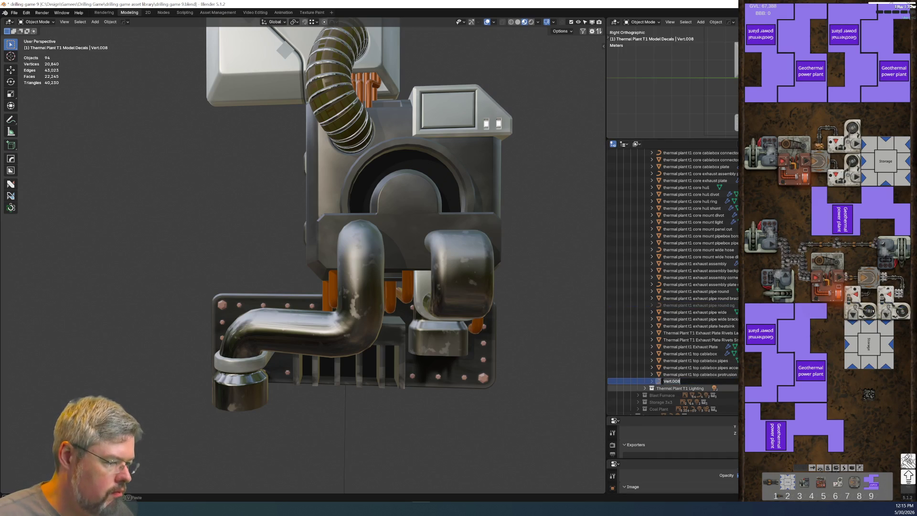
{"action": "type", "text": "thermal plant t1 exhaust pipe round og"}
{"action": "key", "text": "Return"}
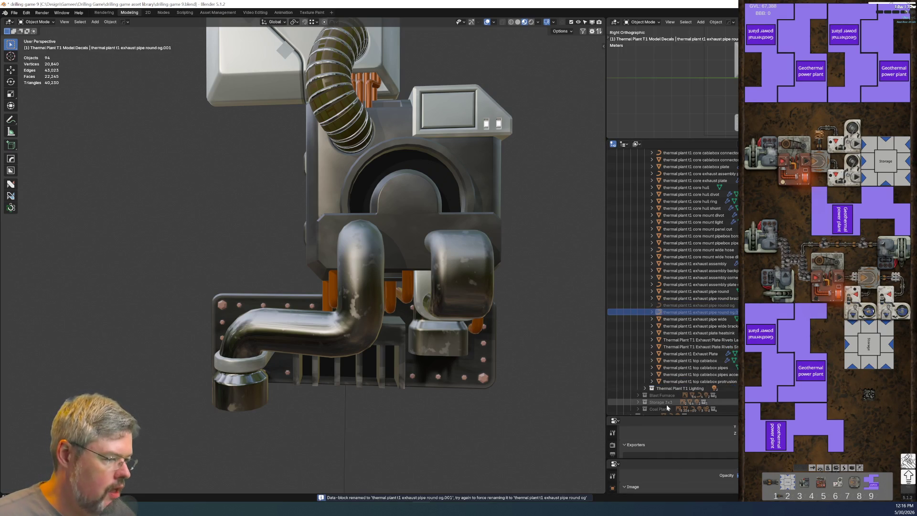
{"action": "key", "text": "ctrl+space"}
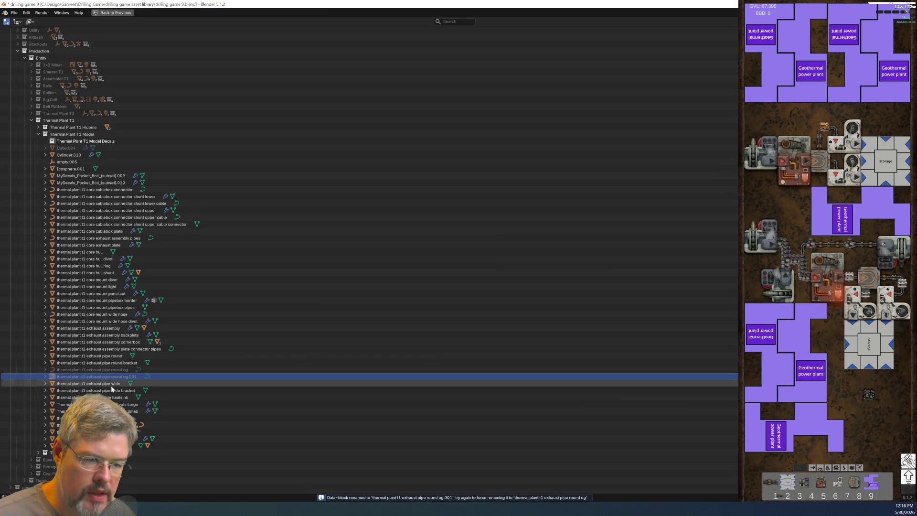
Rename the og.001 copy to 'thermal plant t1 exhaust pipe wide og'.
{"action": "double_click", "coordinate": [120, 377]}
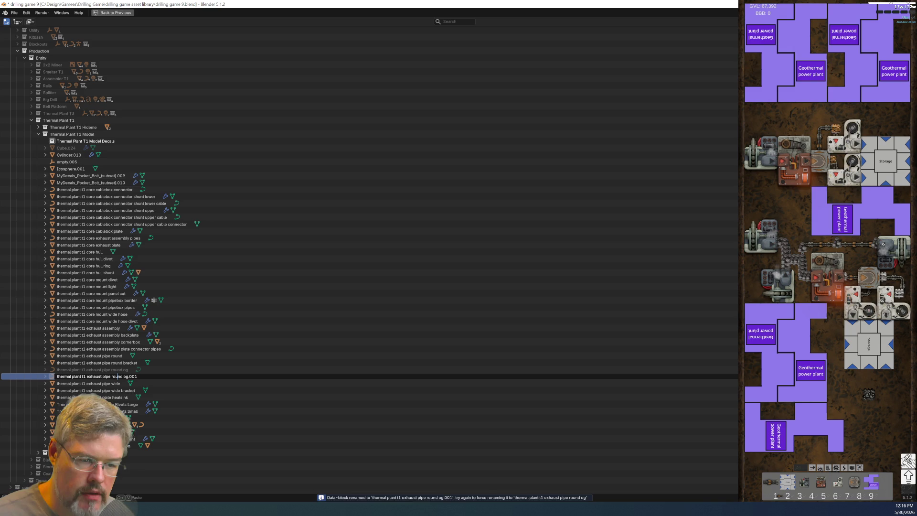
{"action": "key", "text": "BackSpace"}
{"action": "key", "text": "BackSpace"}
{"action": "key", "text": "BackSpace"}
{"action": "key", "text": "Delete"}
{"action": "key", "text": "Delete"}
{"action": "type", "text": "wide"}
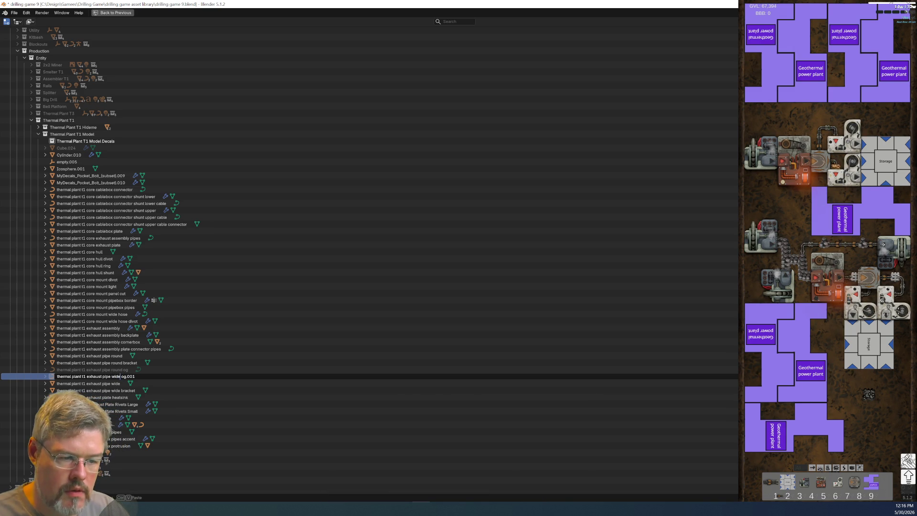
{"action": "key", "text": "BackSpace"}
{"action": "key", "text": "BackSpace"}
{"action": "key", "text": "Return"}
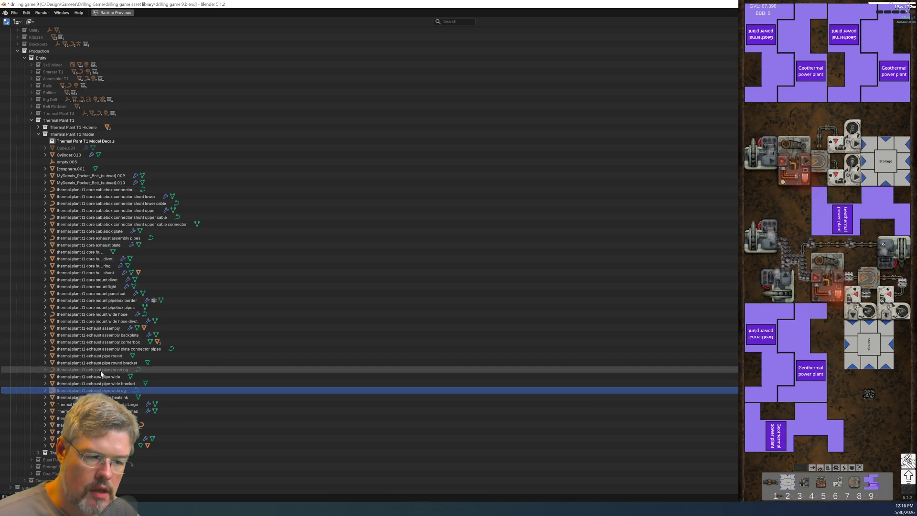
Move both og objects into the Thermal Plant T1 Model collection.
{"action": "left_click", "coordinate": [100, 370], "text": "ctrl"}
{"action": "mouse_move", "coordinate": [98, 371]}
{"action": "left_mouse_down"}
{"action": "mouse_move", "coordinate": [78, 210]}
{"action": "mouse_move", "coordinate": [81, 127]}
{"action": "left_mouse_up"}
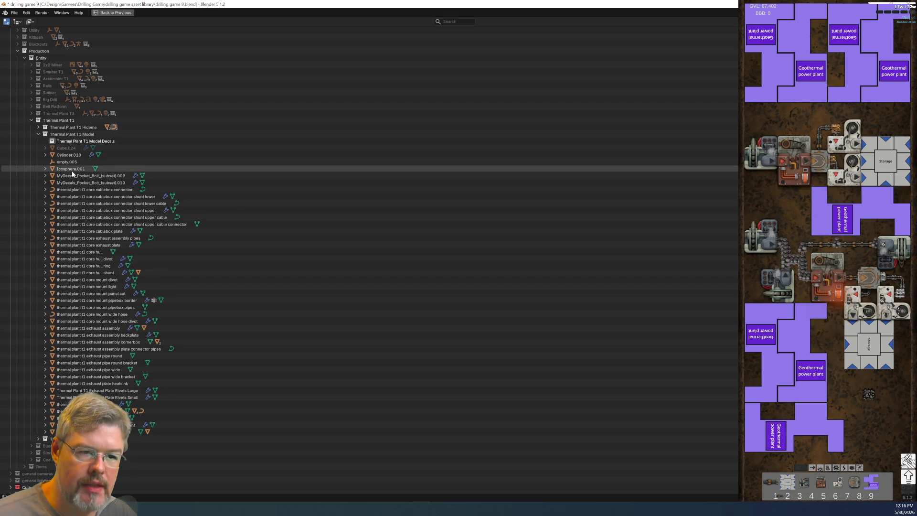
{"action": "key", "text": "ctrl+space"}
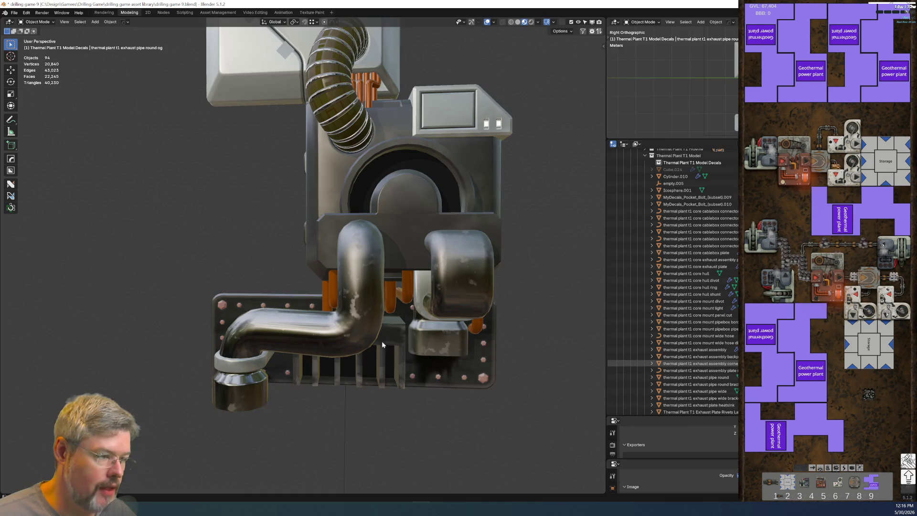
Rename the glass sphere Icosphere.001 to 'thermal plant t1 core'.
{"action": "middle_click_drag", "start_coordinate": [388, 243], "coordinate": [375, 264]}
{"action": "left_click", "coordinate": [312, 185]}
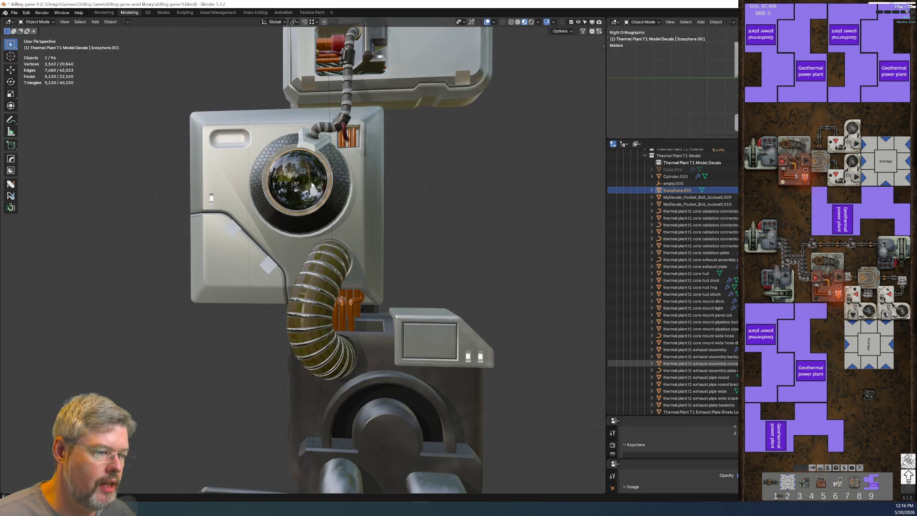
{"action": "key", "text": "F2"}
{"action": "type", "text": "thermal plant t1 exhaust pipe round"}
{"action": "key", "text": "ctrl+shift+Left"}
{"action": "key", "text": "ctrl+shift+Left"}
{"action": "key", "text": "ctrl+shift+Left"}
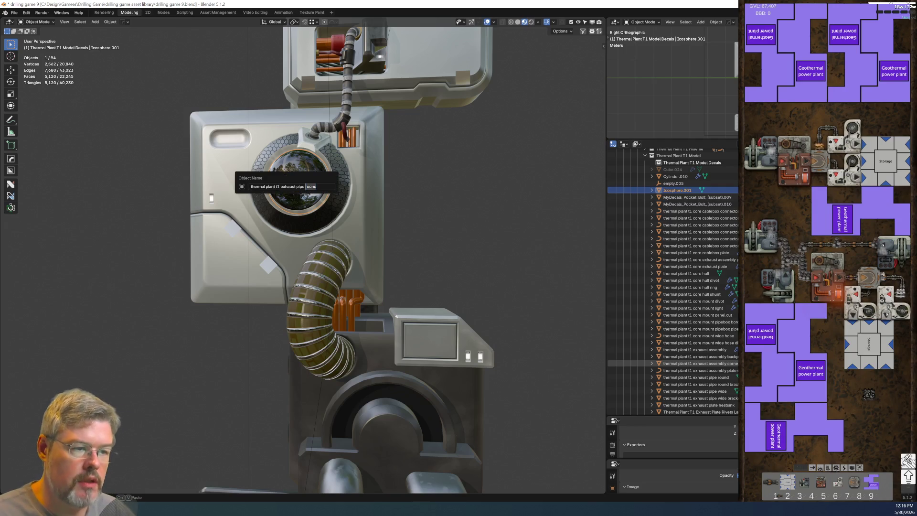
{"action": "type", "text": "core"}
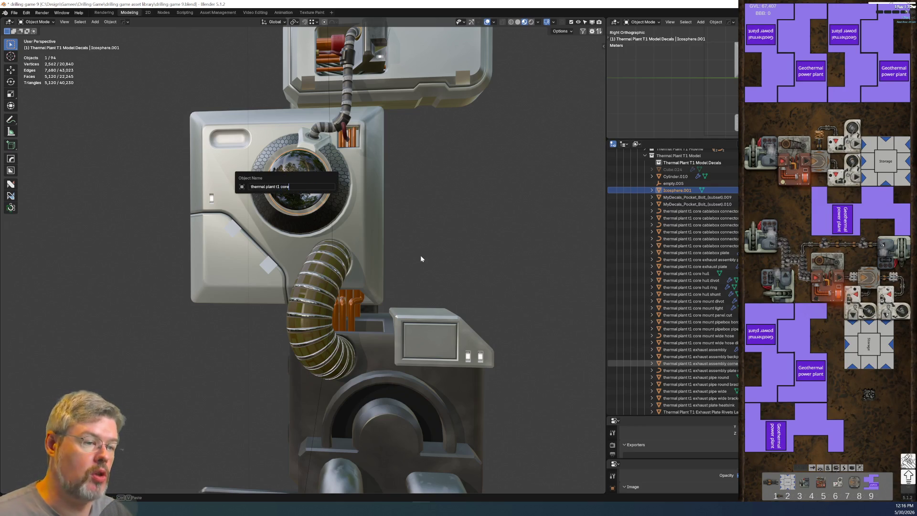
{"action": "key", "text": "Return"}
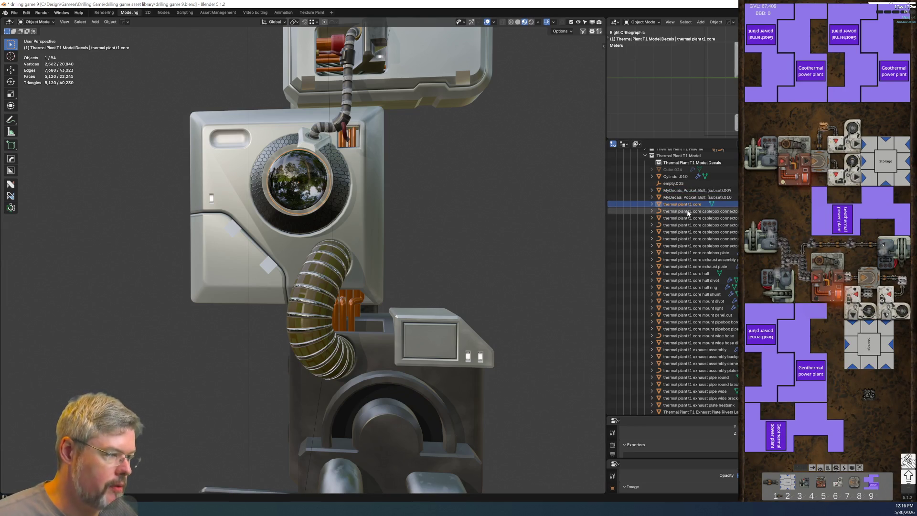
Select the pocket bolt decal, then empty.005, and zoom out to the whole plant.
{"action": "left_click", "coordinate": [688, 197]}
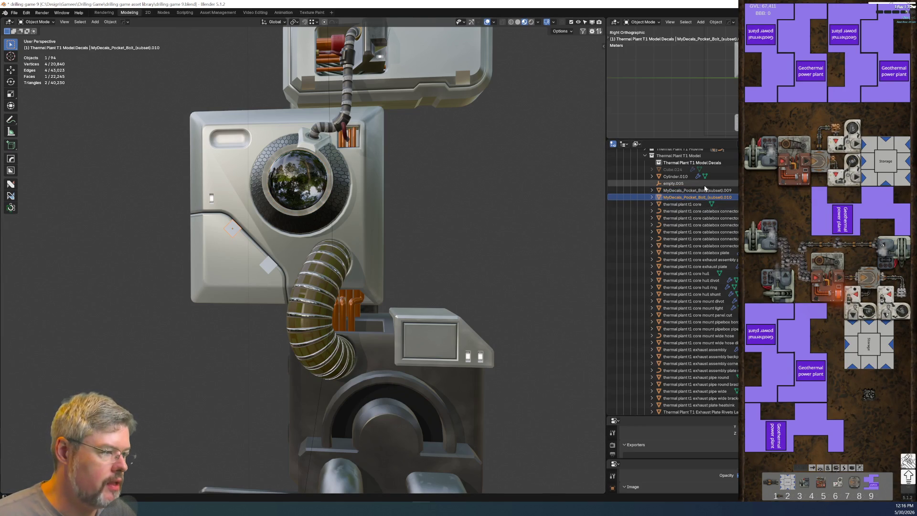
{"action": "left_click", "coordinate": [704, 186]}
{"action": "mouse_move", "coordinate": [478, 187]}
{"action": "middle_mouse_down"}
{"action": "mouse_move", "coordinate": [451, 183]}
{"action": "mouse_move", "coordinate": [416, 203]}
{"action": "mouse_move", "coordinate": [432, 207]}
{"action": "middle_mouse_up"}
{"action": "scroll", "coordinate": [409, 193], "scroll_direction": "up", "scroll_amount": 4}
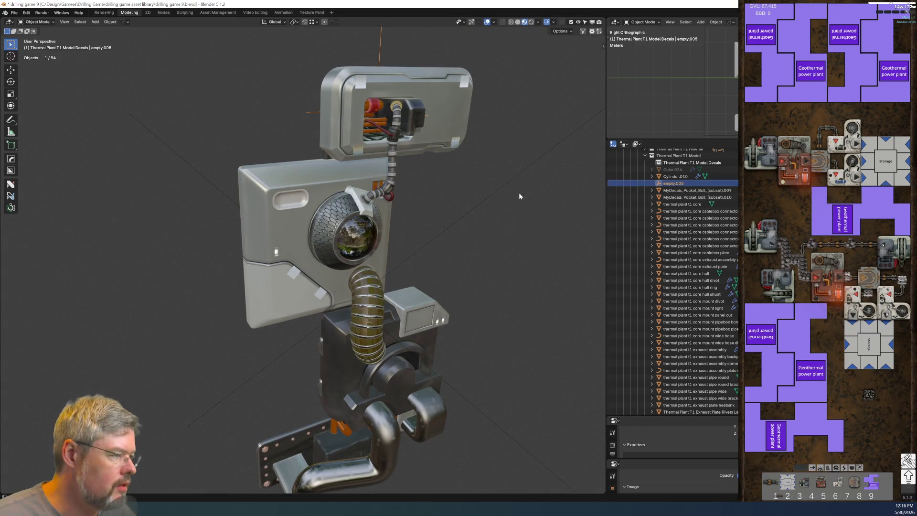
Apply Object Selection > Select Grouped to empty.005, which leaves nothing selected.
{"action": "right_click", "coordinate": [379, 105]}
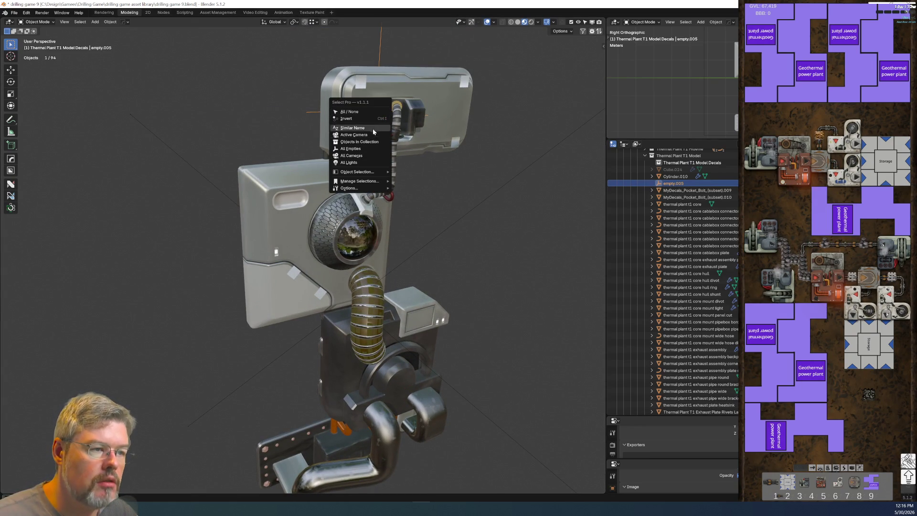
{"action": "mouse_move", "coordinate": [376, 190]}
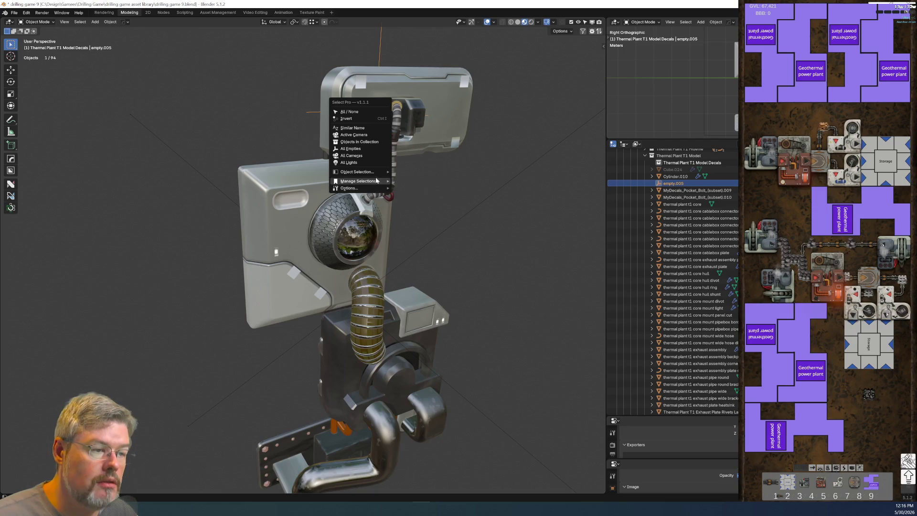
{"action": "mouse_move", "coordinate": [376, 173]}
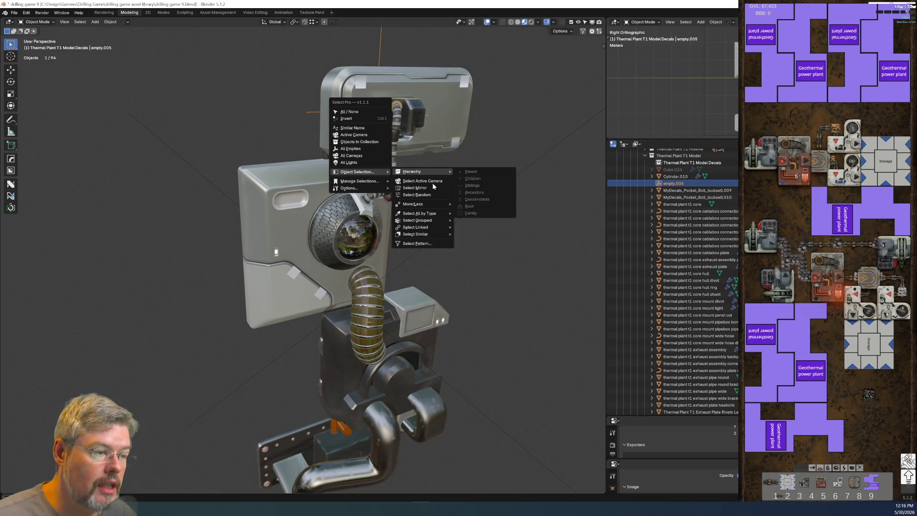
{"action": "mouse_move", "coordinate": [429, 203]}
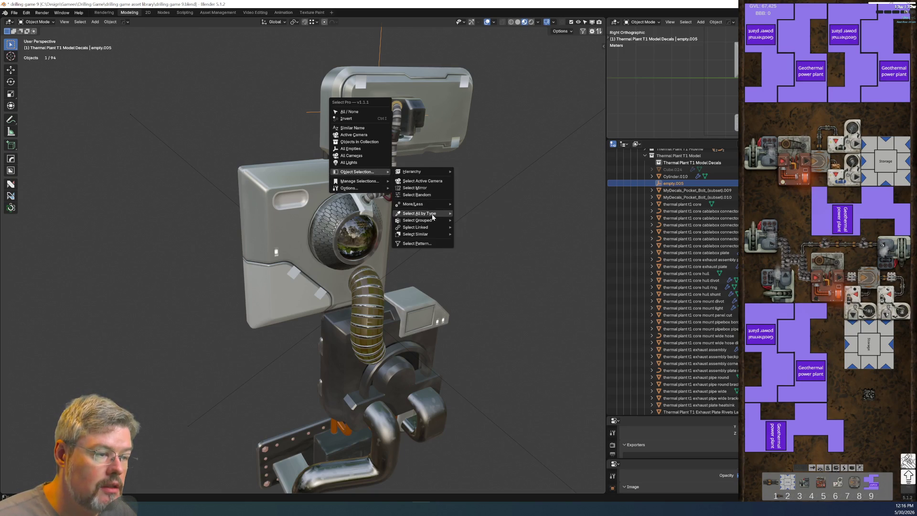
{"action": "mouse_move", "coordinate": [423, 222]}
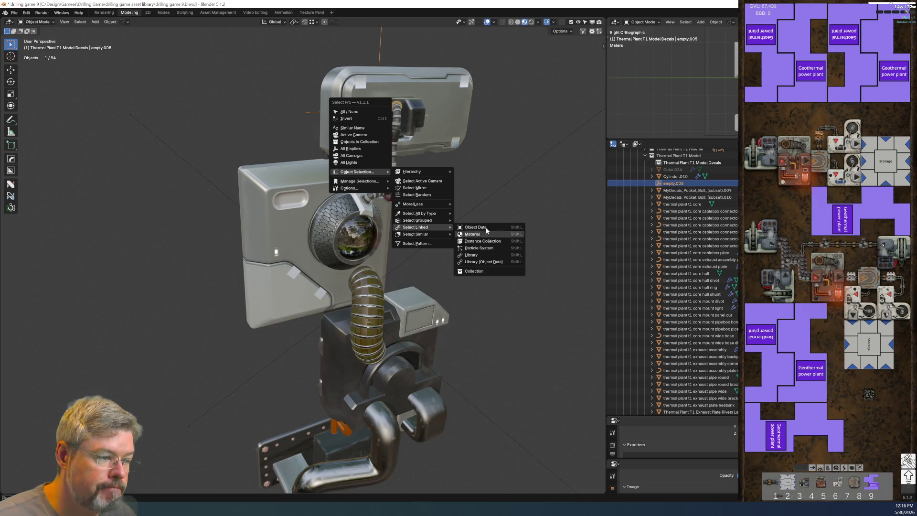
{"action": "mouse_move", "coordinate": [435, 217]}
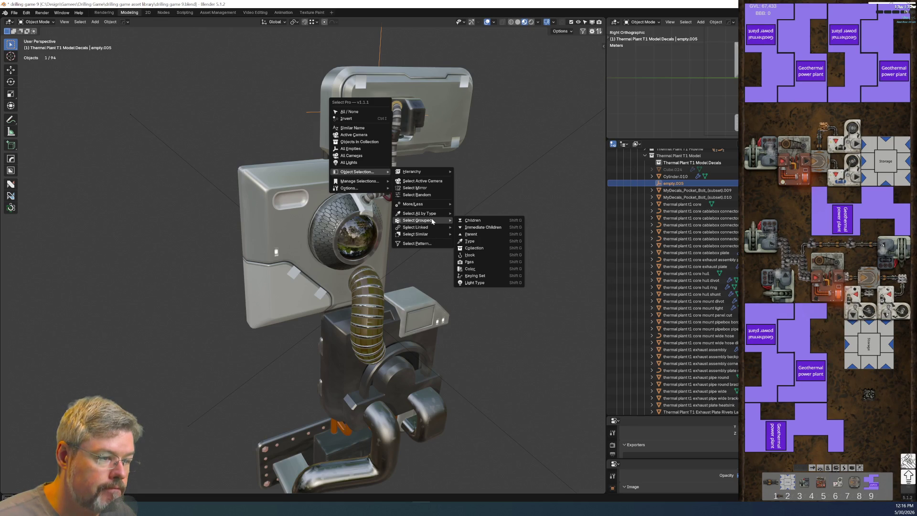
{"action": "left_click", "coordinate": [501, 224]}
{"action": "scroll", "coordinate": [478, 218], "scroll_direction": "down", "scroll_amount": 8}
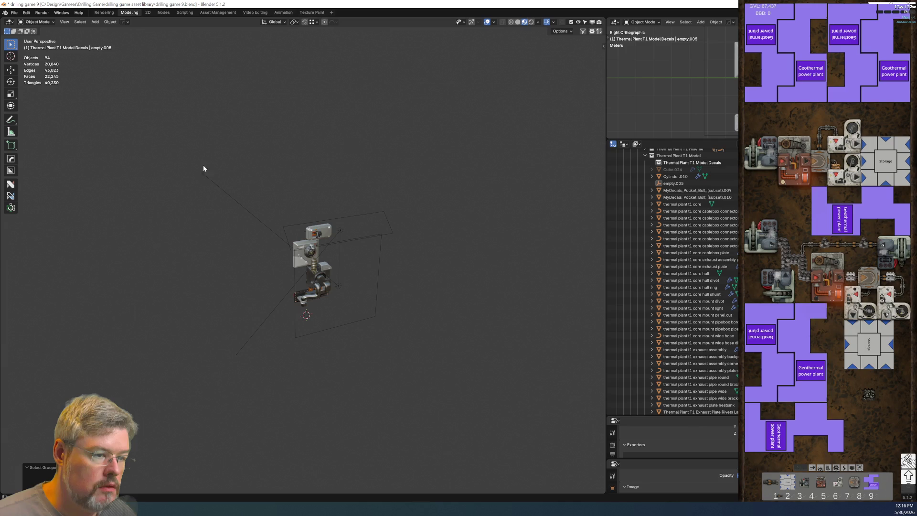
Select the stray empty.005 and save the blend file.
{"action": "scroll", "coordinate": [395, 271], "scroll_direction": "up", "scroll_amount": 4}
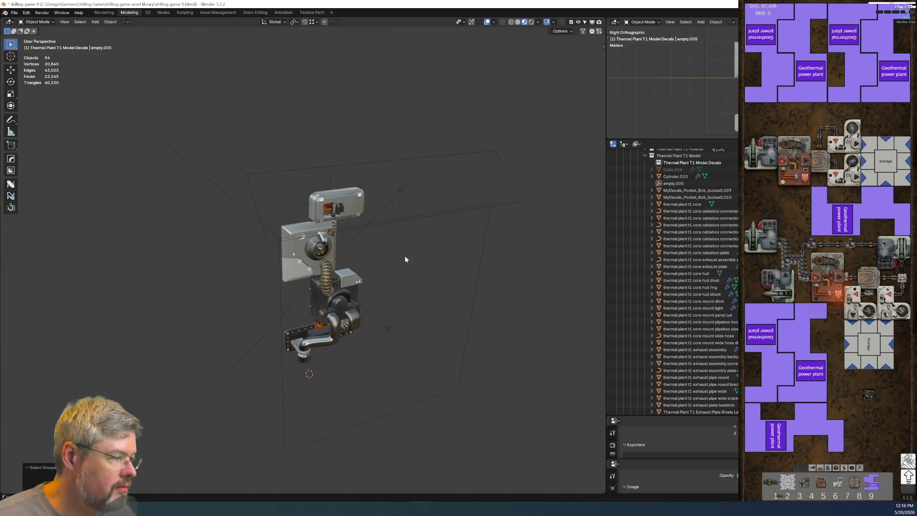
{"action": "scroll", "coordinate": [400, 211], "scroll_direction": "up", "scroll_amount": 4}
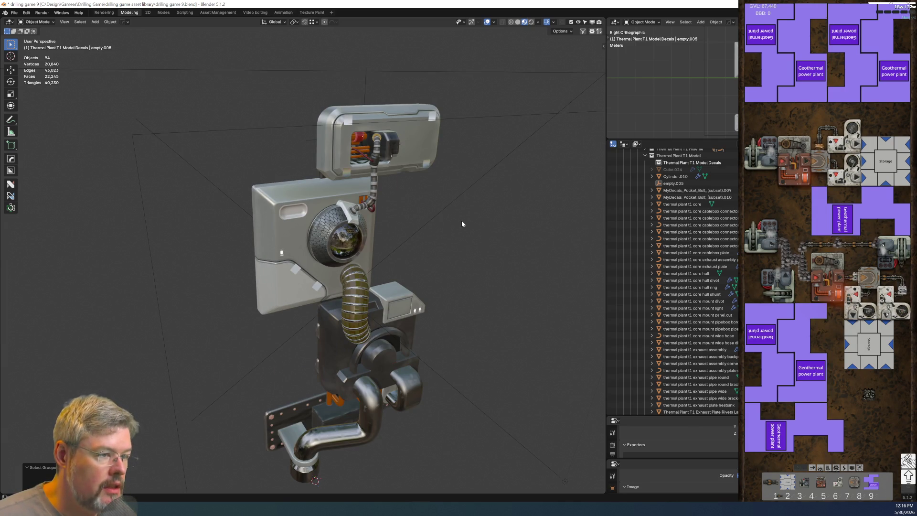
{"action": "scroll", "coordinate": [227, 109], "scroll_direction": "up", "scroll_amount": 1}
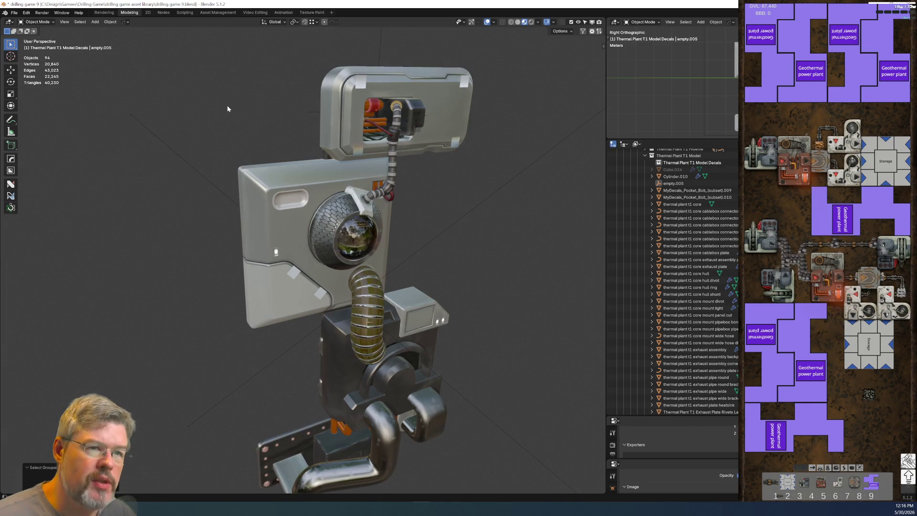
{"action": "left_click", "coordinate": [310, 114]}
{"action": "middle_click_drag", "start_coordinate": [346, 176], "coordinate": [336, 206]}
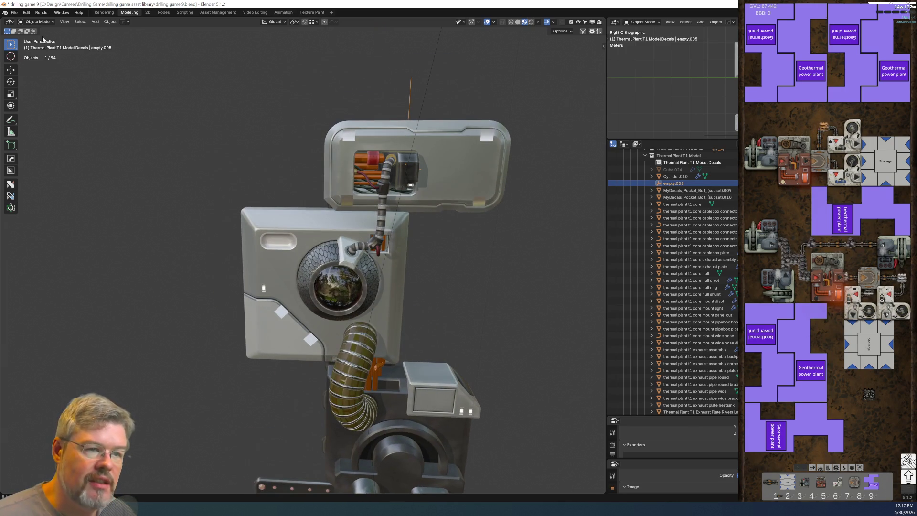
{"action": "left_click", "coordinate": [13, 13]}
{"action": "left_click", "coordinate": [23, 57]}
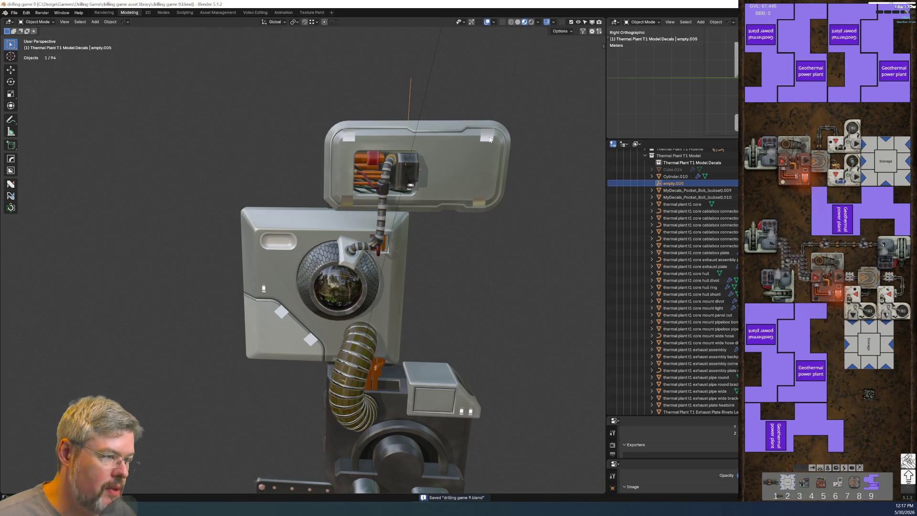
Delete empty.005, deleting it again after it reappears.
{"action": "key", "text": "x"}
{"action": "left_click", "coordinate": [456, 232]}
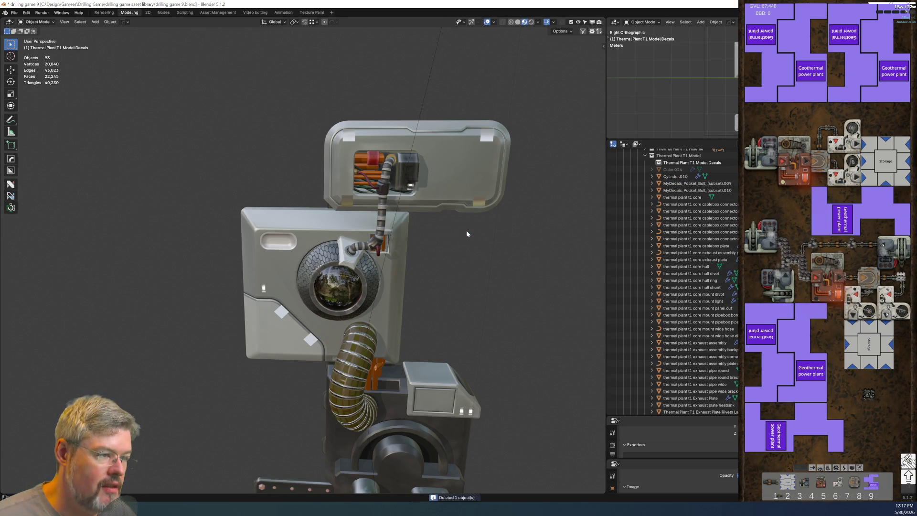
{"action": "scroll", "coordinate": [461, 285], "scroll_direction": "down", "scroll_amount": 5}
{"action": "key", "text": "x"}
{"action": "left_click", "coordinate": [455, 287]}
{"action": "mouse_move", "coordinate": [455, 288]}
{"action": "middle_mouse_down"}
{"action": "mouse_move", "coordinate": [408, 244]}
{"action": "mouse_move", "coordinate": [428, 265]}
{"action": "mouse_move", "coordinate": [398, 251]}
{"action": "mouse_move", "coordinate": [432, 263]}
{"action": "mouse_move", "coordinate": [395, 166]}
{"action": "mouse_move", "coordinate": [372, 140]}
{"action": "middle_mouse_up"}
{"action": "scroll", "coordinate": [401, 237], "scroll_direction": "up", "scroll_amount": 5}
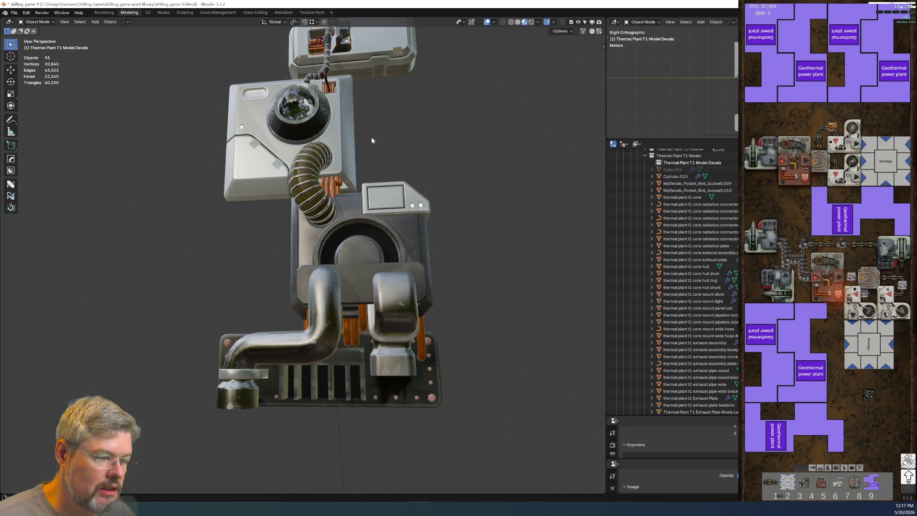
{"action": "scroll", "coordinate": [368, 131], "scroll_direction": "down", "scroll_amount": 5}
{"action": "key", "text": "x"}
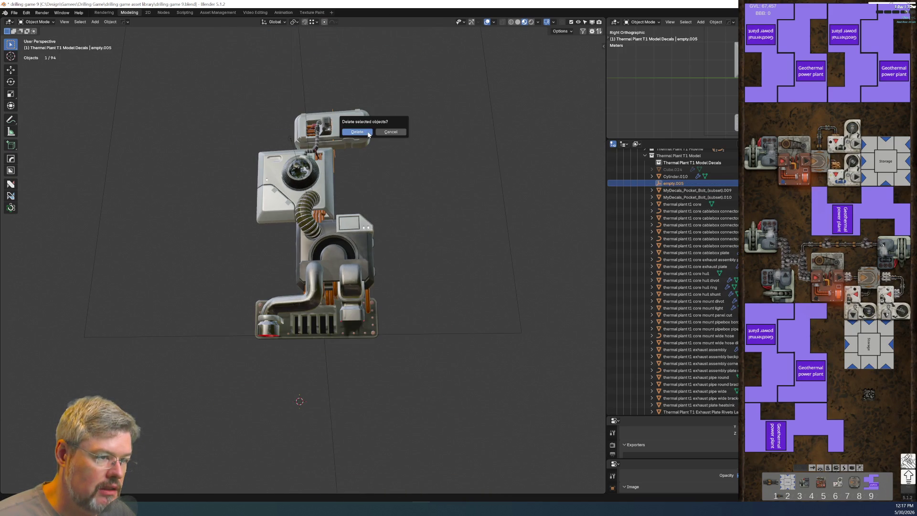
{"action": "left_click", "coordinate": [368, 134]}
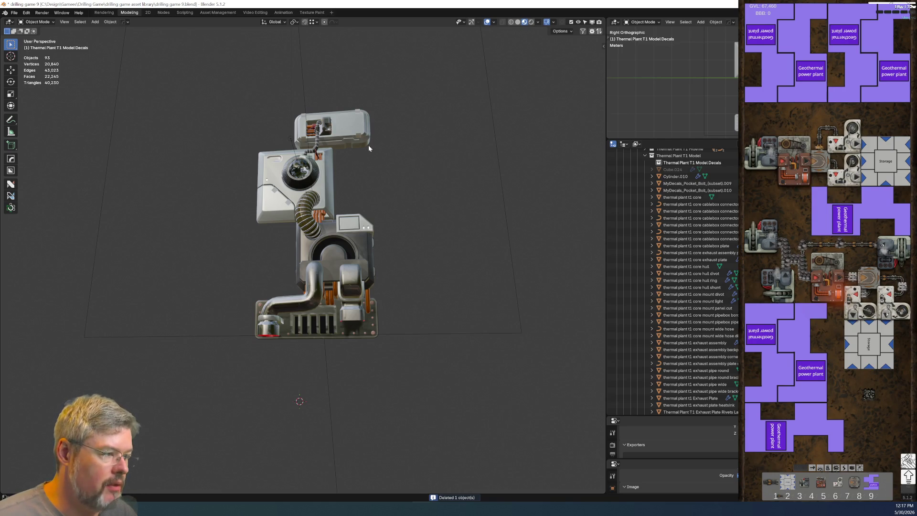
{"action": "mouse_move", "coordinate": [366, 145]}
{"action": "middle_mouse_down"}
{"action": "mouse_move", "coordinate": [391, 229]}
{"action": "mouse_move", "coordinate": [411, 243]}
{"action": "middle_mouse_up"}
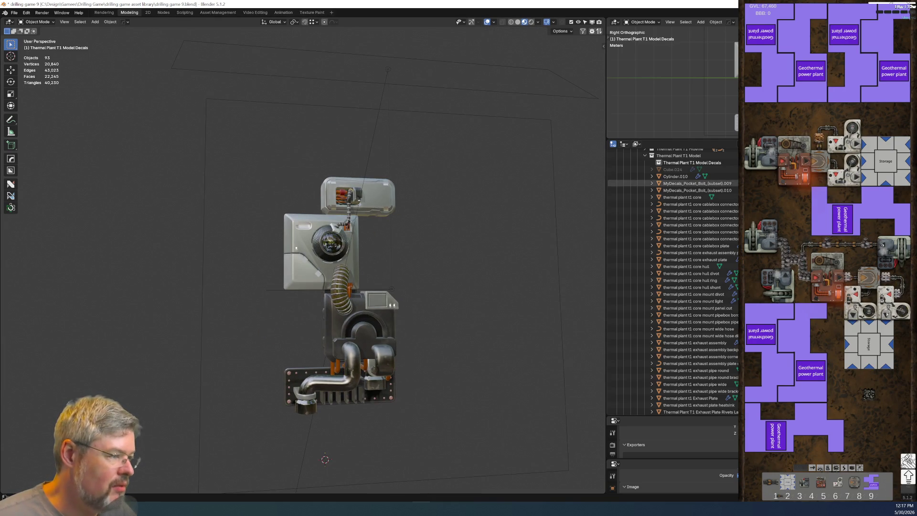
Unhide hidden objects and delete the Cube.024 heatsink.
{"action": "key", "text": "alt+h"}
{"action": "middle_click_drag", "start_coordinate": [484, 391], "coordinate": [351, 420]}
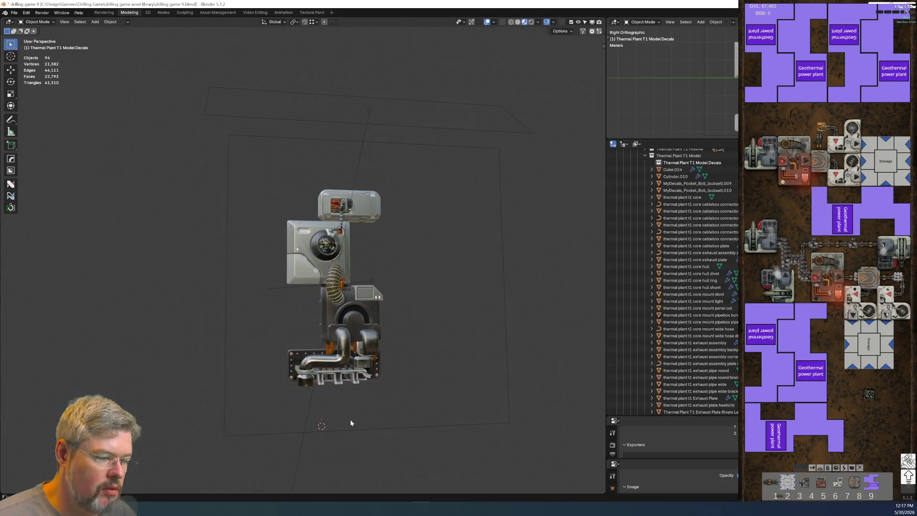
{"action": "scroll", "coordinate": [351, 423], "scroll_direction": "up", "scroll_amount": 3}
{"action": "left_click", "coordinate": [668, 170]}
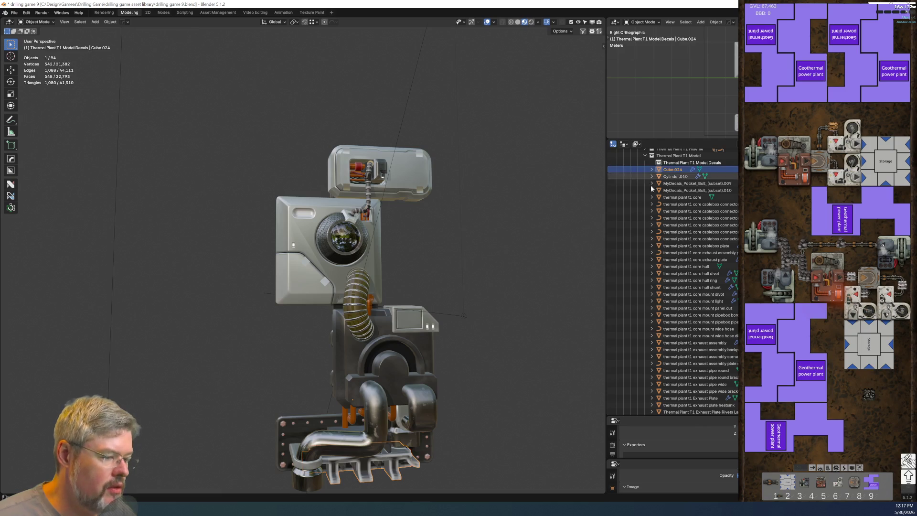
{"action": "key", "text": "x"}
{"action": "left_click", "coordinate": [480, 387]}
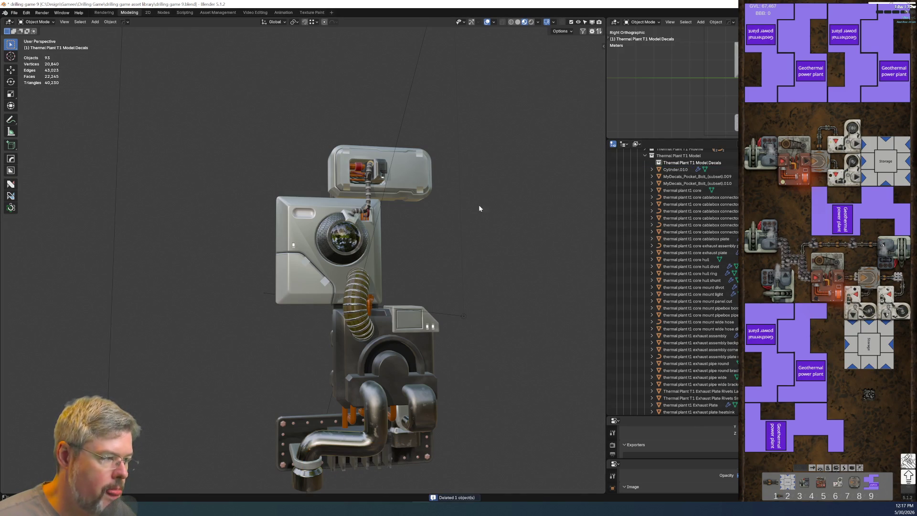
{"action": "left_click", "coordinate": [680, 170]}
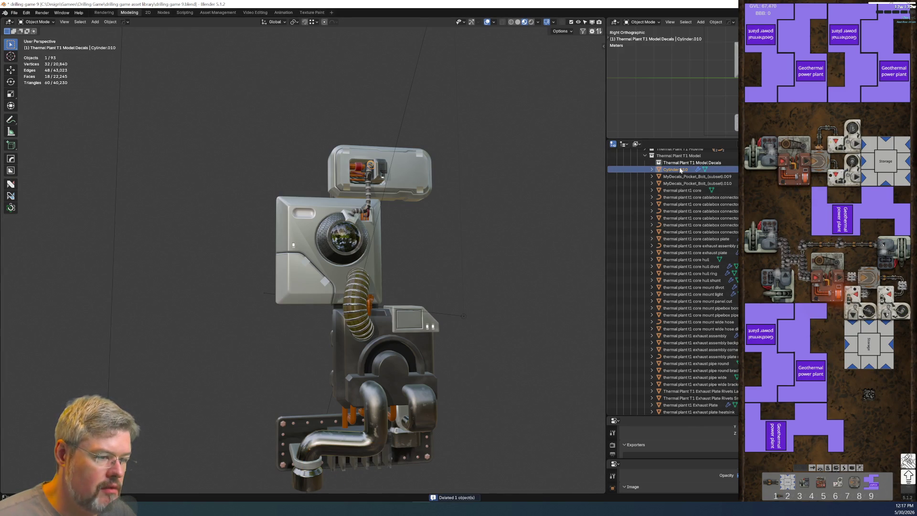
{"action": "scroll", "coordinate": [372, 154], "scroll_direction": "up", "scroll_amount": 5}
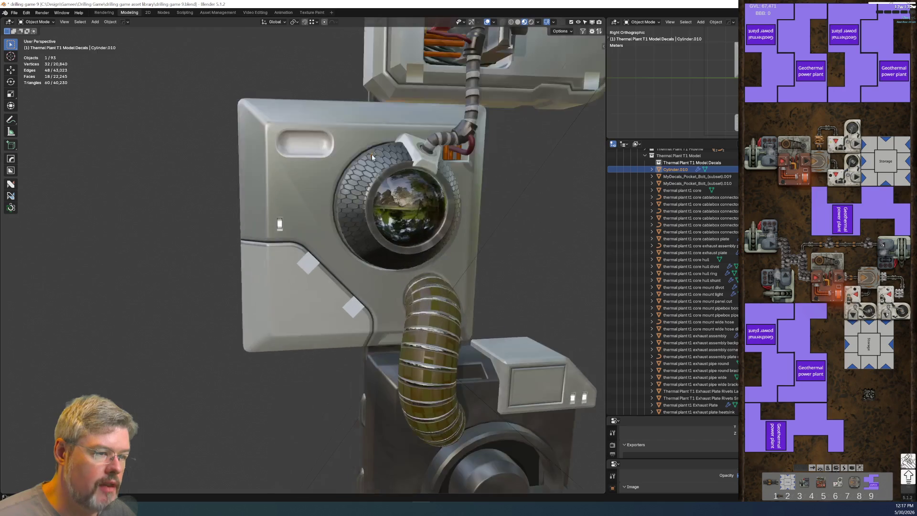
Frame the cable box and select only the Cylinder.010 hose end.
{"action": "key", "text": "KP_Decimal"}
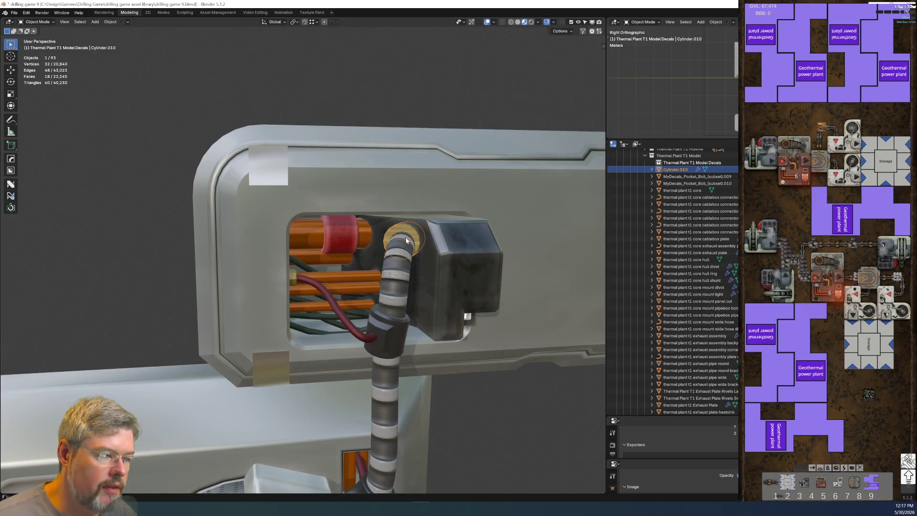
{"action": "mouse_move", "coordinate": [406, 240]}
{"action": "middle_mouse_down"}
{"action": "mouse_move", "coordinate": [375, 240]}
{"action": "mouse_move", "coordinate": [399, 267]}
{"action": "middle_mouse_up"}
{"action": "left_click", "coordinate": [397, 269], "text": "shift"}
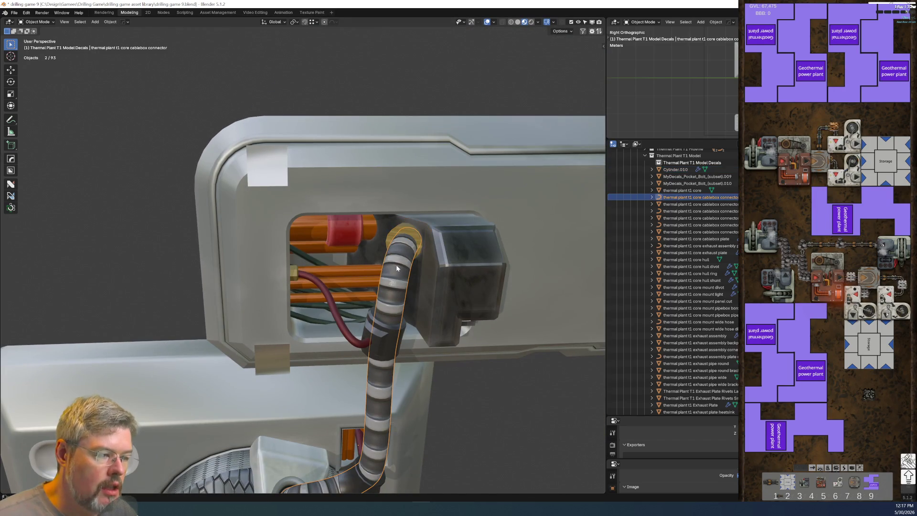
{"action": "left_click", "coordinate": [409, 235]}
Rename Cylinder.010 to 'thermal plant t1 core cablebox connector mount', fixing the 'mount' typo.
{"action": "key", "text": "F2"}
{"action": "type", "text": "mouhnt"}
{"action": "key", "text": "Return"}
{"action": "key", "text": "F2"}
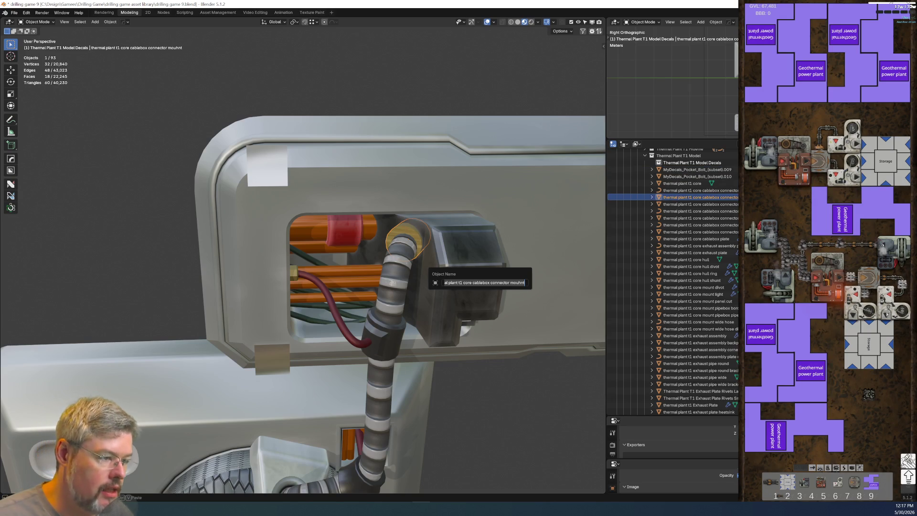
{"action": "key", "text": "End"}
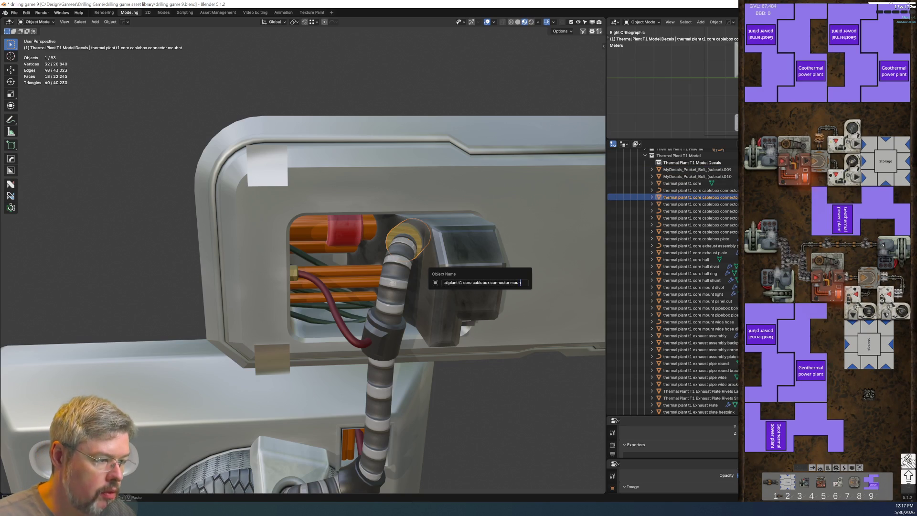
{"action": "type", "text": "t"}
{"action": "key", "text": "Return"}
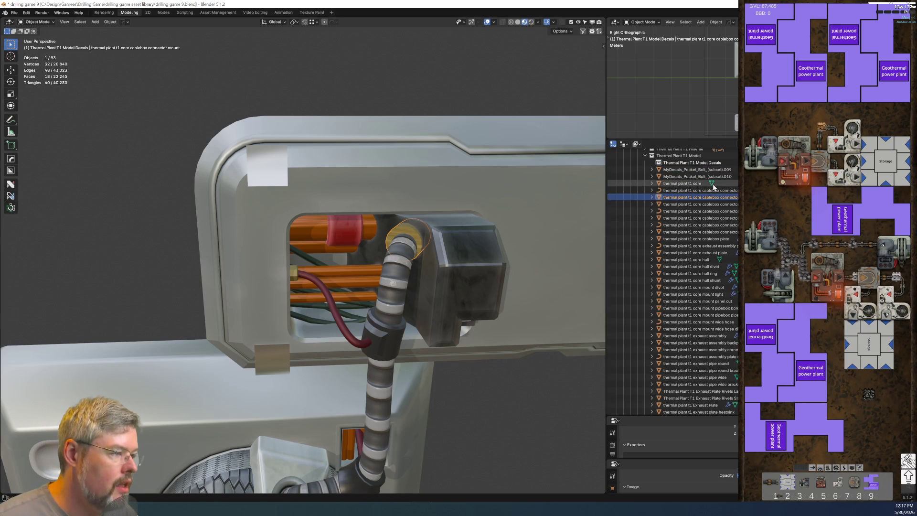
{"action": "scroll", "coordinate": [685, 341], "scroll_direction": "down", "scroll_amount": 5}
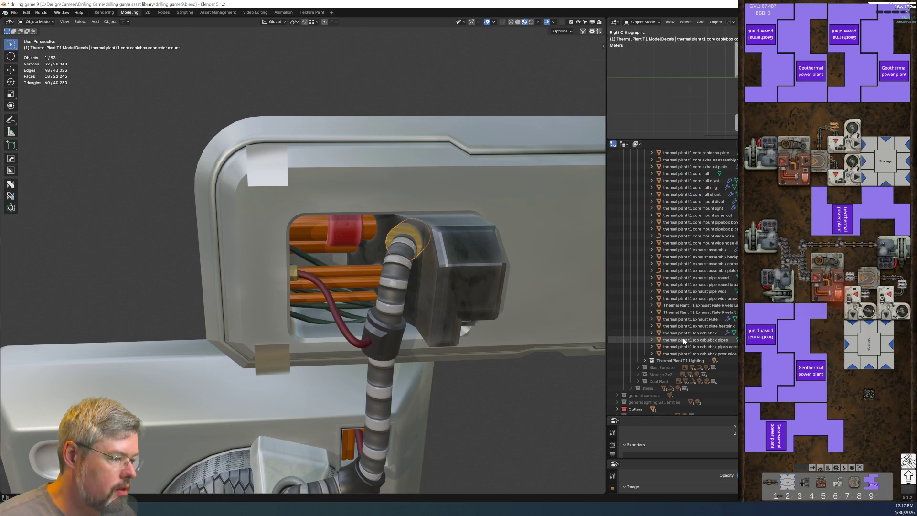
{"action": "scroll", "coordinate": [325, 360], "scroll_direction": "down", "scroll_amount": 8}
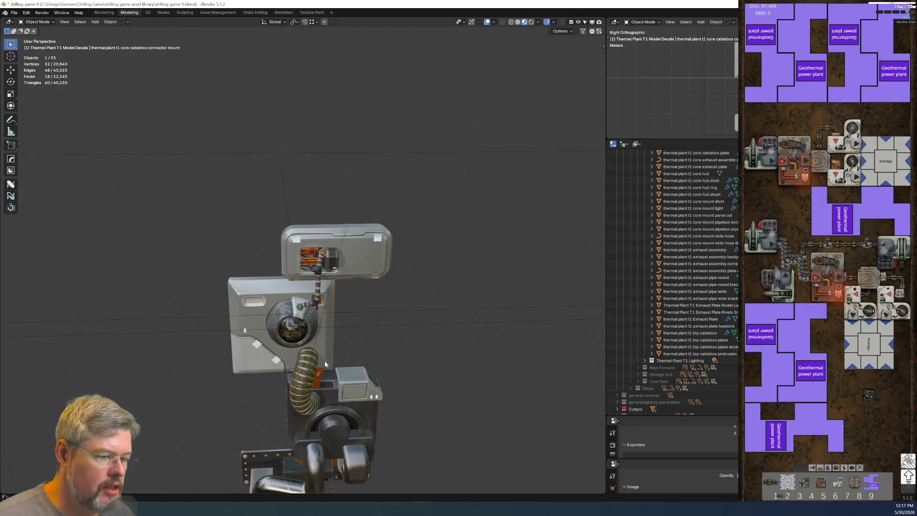
{"action": "scroll", "coordinate": [317, 354], "scroll_direction": "up", "scroll_amount": 5}
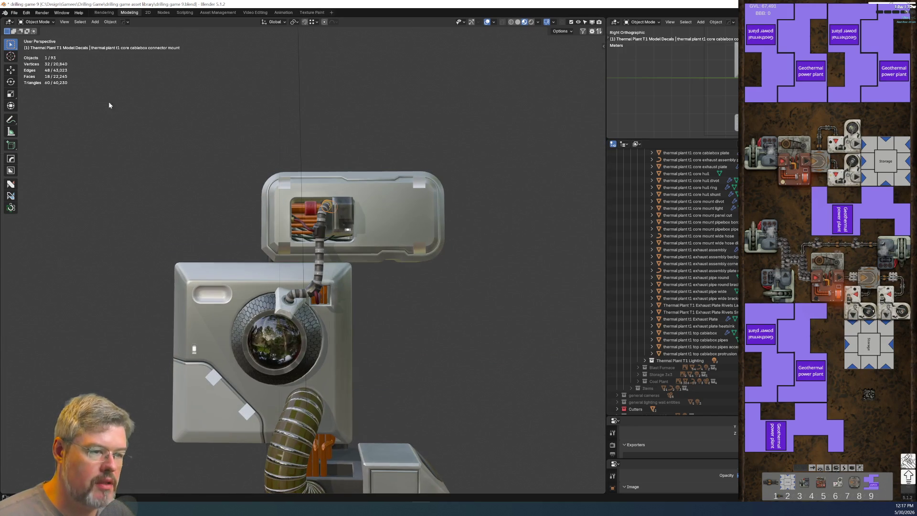
{"action": "left_click", "coordinate": [17, 13]}
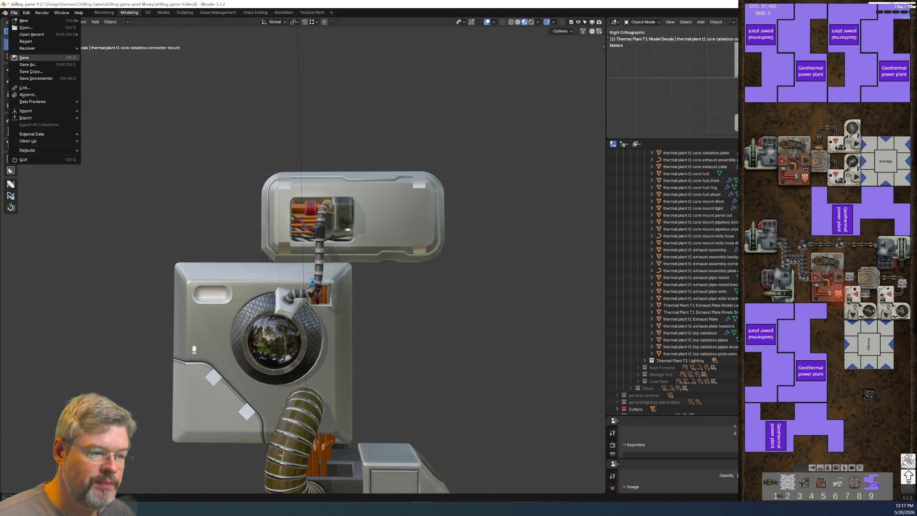
Save drilling game 9.blend and delete the first stray object seen from below.
{"action": "left_click", "coordinate": [24, 57]}
{"action": "mouse_move", "coordinate": [384, 366]}
{"action": "middle_mouse_down"}
{"action": "mouse_move", "coordinate": [385, 295]}
{"action": "mouse_move", "coordinate": [383, 354]}
{"action": "mouse_move", "coordinate": [373, 308]}
{"action": "mouse_move", "coordinate": [350, 346]}
{"action": "mouse_move", "coordinate": [360, 198]}
{"action": "mouse_move", "coordinate": [382, 268]}
{"action": "mouse_move", "coordinate": [412, 312]}
{"action": "mouse_move", "coordinate": [403, 313]}
{"action": "middle_mouse_up"}
{"action": "scroll", "coordinate": [398, 315], "scroll_direction": "up", "scroll_amount": 5}
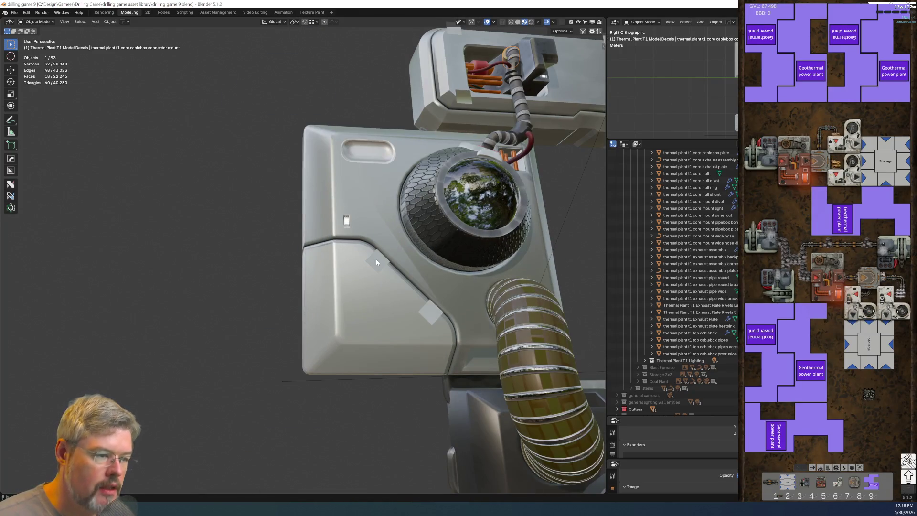
{"action": "key", "text": "x"}
{"action": "left_click", "coordinate": [377, 261]}
Delete the small grey stray decal on the panel.
{"action": "left_click", "coordinate": [436, 315]}
{"action": "key", "text": "x"}
{"action": "left_click", "coordinate": [436, 314]}
{"action": "mouse_move", "coordinate": [436, 313]}
{"action": "middle_mouse_down"}
{"action": "mouse_move", "coordinate": [458, 308]}
{"action": "mouse_move", "coordinate": [452, 327]}
{"action": "middle_mouse_up"}
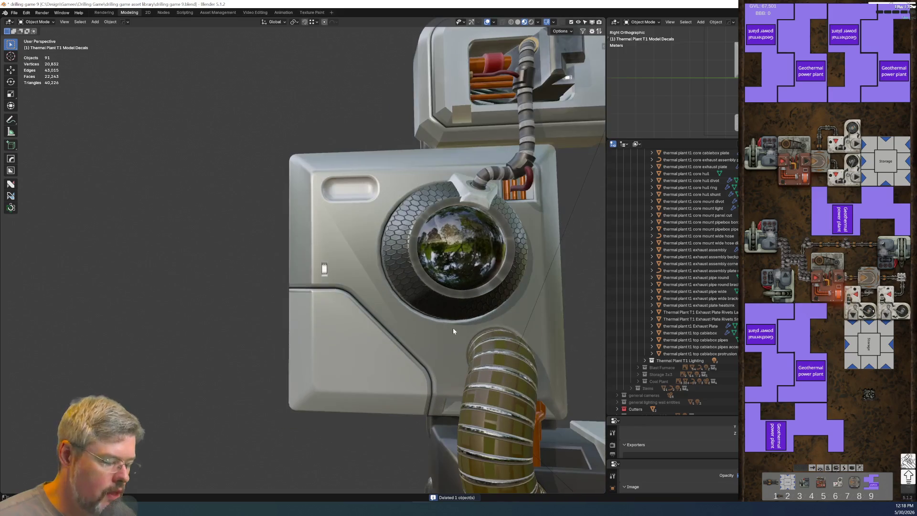
Switch to the side view and save drilling game 9.blend again.
{"action": "key", "text": "KP_3"}
{"action": "scroll", "coordinate": [356, 257], "scroll_direction": "up", "scroll_amount": 5}
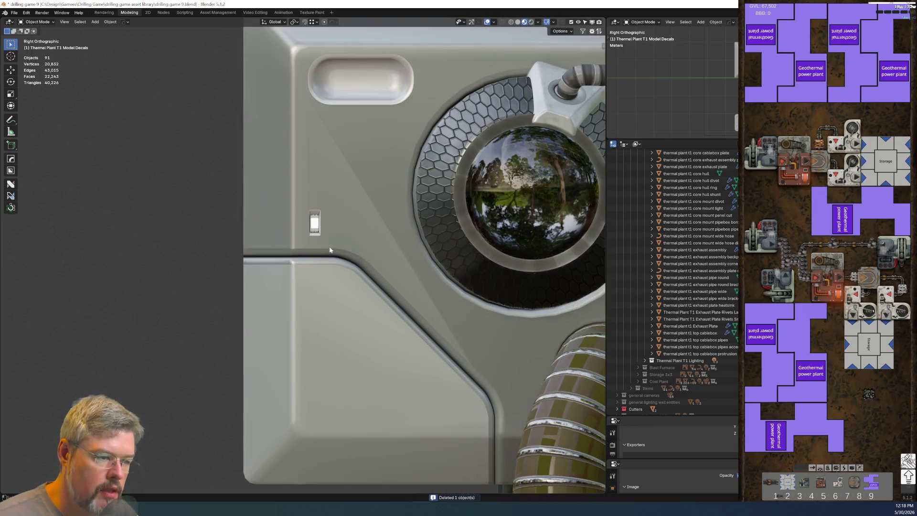
{"action": "left_click", "coordinate": [14, 13]}
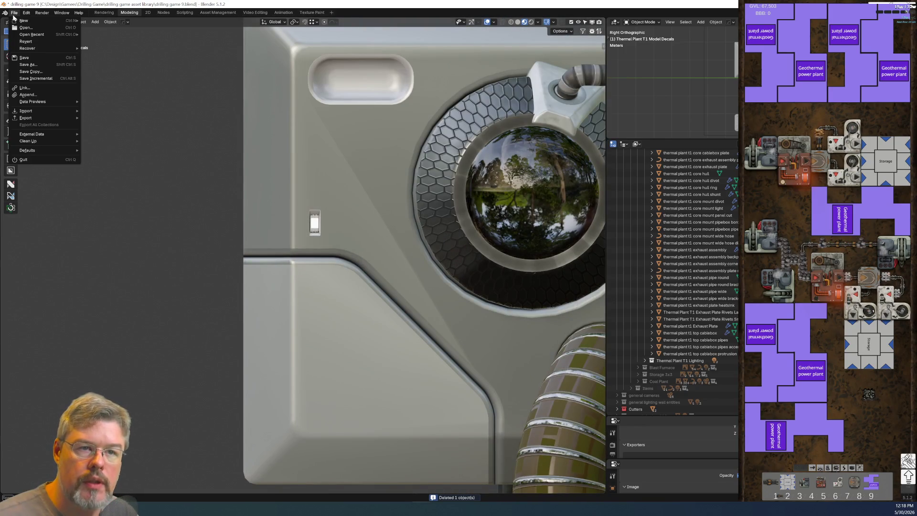
{"action": "left_click", "coordinate": [24, 58]}
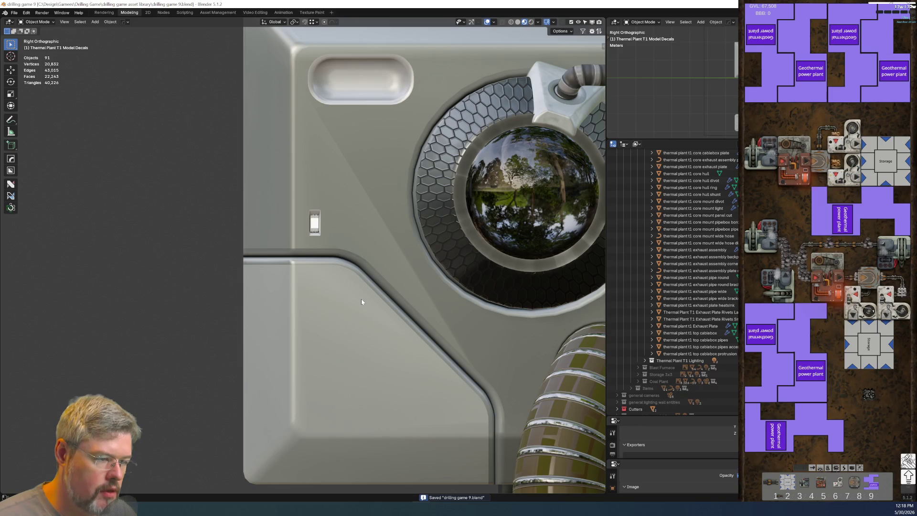
{"action": "key", "text": "d"}
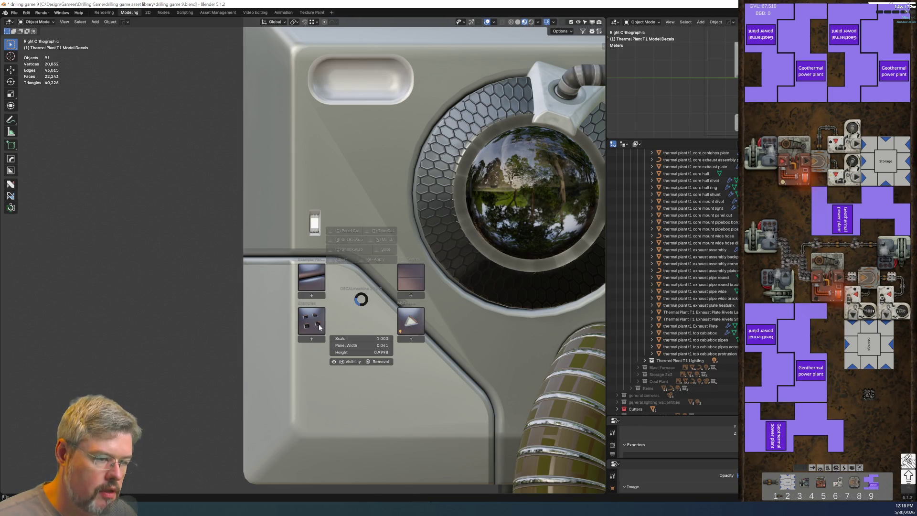
Insert the MyDecals_Pocket_Bolt decal onto the panel from the custom decal browser.
{"action": "left_click", "coordinate": [414, 316]}
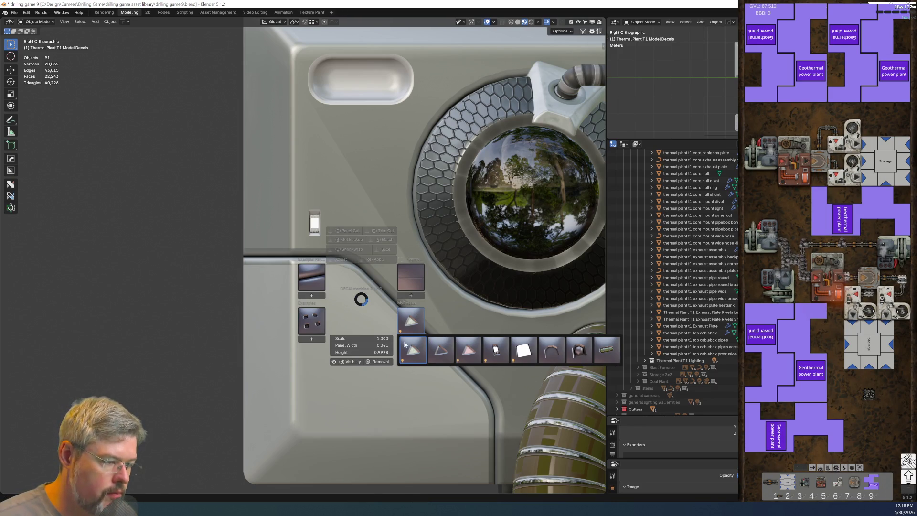
{"action": "left_click", "coordinate": [580, 349]}
{"action": "scroll", "coordinate": [392, 301], "scroll_direction": "up", "scroll_amount": 2}
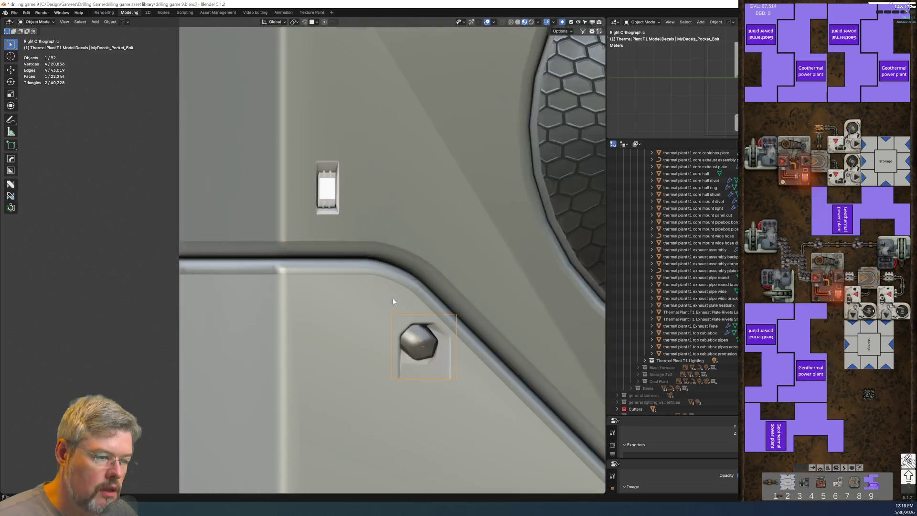
{"action": "middle_click_drag", "start_coordinate": [381, 306], "coordinate": [258, 222], "text": "shift"}
{"action": "scroll", "coordinate": [359, 294], "scroll_direction": "up", "scroll_amount": 6}
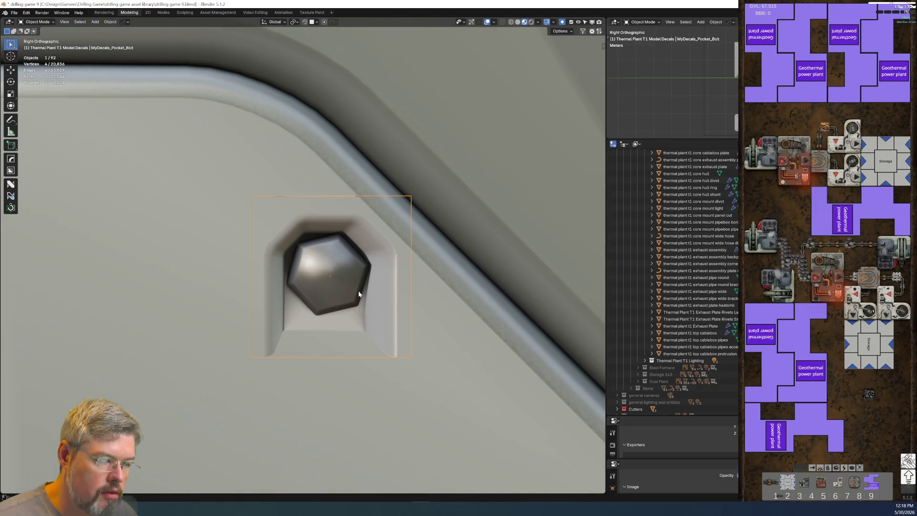
{"action": "scroll", "coordinate": [360, 294], "scroll_direction": "down", "scroll_amount": 10}
{"action": "scroll", "coordinate": [359, 250], "scroll_direction": "up", "scroll_amount": 4}
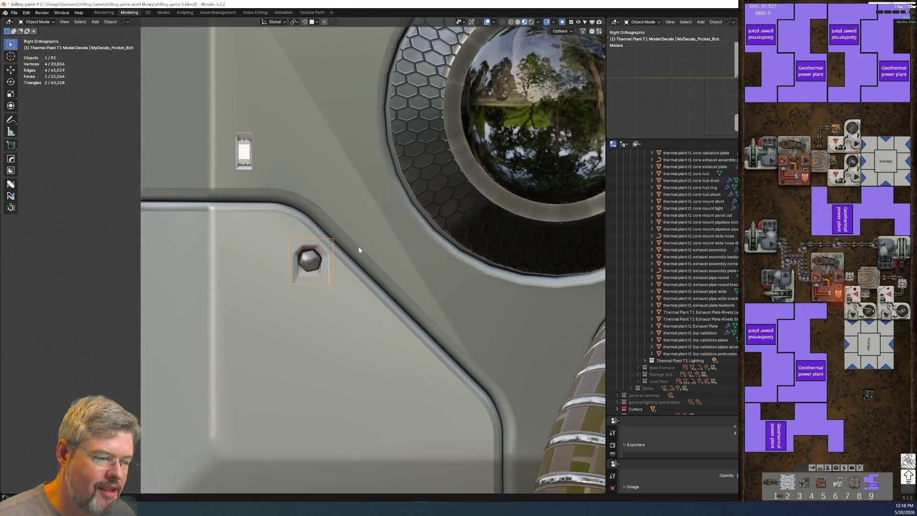
Rotate the pocket bolt 45° and move it into the seam corner.
{"action": "type", "text": "r45"}
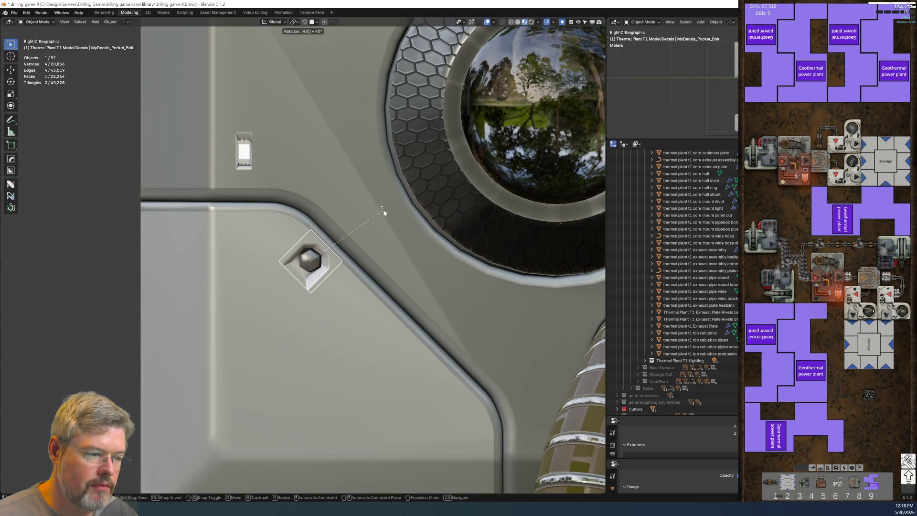
{"action": "key", "text": "Return"}
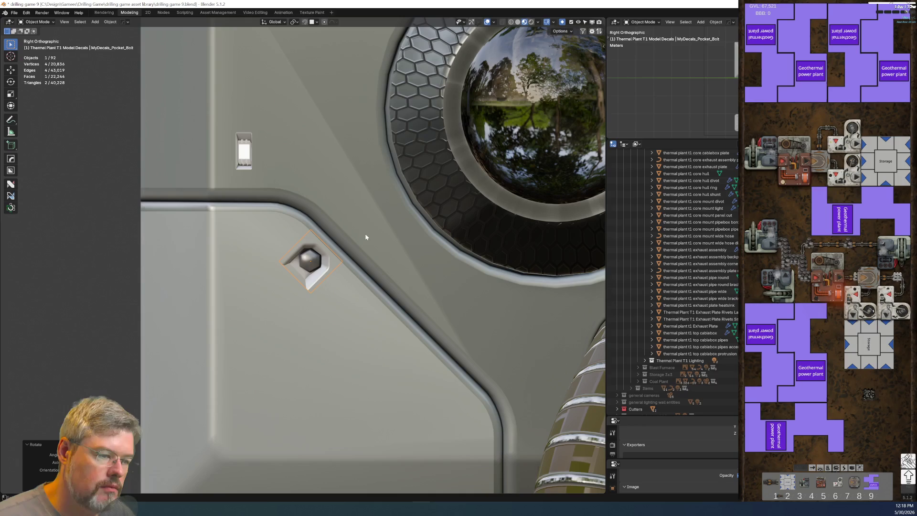
{"action": "key", "text": "r"}
{"action": "key", "text": "Escape"}
{"action": "key", "text": "g"}
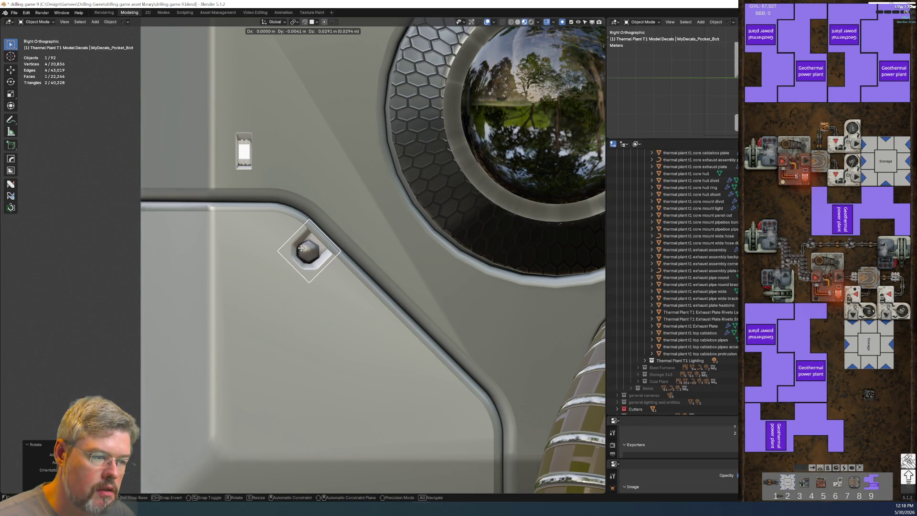
{"action": "left_click", "coordinate": [314, 259]}
Adjust the bolt's depth by moving it along the X axis.
{"action": "middle_click_drag", "start_coordinate": [362, 296], "coordinate": [297, 268]}
{"action": "key", "text": "g"}
{"action": "key", "text": "x"}
{"action": "left_click", "coordinate": [294, 254]}
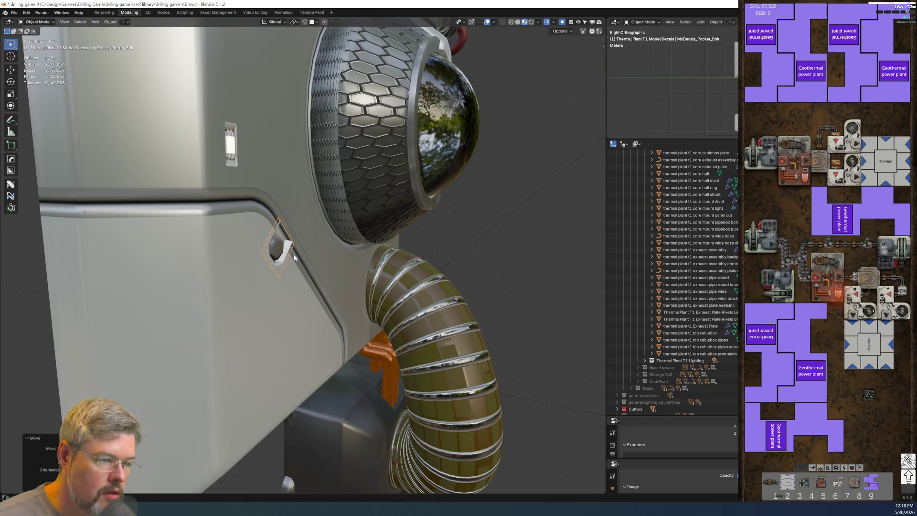
Review the bolt in side and camera views, then duplicate it.
{"action": "key", "text": "KP_3"}
{"action": "scroll", "coordinate": [313, 274], "scroll_direction": "up", "scroll_amount": 3}
{"action": "scroll", "coordinate": [320, 281], "scroll_direction": "down", "scroll_amount": 1}
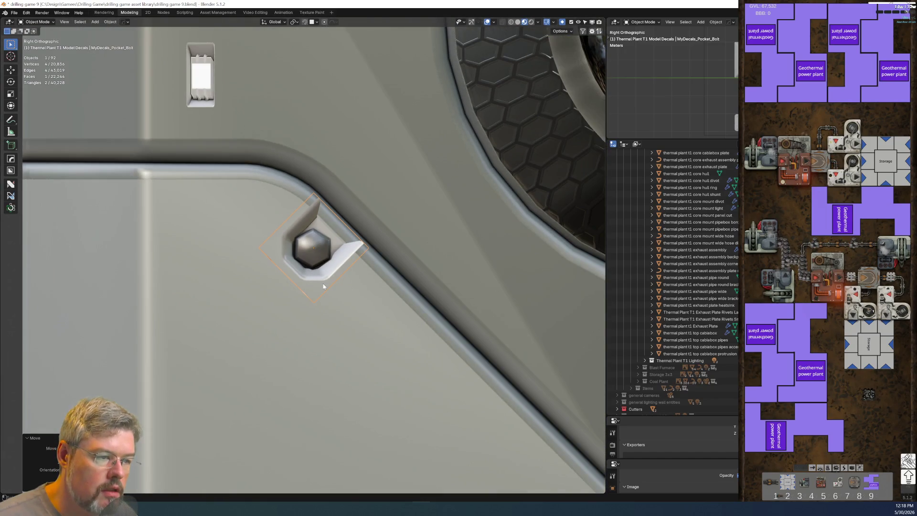
{"action": "scroll", "coordinate": [339, 301], "scroll_direction": "down", "scroll_amount": 4}
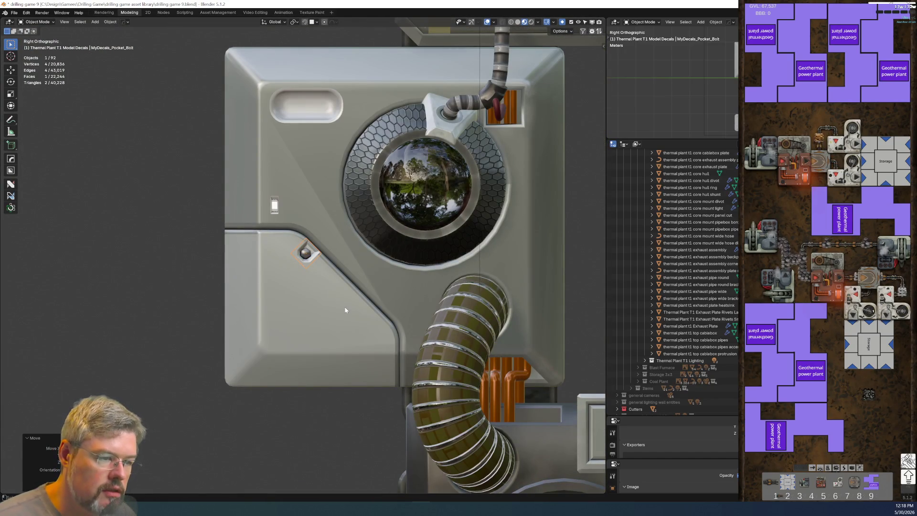
{"action": "key", "text": "KP_0"}
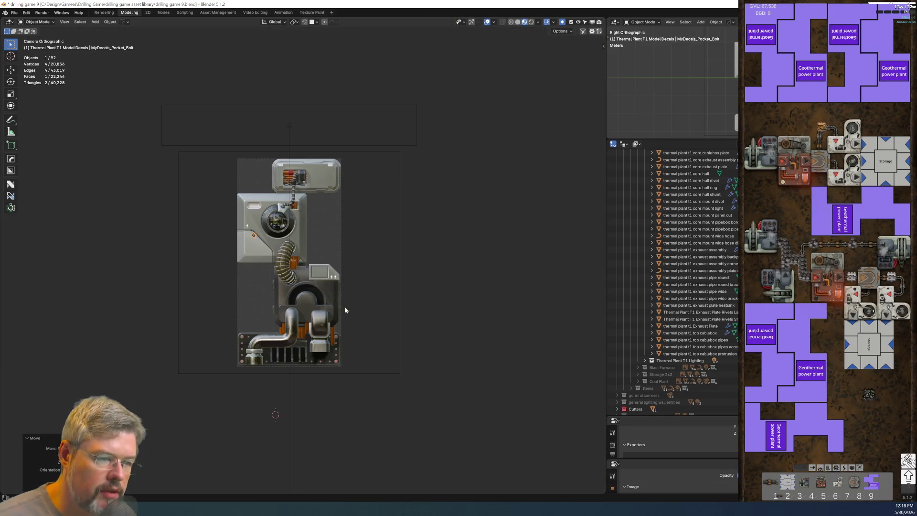
{"action": "scroll", "coordinate": [194, 223], "scroll_direction": "up", "scroll_amount": 5}
{"action": "key", "text": "KP_Decimal"}
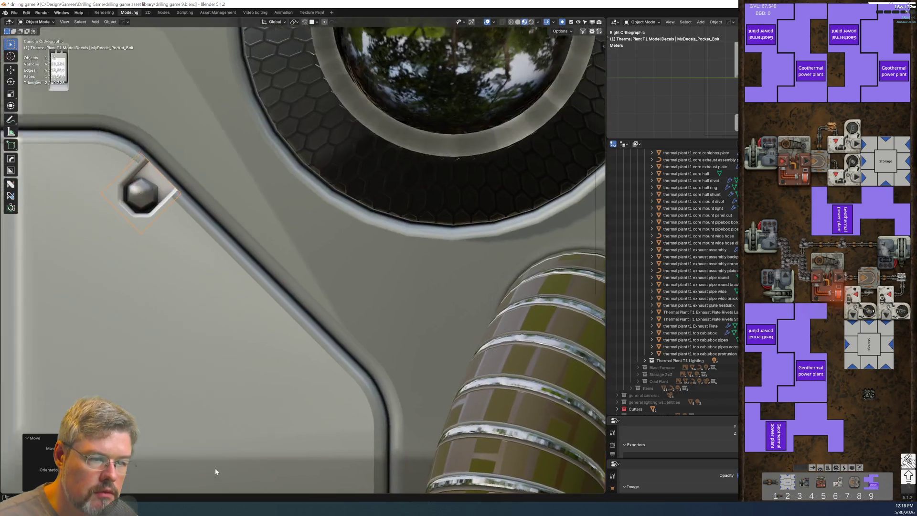
{"action": "scroll", "coordinate": [392, 372], "scroll_direction": "down", "scroll_amount": 5}
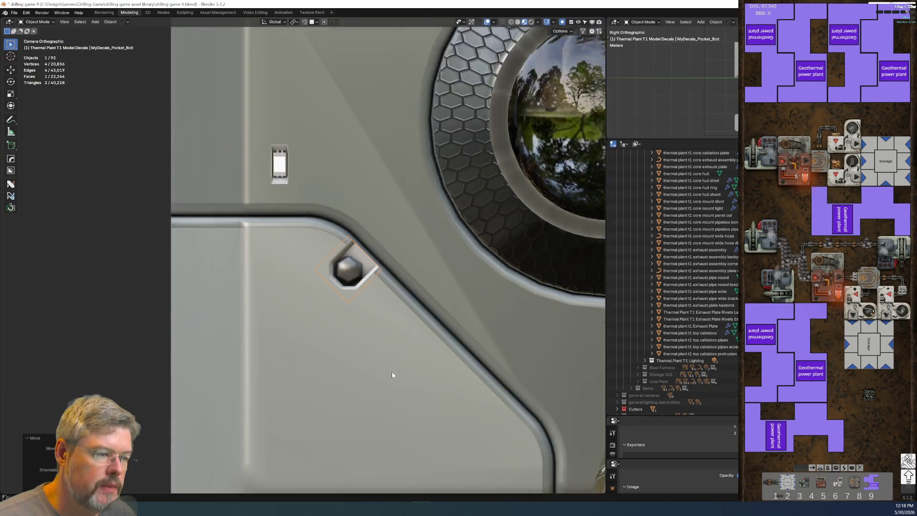
{"action": "key", "text": "shift+d"}
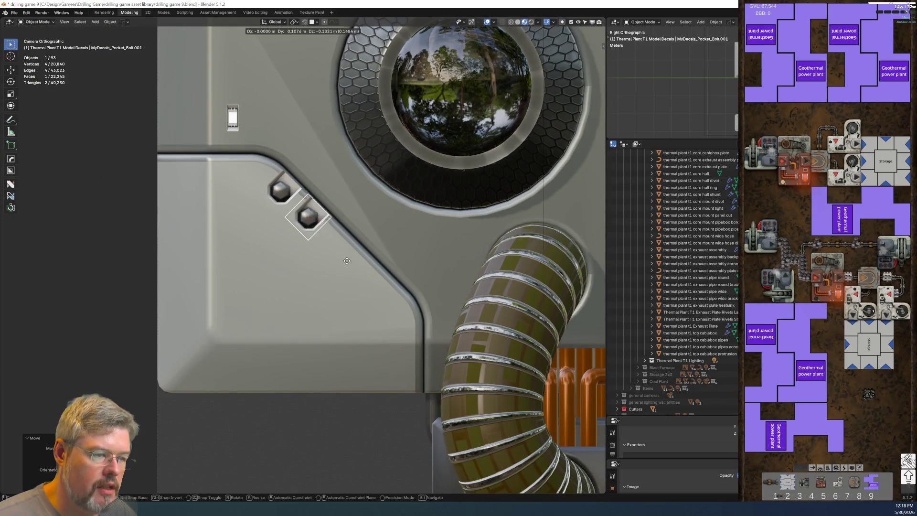
Drop the bolt copy lower on the seam and reposition both bolts along it.
{"action": "left_click", "coordinate": [389, 298]}
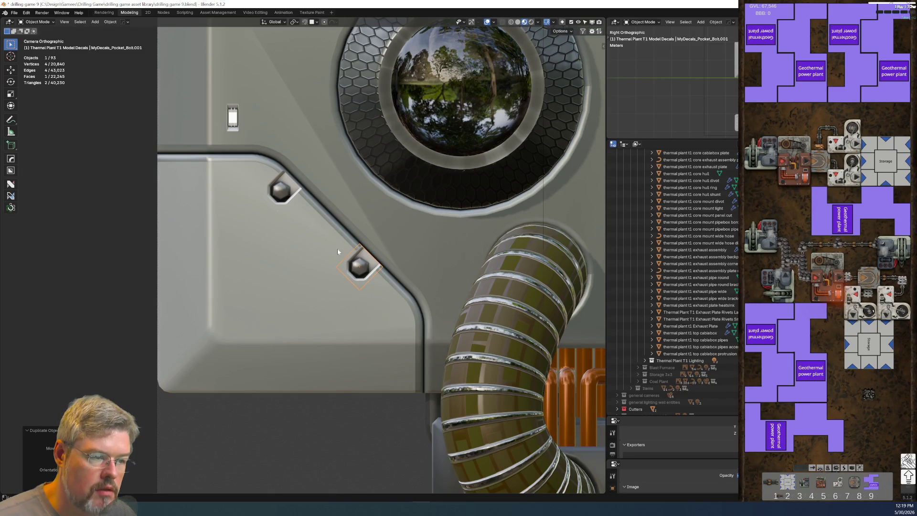
{"action": "left_click", "coordinate": [283, 198]}
{"action": "key", "text": "g"}
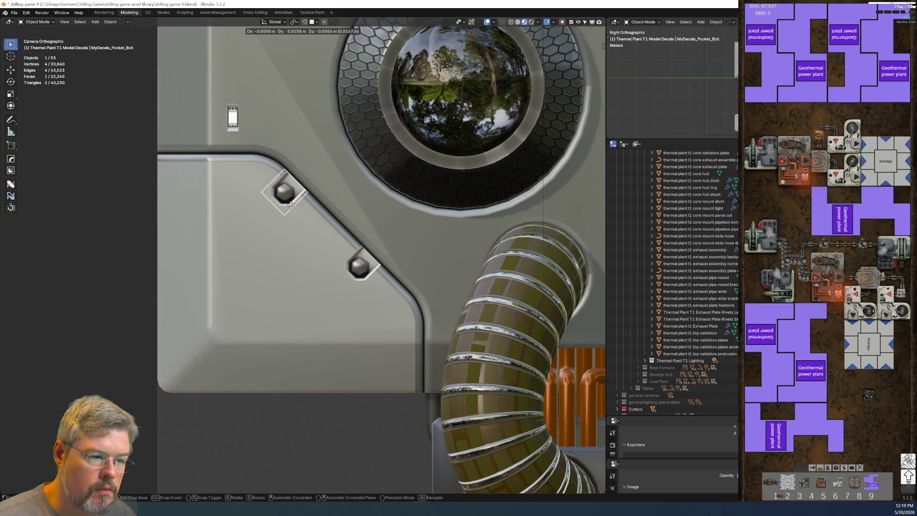
{"action": "left_click", "coordinate": [291, 205]}
{"action": "left_click", "coordinate": [360, 268]}
{"action": "key", "text": "g"}
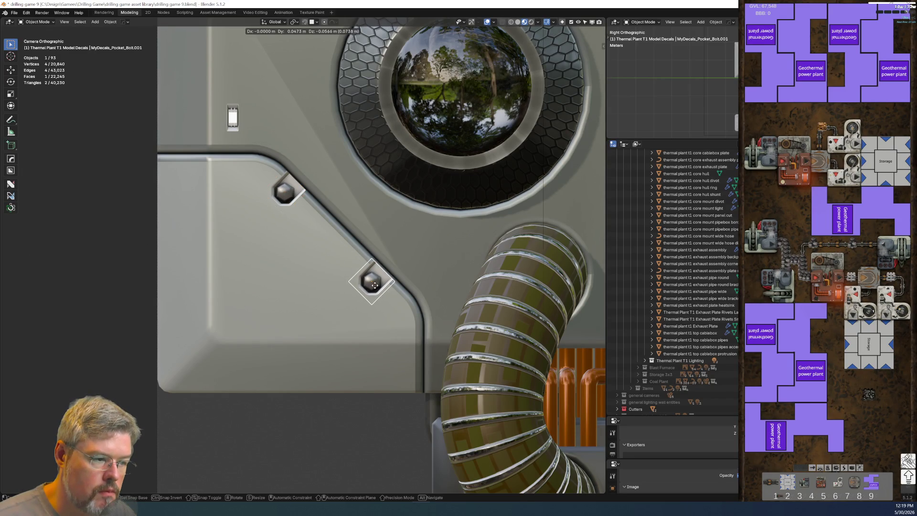
{"action": "left_click", "coordinate": [377, 285]}
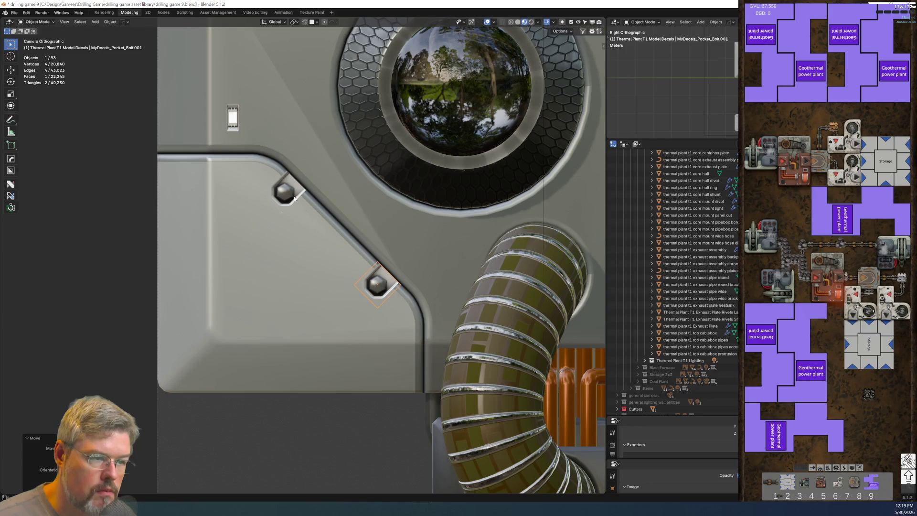
Nudge the original bolt, then shift both bolts together along the seam.
{"action": "left_click", "coordinate": [288, 191]}
{"action": "key", "text": "g"}
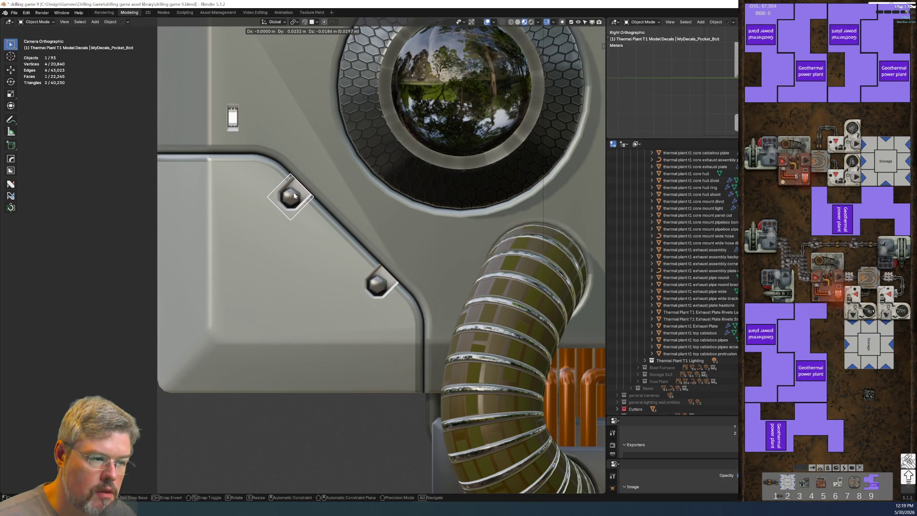
{"action": "left_click", "coordinate": [294, 196]}
{"action": "left_click", "coordinate": [38, 251]}
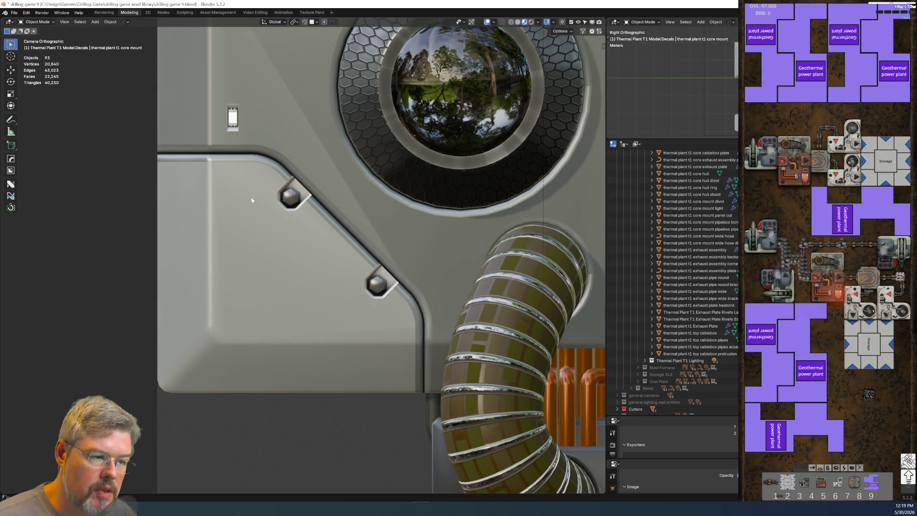
{"action": "left_click", "coordinate": [293, 194]}
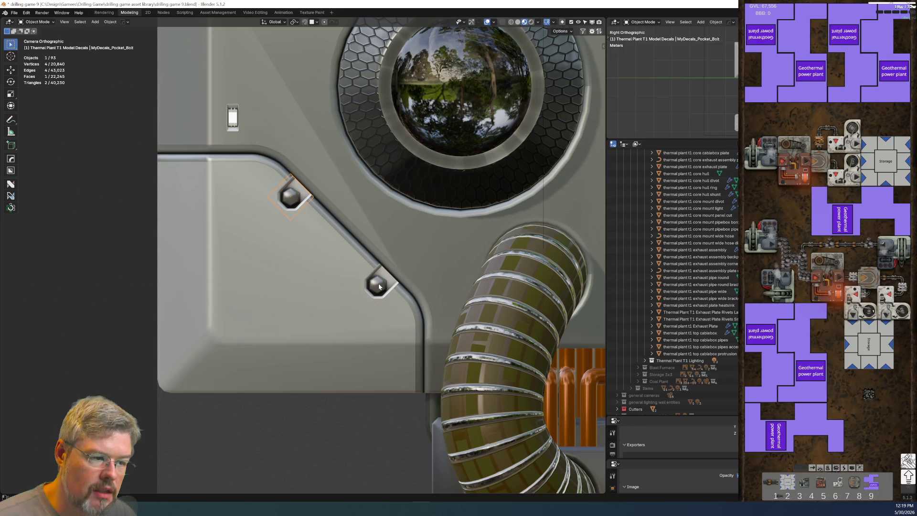
{"action": "left_click", "coordinate": [379, 283], "text": "shift"}
{"action": "key", "text": "g"}
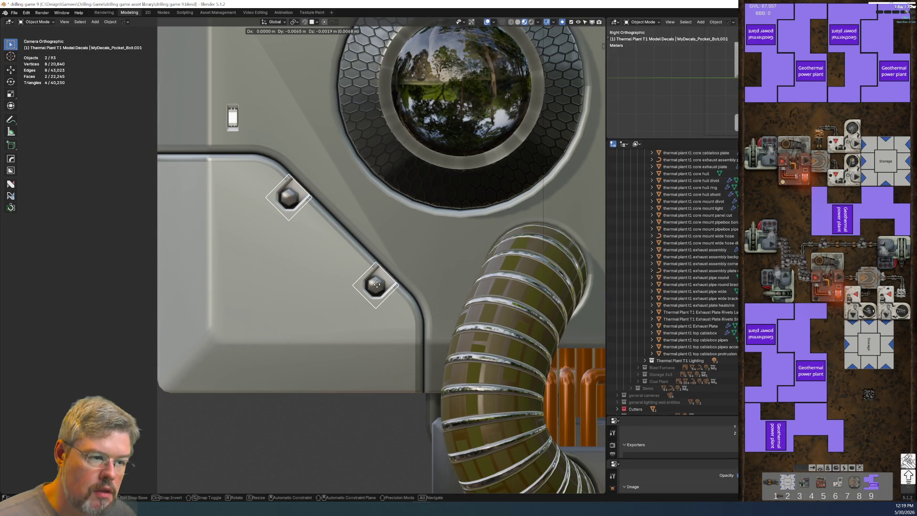
{"action": "left_click", "coordinate": [375, 285]}
{"action": "left_click", "coordinate": [86, 258]}
{"action": "scroll", "coordinate": [269, 211], "scroll_direction": "down", "scroll_amount": 5}
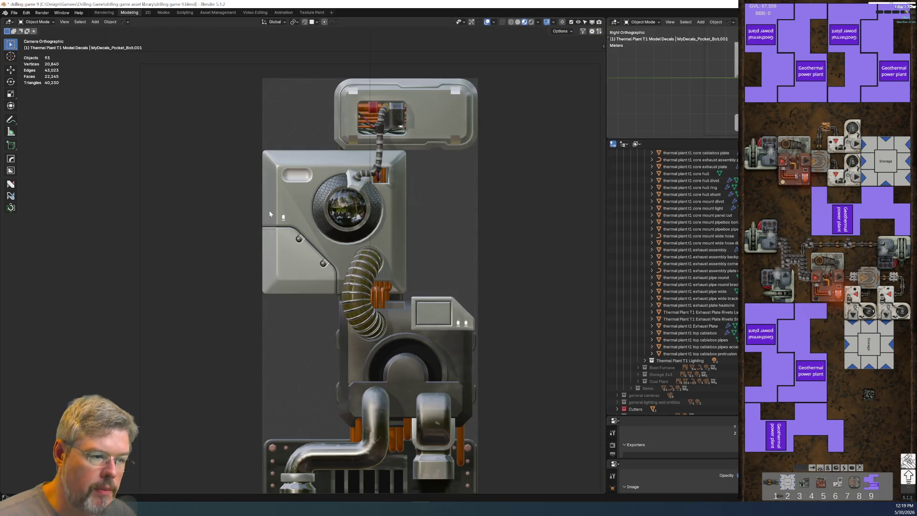
{"action": "scroll", "coordinate": [269, 210], "scroll_direction": "up", "scroll_amount": 3}
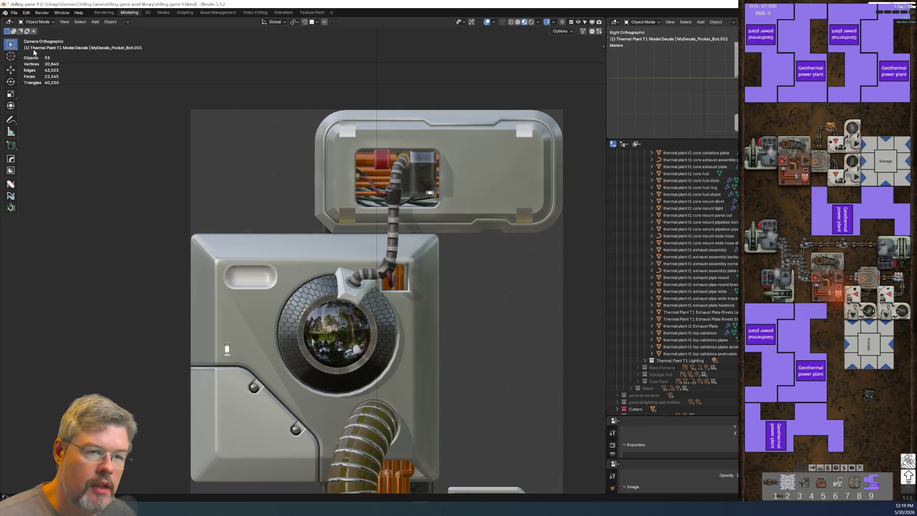
{"action": "left_click", "coordinate": [15, 12]}
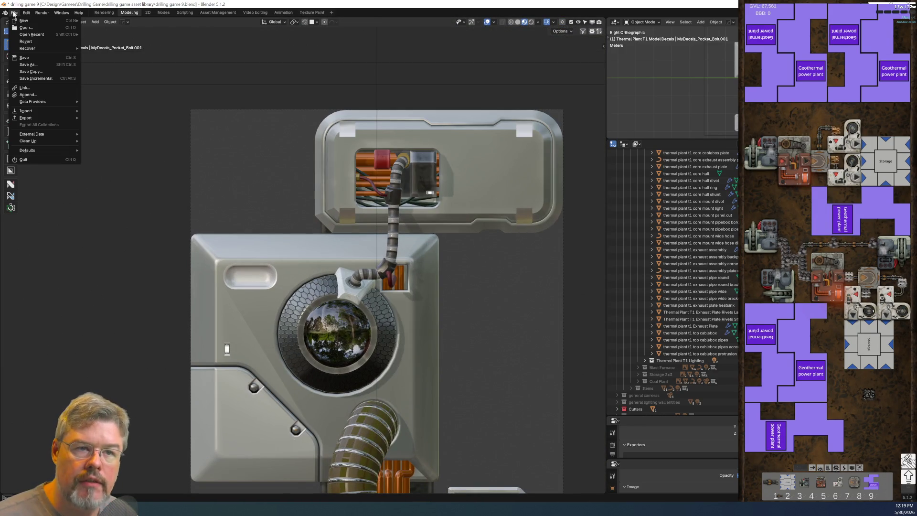
Delete the first stray decal and the lower-right decal.
{"action": "left_click", "coordinate": [347, 212]}
{"action": "key", "text": "x"}
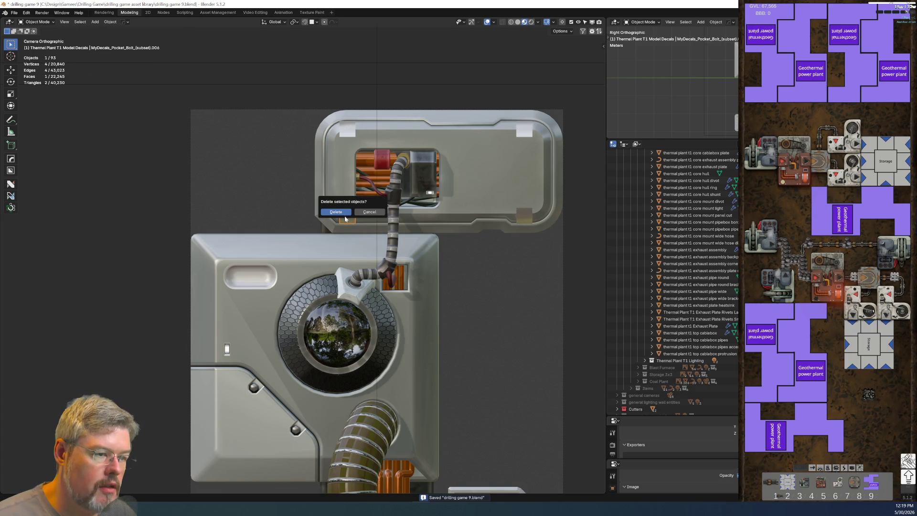
{"action": "left_click", "coordinate": [343, 213]}
{"action": "left_click", "coordinate": [350, 133]}
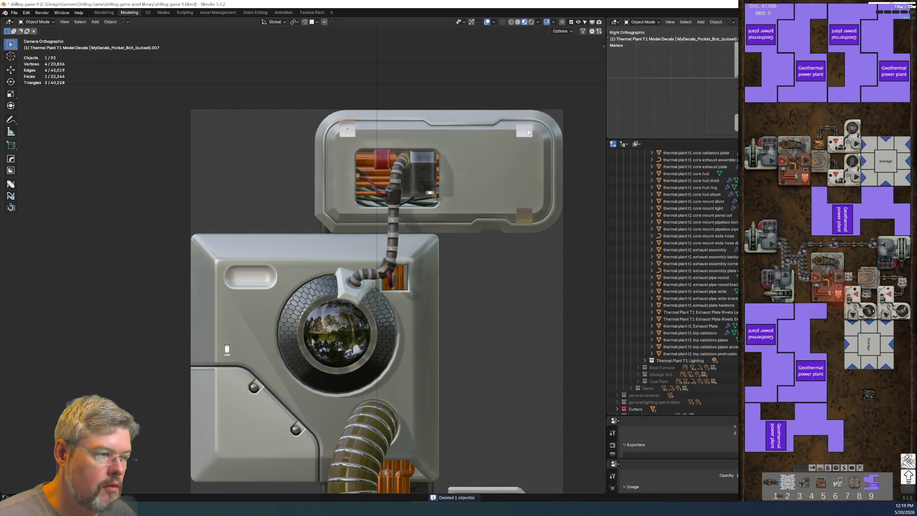
{"action": "left_click", "coordinate": [524, 215]}
{"action": "key", "text": "x"}
{"action": "left_click", "coordinate": [524, 214]}
Delete the upper-left decal and one more stray decal.
{"action": "left_click", "coordinate": [254, 385]}
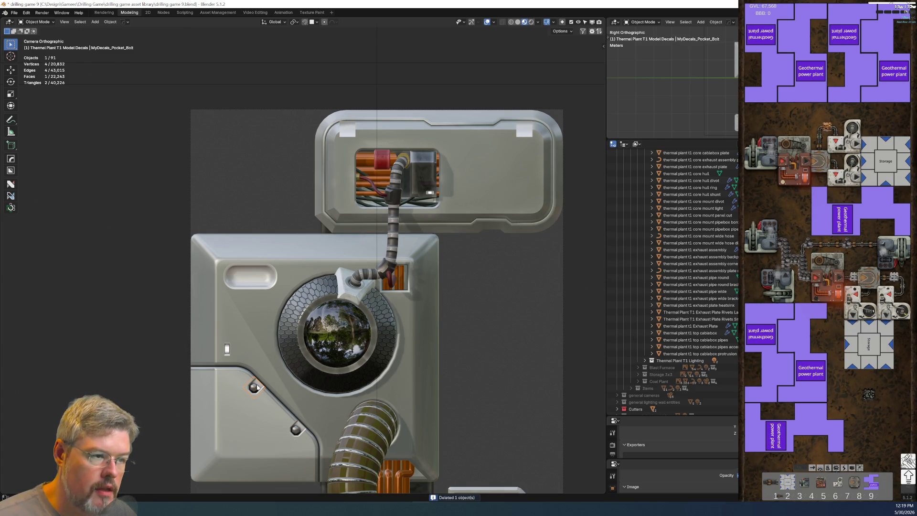
{"action": "key", "text": "alt+a"}
{"action": "left_click", "coordinate": [345, 136]}
{"action": "key", "text": "x"}
{"action": "left_click", "coordinate": [346, 138]}
{"action": "left_click", "coordinate": [529, 129]}
{"action": "key", "text": "x"}
{"action": "left_click", "coordinate": [530, 131]}
Select the bolt decal and duplicate it.
{"action": "scroll", "coordinate": [468, 294], "scroll_direction": "down", "scroll_amount": 1}
{"action": "left_click", "coordinate": [264, 367]}
{"action": "key", "text": "shift+d"}
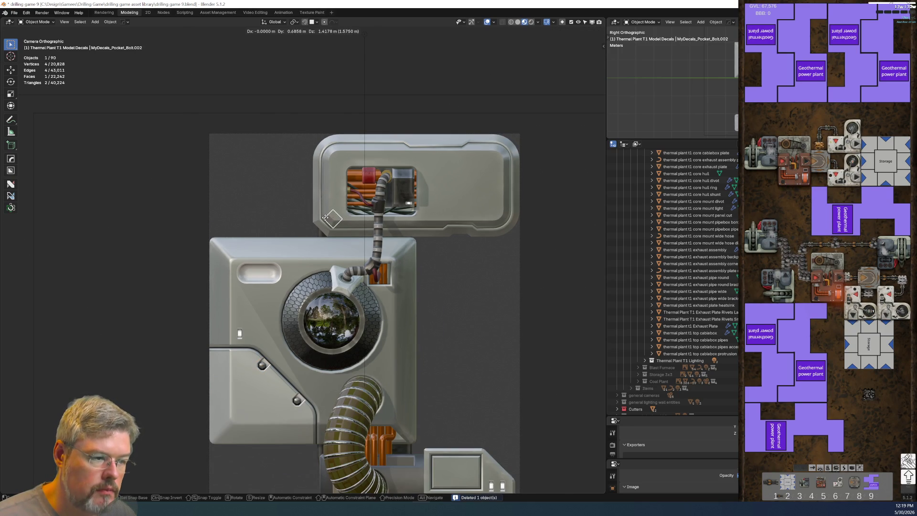
Drop the duplicated bolt, slide it along X, and clear its rotation.
{"action": "left_click", "coordinate": [297, 218]}
{"action": "mouse_move", "coordinate": [296, 218]}
{"action": "middle_mouse_down"}
{"action": "mouse_move", "coordinate": [377, 234]}
{"action": "mouse_move", "coordinate": [269, 185]}
{"action": "mouse_move", "coordinate": [384, 286]}
{"action": "mouse_move", "coordinate": [315, 285]}
{"action": "mouse_move", "coordinate": [297, 266]}
{"action": "middle_mouse_up"}
{"action": "key", "text": "g"}
{"action": "key", "text": "x"}
{"action": "left_click", "coordinate": [302, 286]}
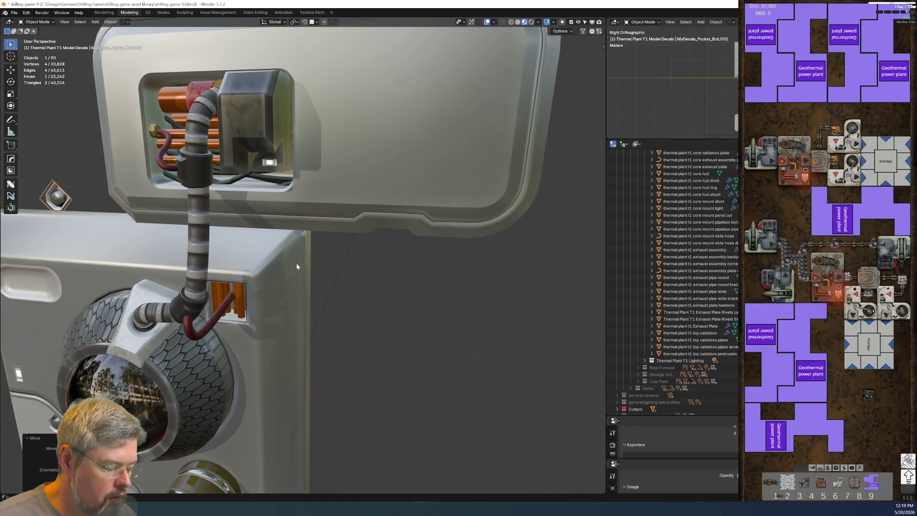
{"action": "key", "text": "alt+r"}
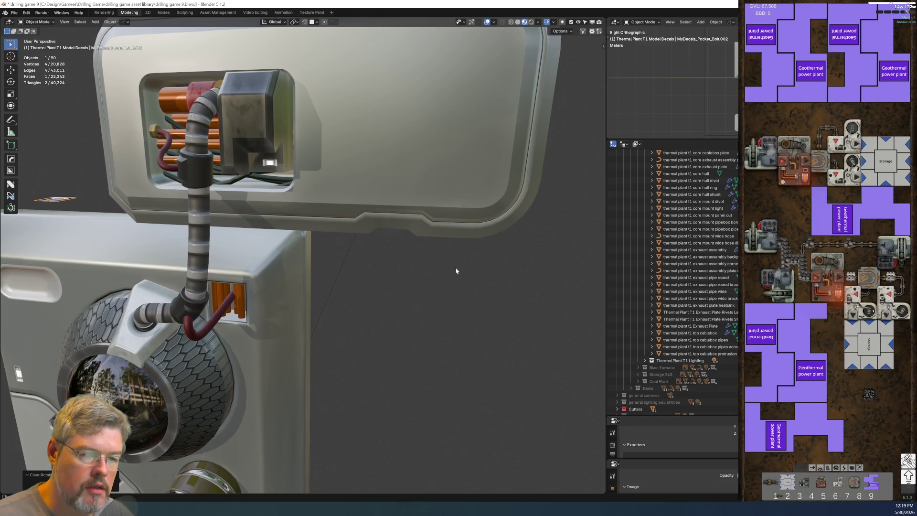
Rotate the bolt 90° about Y and 90° about X to stand it upright.
{"action": "middle_click_drag", "start_coordinate": [455, 268], "coordinate": [352, 264]}
{"action": "type", "text": "ry90"}
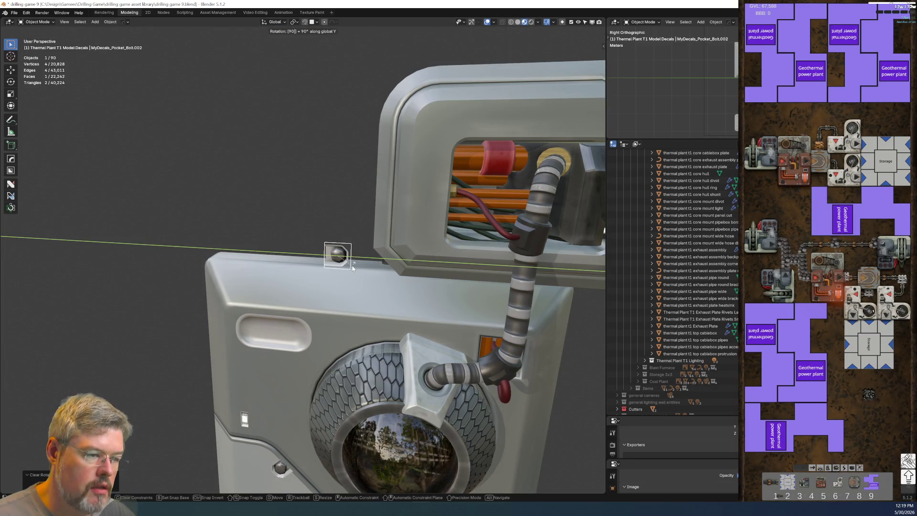
{"action": "key", "text": "Return"}
{"action": "type", "text": "rx90"}
{"action": "key", "text": "Return"}
Move the bolt with X locked, then shift it along X.
{"action": "mouse_move", "coordinate": [362, 268]}
{"action": "middle_mouse_down"}
{"action": "mouse_move", "coordinate": [420, 270]}
{"action": "mouse_move", "coordinate": [382, 258]}
{"action": "middle_mouse_up"}
{"action": "key", "text": "g"}
{"action": "key", "text": "x"}
{"action": "key", "text": "shift+x"}
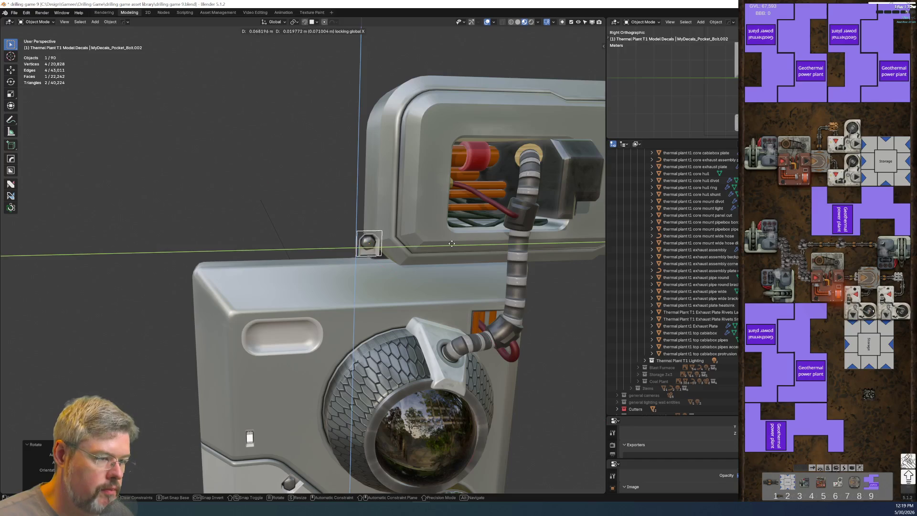
{"action": "left_click", "coordinate": [524, 246]}
{"action": "mouse_move", "coordinate": [525, 246]}
{"action": "middle_mouse_down"}
{"action": "mouse_move", "coordinate": [525, 264]}
{"action": "mouse_move", "coordinate": [415, 256]}
{"action": "mouse_move", "coordinate": [340, 225]}
{"action": "mouse_move", "coordinate": [255, 264]}
{"action": "mouse_move", "coordinate": [337, 271]}
{"action": "middle_mouse_up"}
{"action": "scroll", "coordinate": [340, 225], "scroll_direction": "up", "scroll_amount": 5}
{"action": "key", "text": "g"}
{"action": "key", "text": "x"}
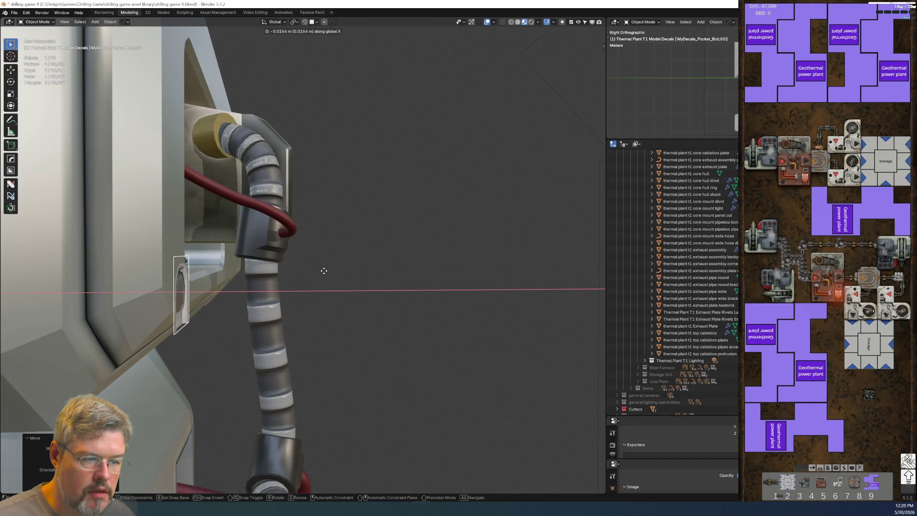
{"action": "left_click", "coordinate": [287, 277]}
In orthographic side view, lower the bolt along Z into the lower-left corner.
{"action": "key", "text": "KP_5"}
{"action": "scroll", "coordinate": [334, 254], "scroll_direction": "down", "scroll_amount": 5}
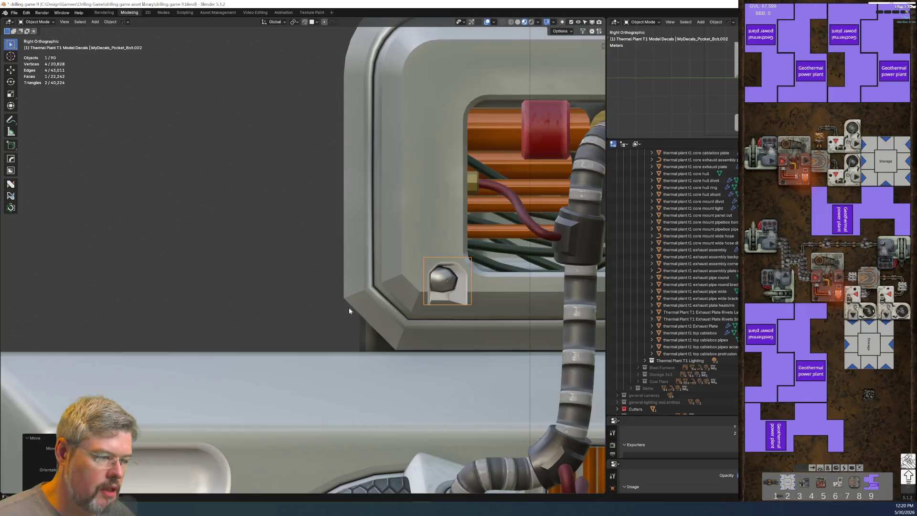
{"action": "middle_click_drag", "start_coordinate": [349, 308], "coordinate": [215, 310], "text": "shift"}
{"action": "scroll", "coordinate": [310, 306], "scroll_direction": "up", "scroll_amount": 5}
{"action": "key", "text": "g"}
{"action": "key", "text": "z"}
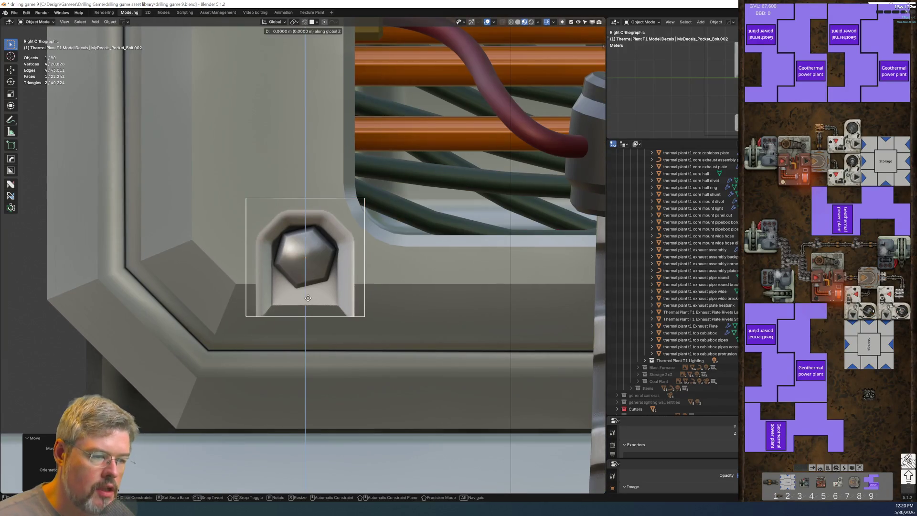
{"action": "left_click", "coordinate": [307, 331]}
{"action": "scroll", "coordinate": [307, 332], "scroll_direction": "down", "scroll_amount": 5}
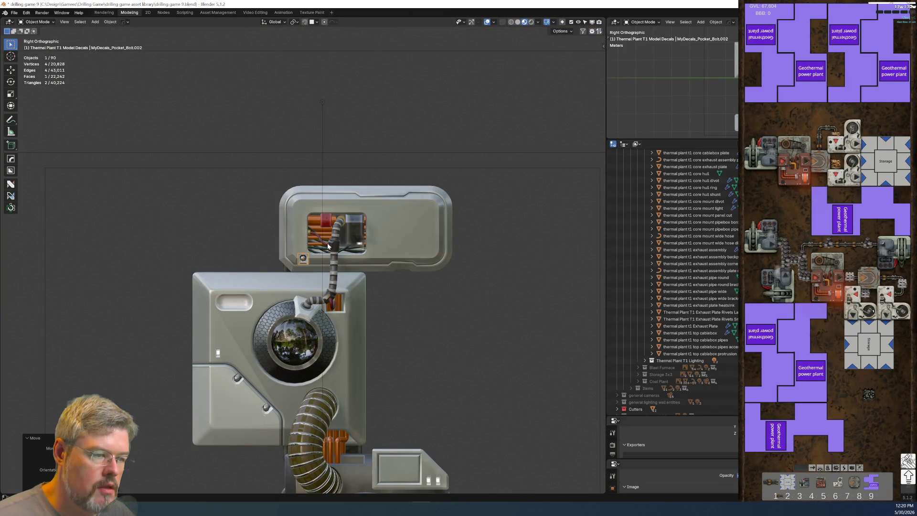
{"action": "scroll", "coordinate": [280, 289], "scroll_direction": "up", "scroll_amount": 4}
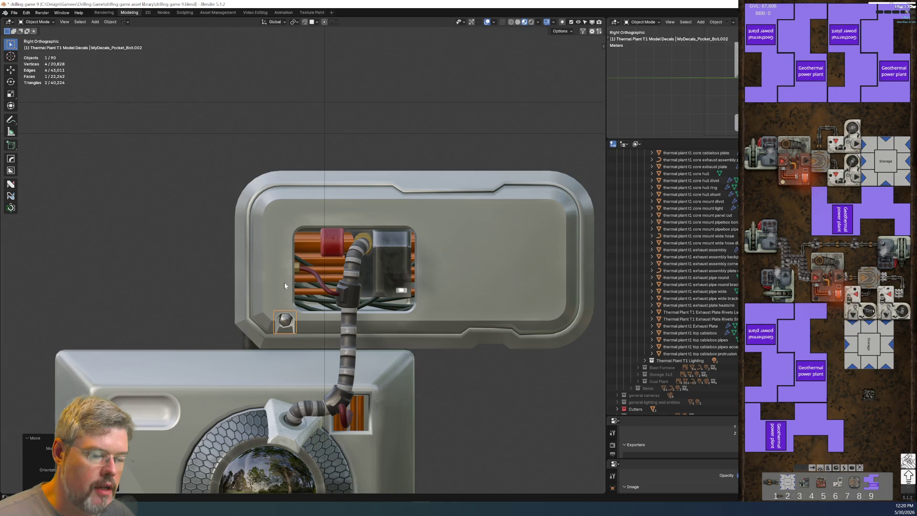
Use the Shift+S snap menu on the cable box panel, then save drilling game 9.blend.
{"action": "left_click", "coordinate": [427, 255]}
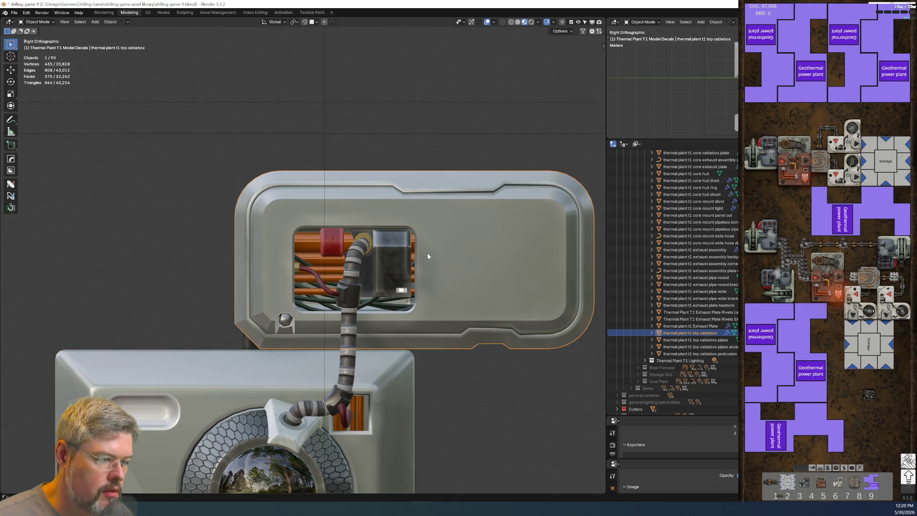
{"action": "key", "text": "shift+s"}
{"action": "left_click", "coordinate": [427, 304]}
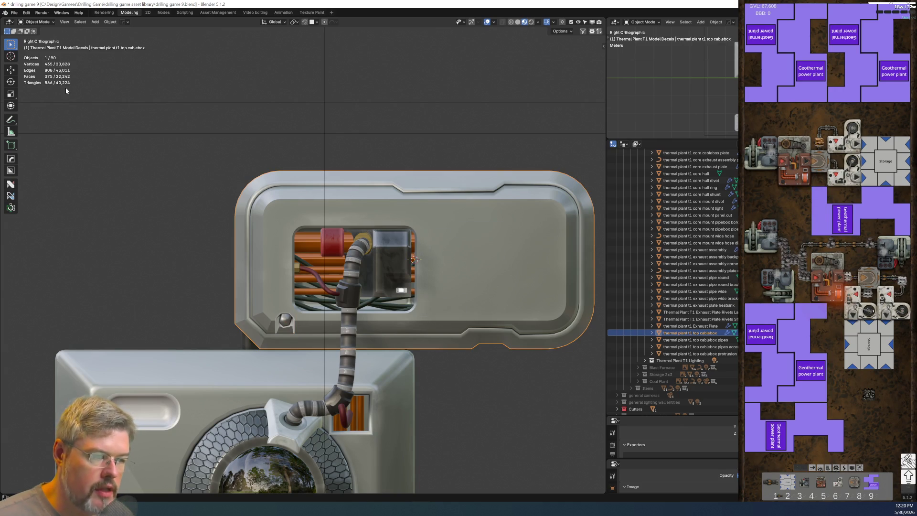
{"action": "left_click", "coordinate": [15, 12]}
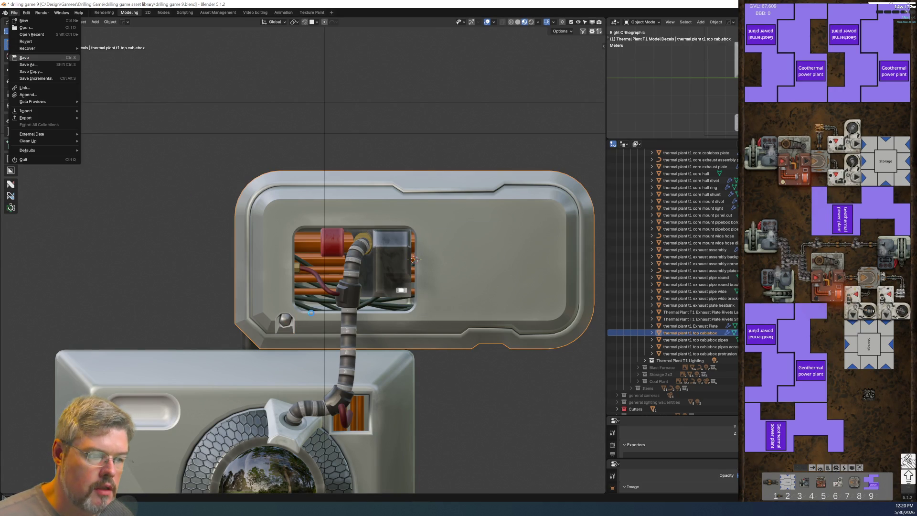
{"action": "left_click", "coordinate": [29, 59]}
Cancel an extra bolt duplicate, reselect the bolt and save the file again.
{"action": "left_click", "coordinate": [288, 325]}
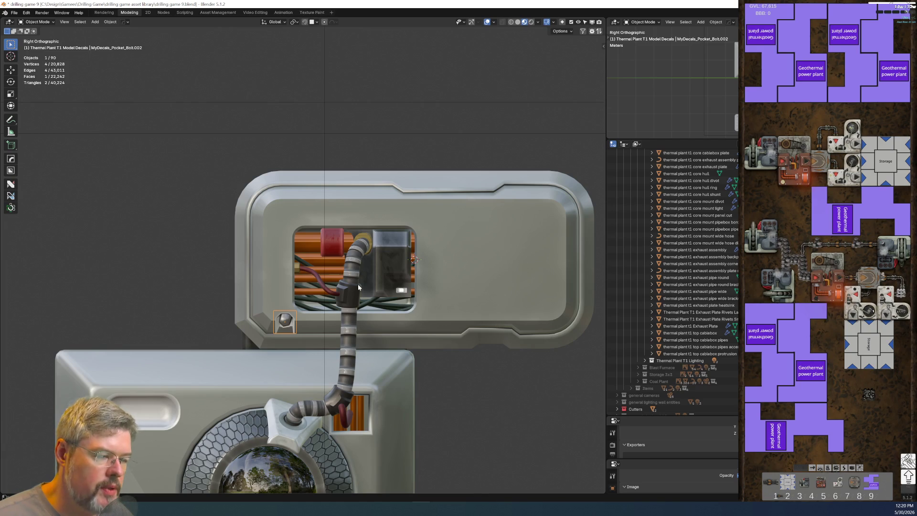
{"action": "key", "text": "shift+d"}
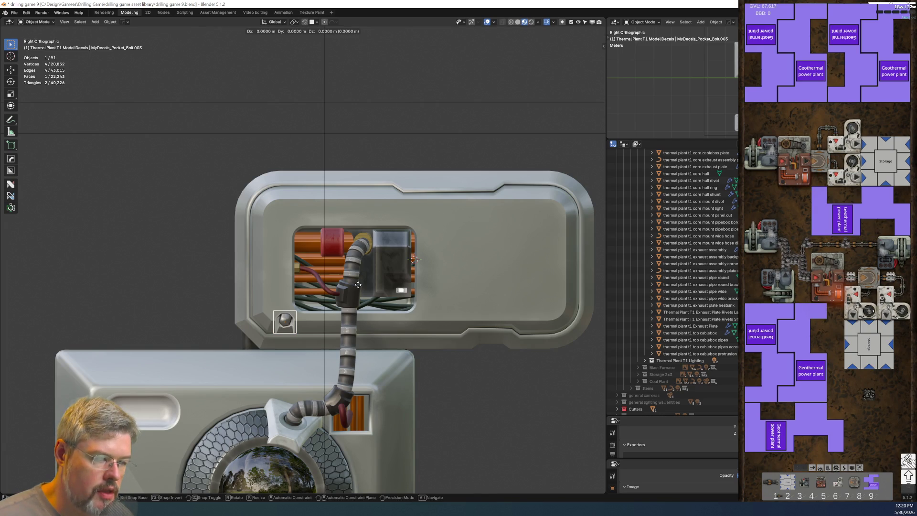
{"action": "right_click", "coordinate": [263, 216]}
{"action": "left_click", "coordinate": [268, 216]}
{"action": "left_click", "coordinate": [288, 330]}
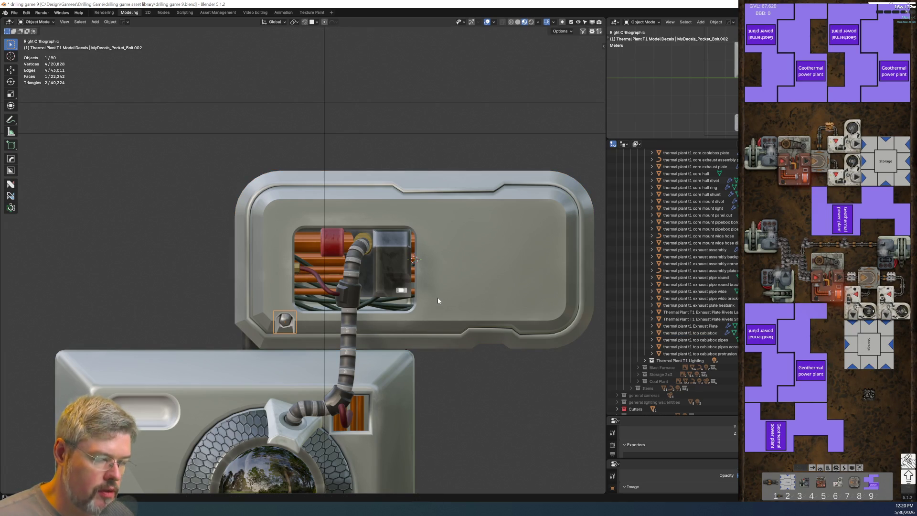
{"action": "left_click", "coordinate": [15, 13]}
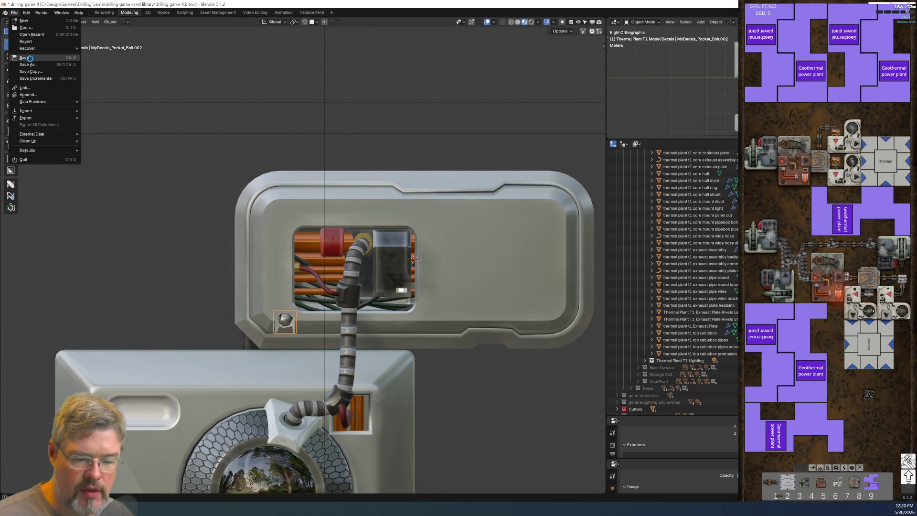
{"action": "left_click", "coordinate": [30, 58]}
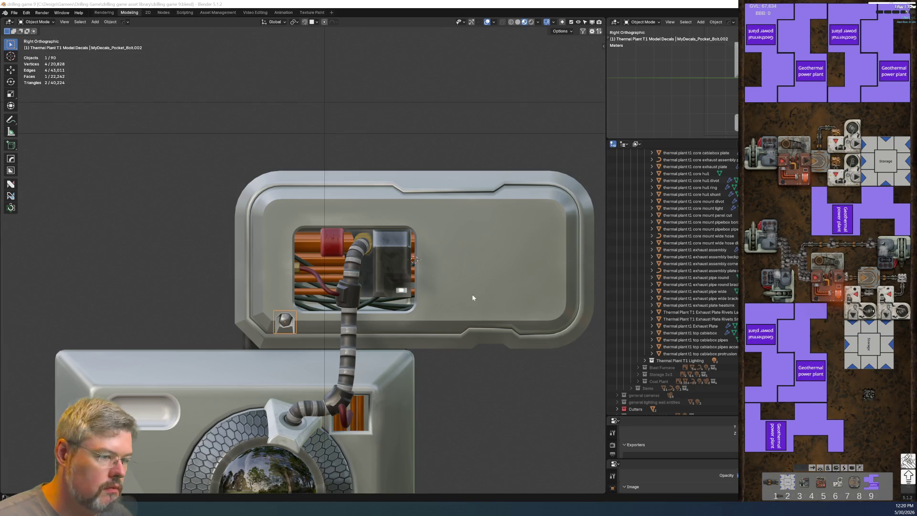
Mirror the pocket bolt decal across X and Y with HOps Modifier&Apply, filling all four panel corners.
{"action": "left_click", "coordinate": [283, 323]}
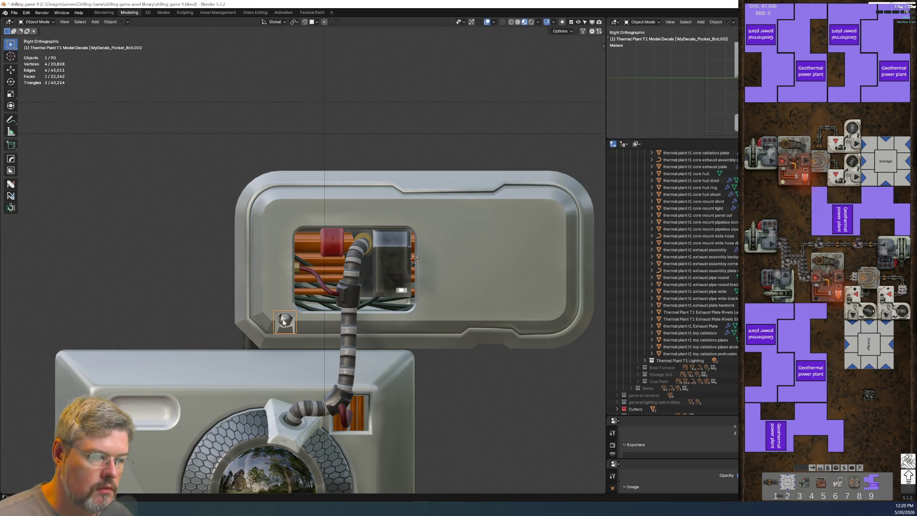
{"action": "key", "text": "q"}
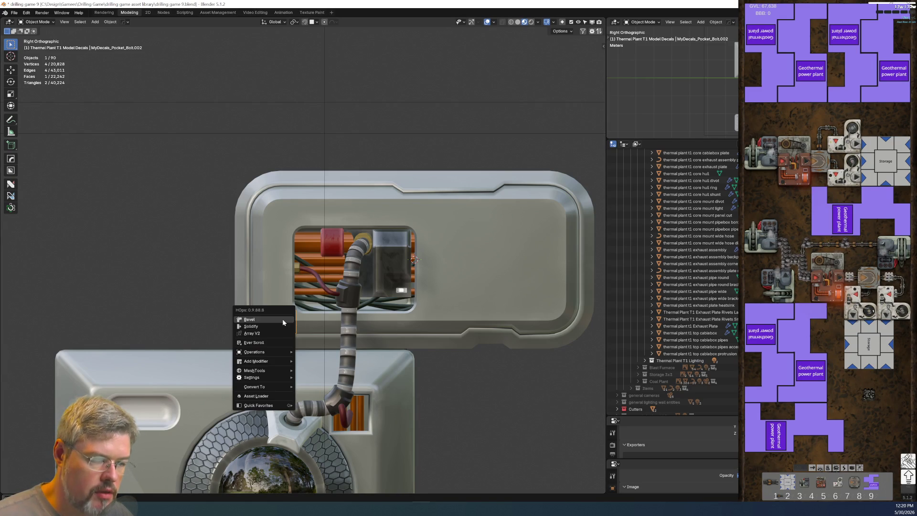
{"action": "mouse_move", "coordinate": [271, 361]}
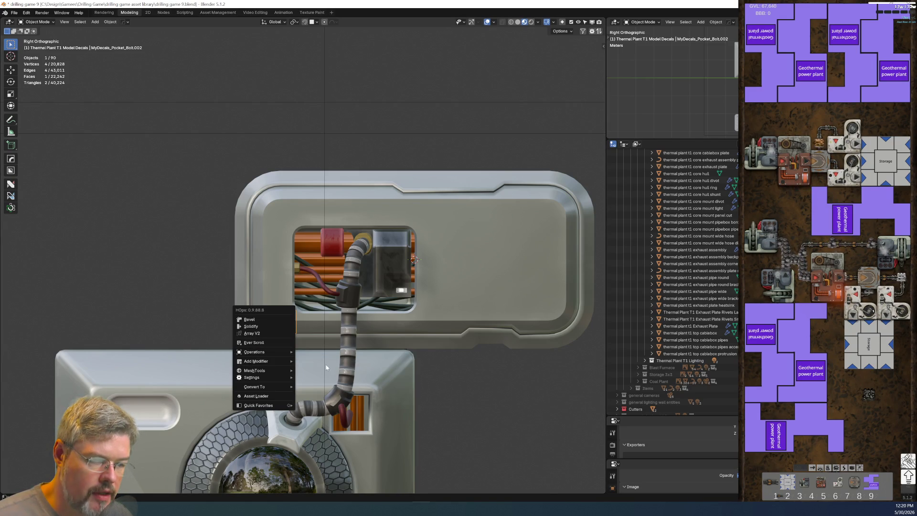
{"action": "left_click", "coordinate": [319, 384]}
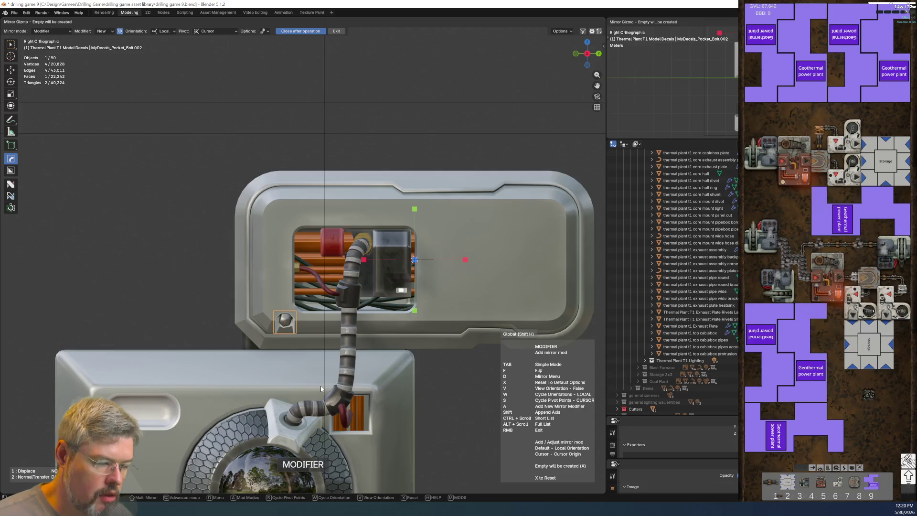
{"action": "key", "text": "a"}
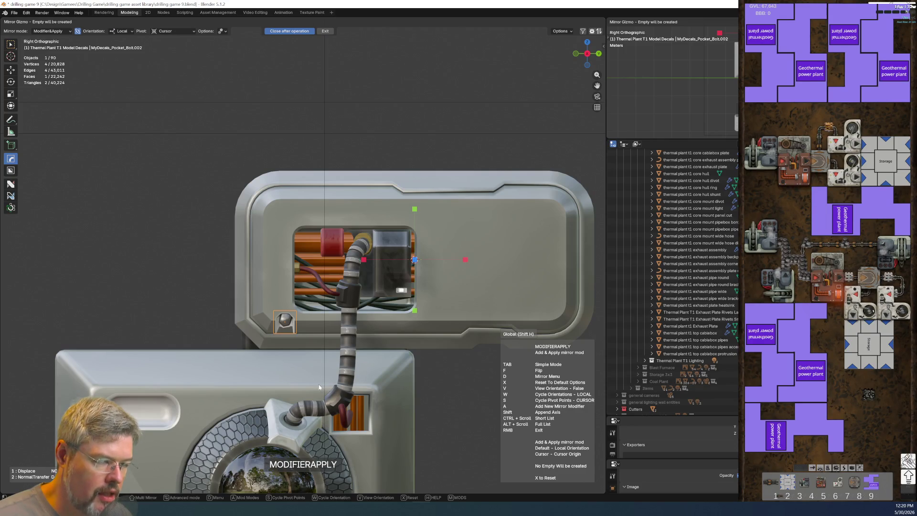
{"action": "key", "text": "shift"}
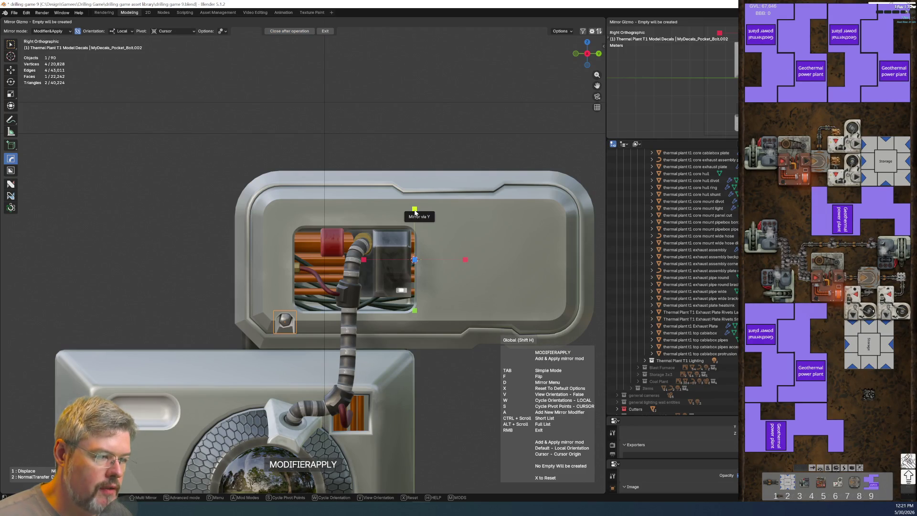
{"action": "left_click", "coordinate": [372, 262]}
{"action": "left_click", "coordinate": [415, 311], "text": "shift"}
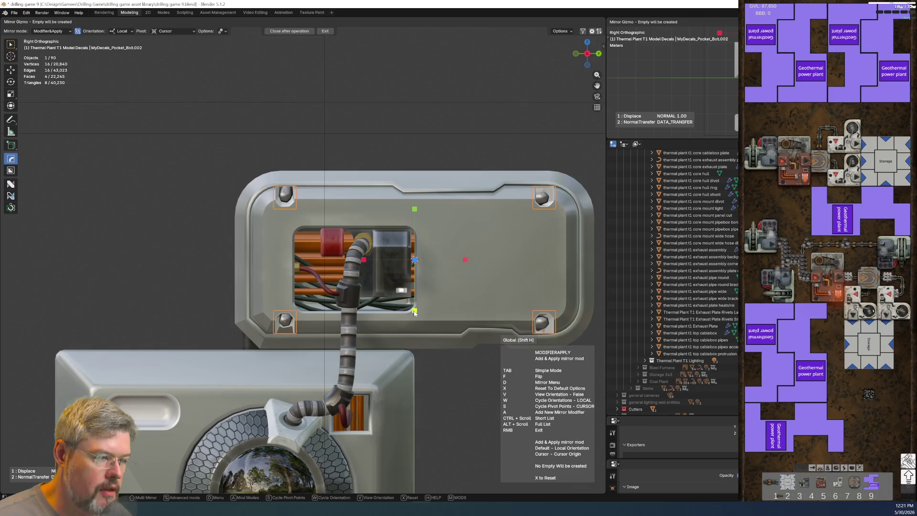
{"action": "left_click", "coordinate": [450, 394]}
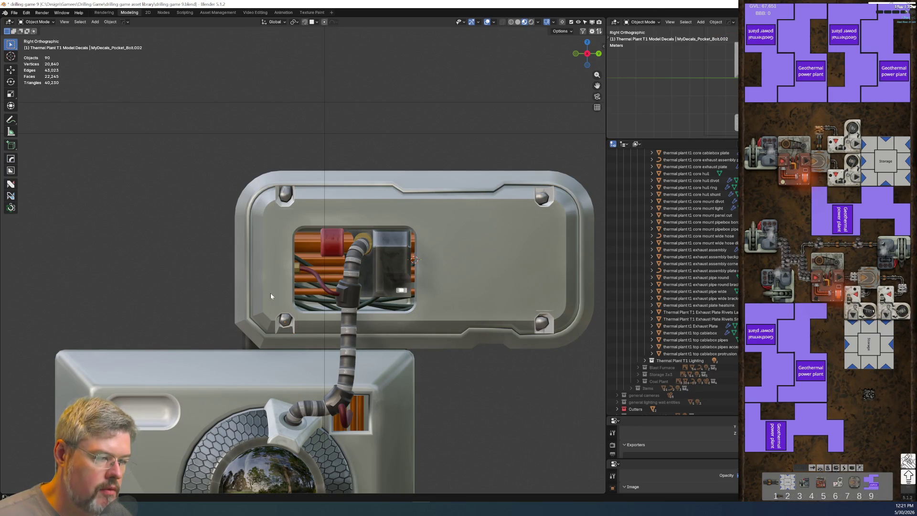
{"action": "left_click", "coordinate": [292, 203]}
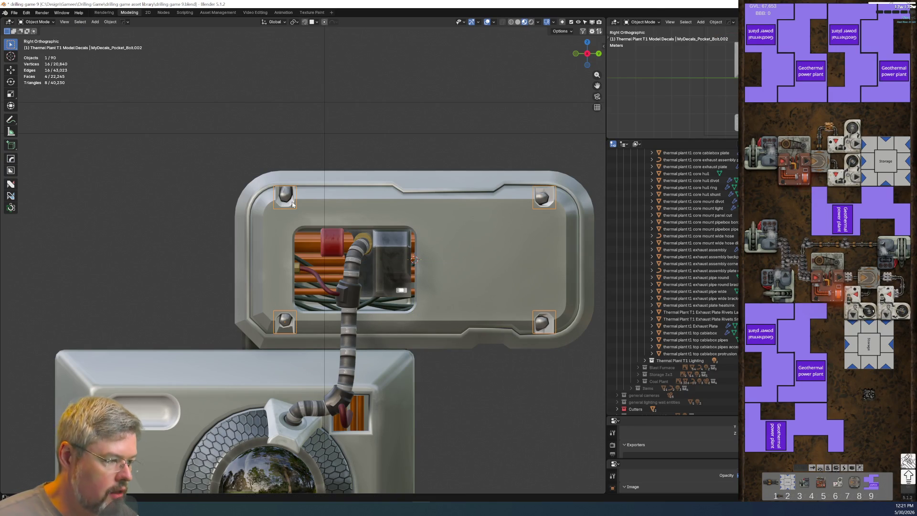
Frame the upper bolted panel in camera view and select the four bolt decals.
{"action": "key", "text": "KP_0"}
{"action": "scroll", "coordinate": [293, 204], "scroll_direction": "up", "scroll_amount": 5}
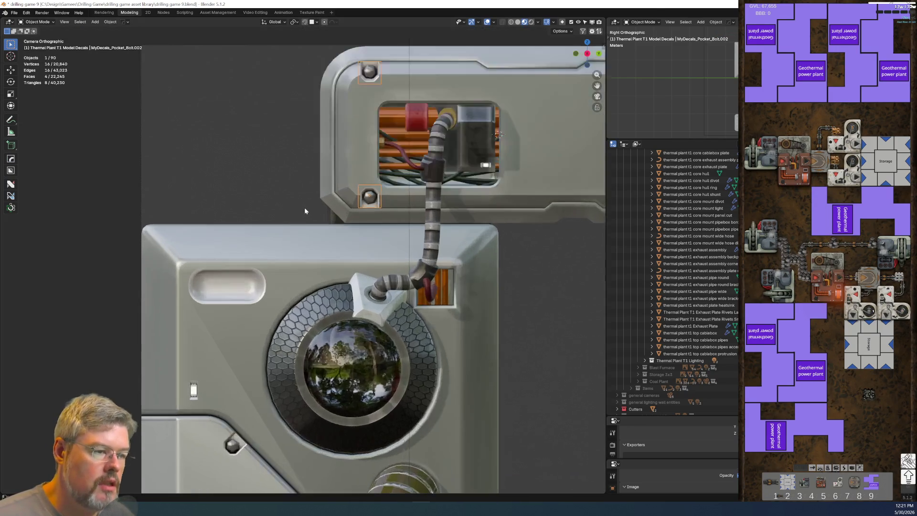
{"action": "middle_click_drag", "start_coordinate": [430, 143], "coordinate": [477, 320], "text": "shift"}
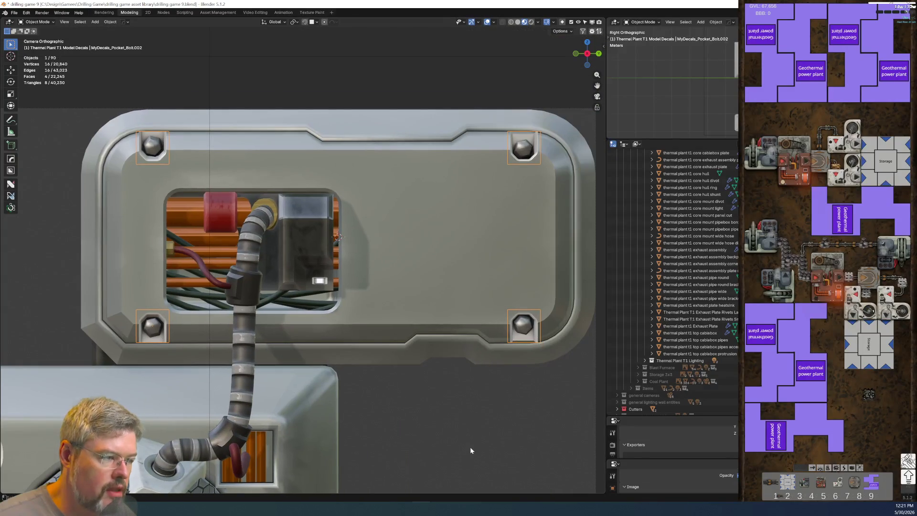
{"action": "key", "text": "alt+a"}
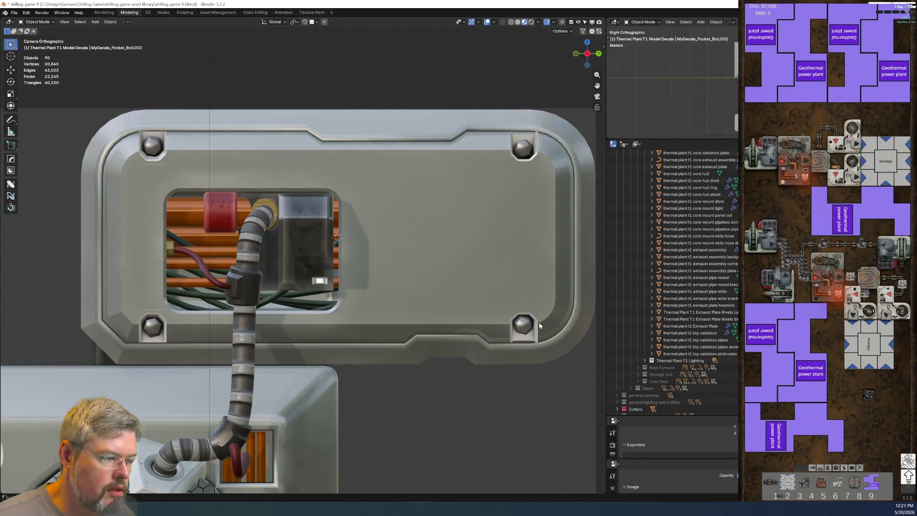
{"action": "left_click", "coordinate": [160, 326]}
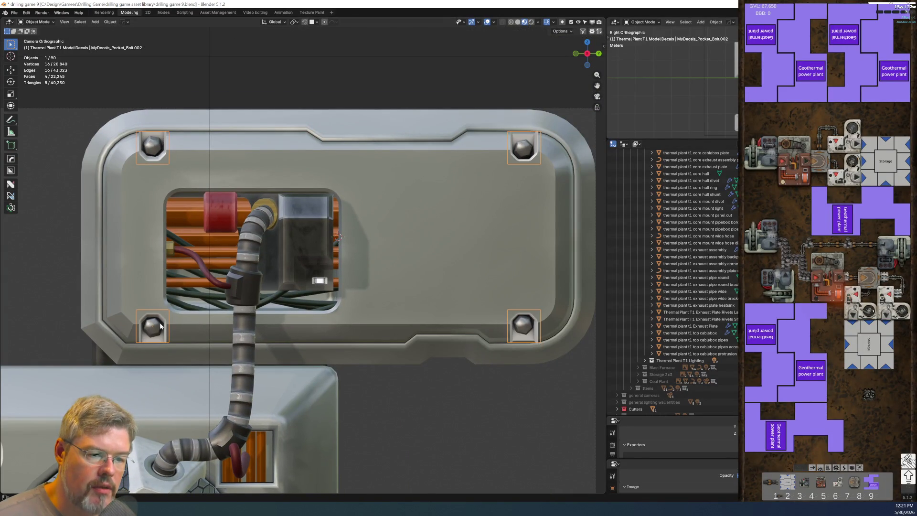
Nudge the four bolts slightly along global Y in two small moves, then deselect them.
{"action": "key", "text": "g"}
{"action": "key", "text": "y"}
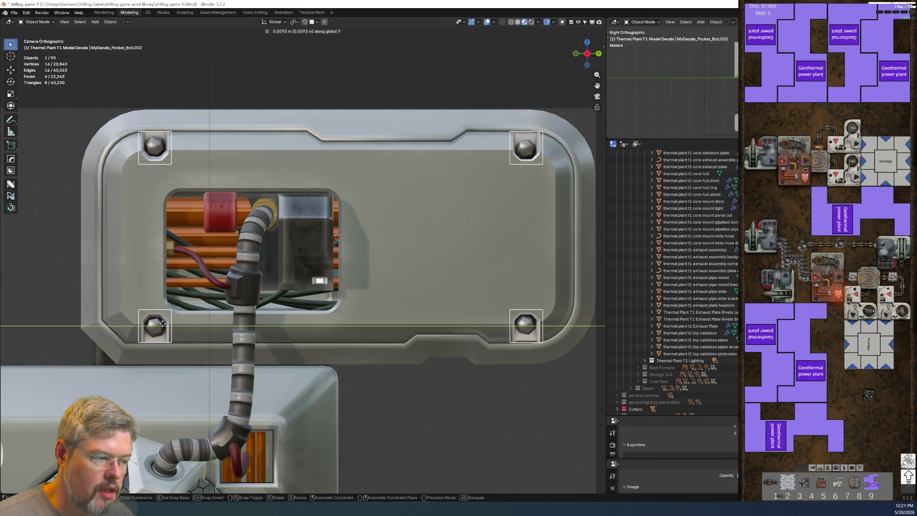
{"action": "left_click", "coordinate": [167, 329]}
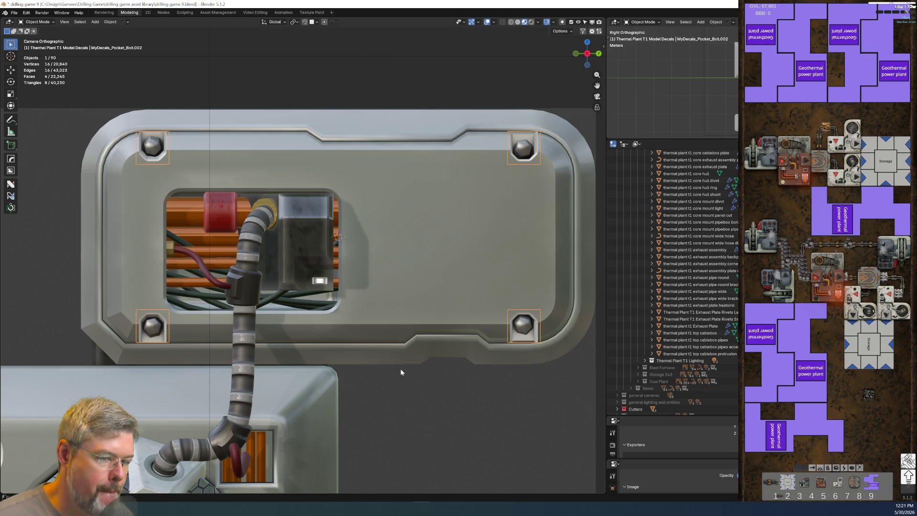
{"action": "key", "text": "g"}
{"action": "key", "text": "y"}
{"action": "left_click", "coordinate": [407, 412]}
{"action": "key", "text": "alt+a"}
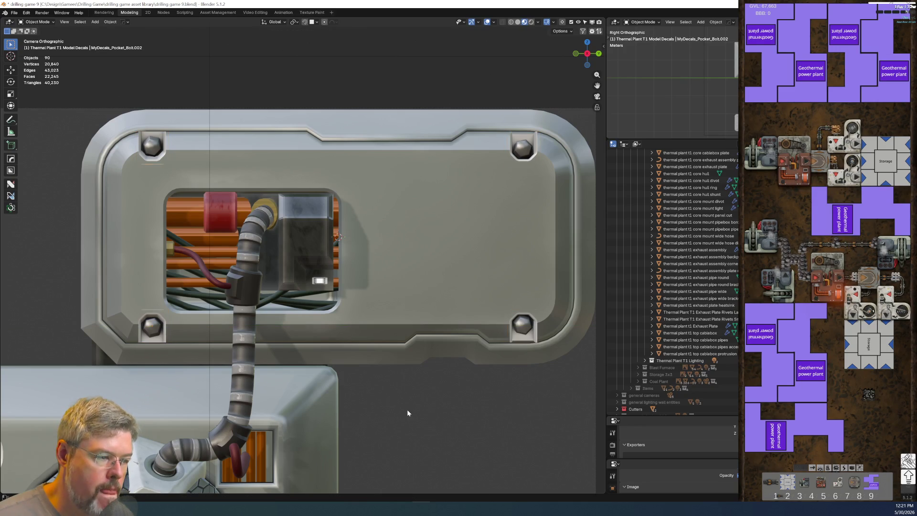
Fit the camera frame and pan across the model's lower machinery to review it.
{"action": "key", "text": "Home"}
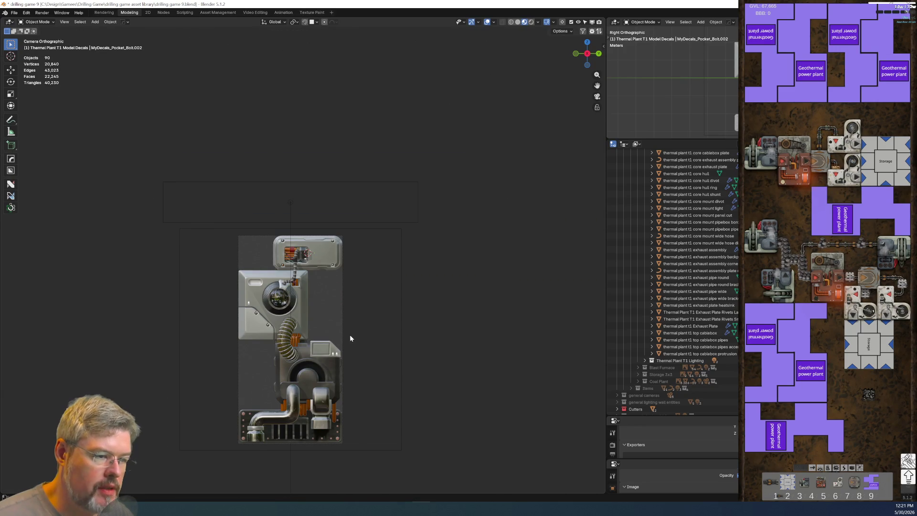
{"action": "scroll", "coordinate": [350, 339], "scroll_direction": "up", "scroll_amount": 5}
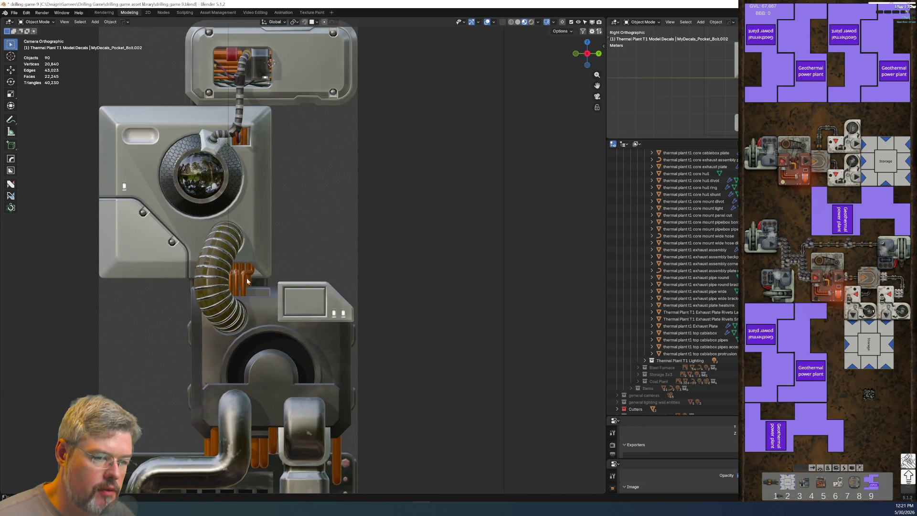
{"action": "middle_click_drag", "start_coordinate": [222, 229], "coordinate": [290, 320], "text": "shift"}
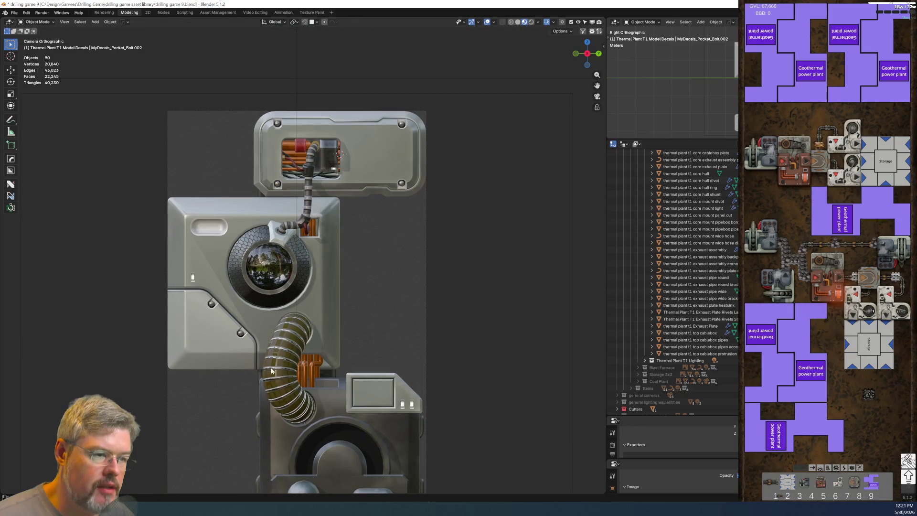
{"action": "scroll", "coordinate": [213, 318], "scroll_direction": "down", "scroll_amount": 5, "text": "shift"}
{"action": "middle_click_drag", "start_coordinate": [213, 321], "coordinate": [205, 268], "text": "shift"}
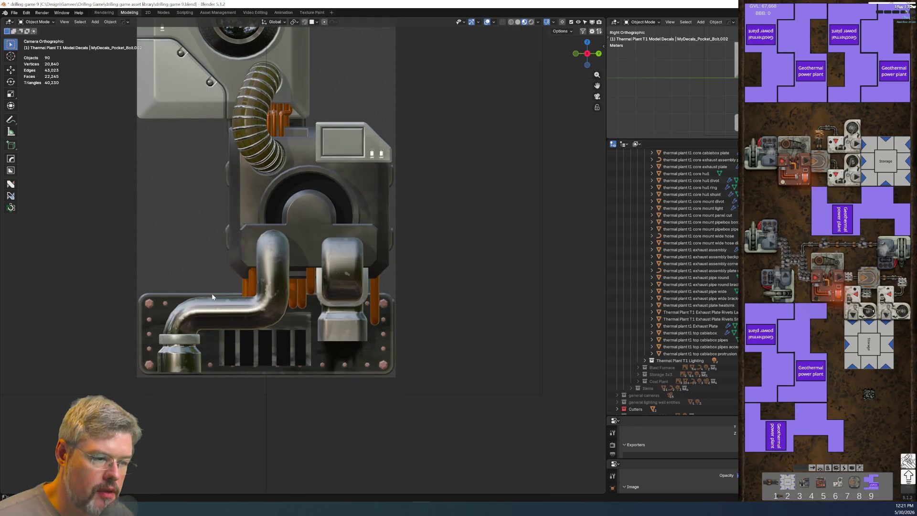
{"action": "mouse_move", "coordinate": [213, 213]}
{"action": "middle_mouse_down", "text": "shift"}
{"action": "mouse_move", "coordinate": [232, 291]}
{"action": "mouse_move", "coordinate": [234, 351]}
{"action": "middle_mouse_up", "text": "shift"}
{"action": "scroll", "coordinate": [702, 309], "scroll_direction": "up", "scroll_amount": 5}
{"action": "scroll", "coordinate": [702, 309], "scroll_direction": "up", "scroll_amount": 5}
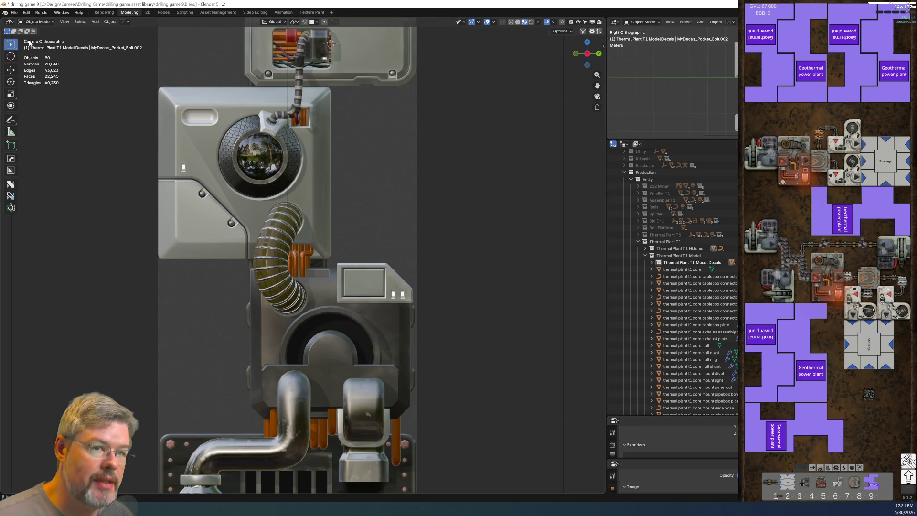
{"action": "left_click", "coordinate": [13, 13]}
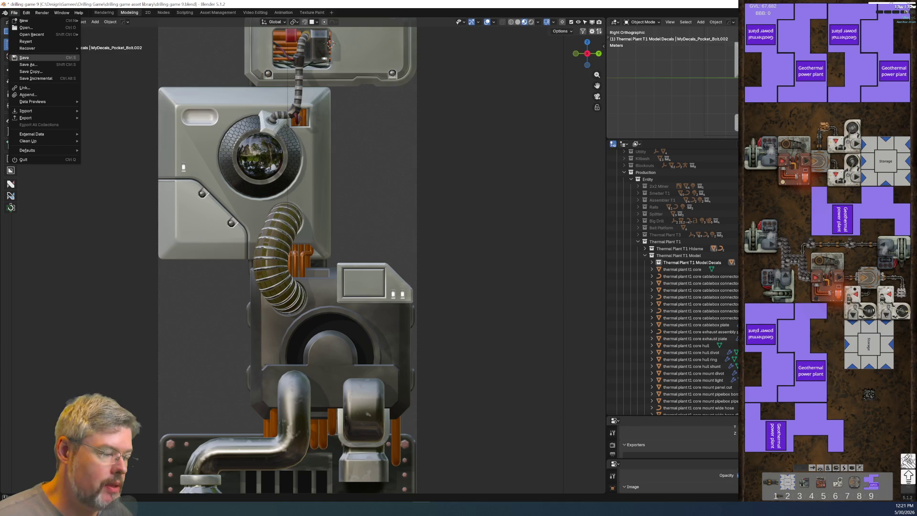
Save the thermal plant work to drilling game 9.blend.
{"action": "left_click", "coordinate": [32, 58]}
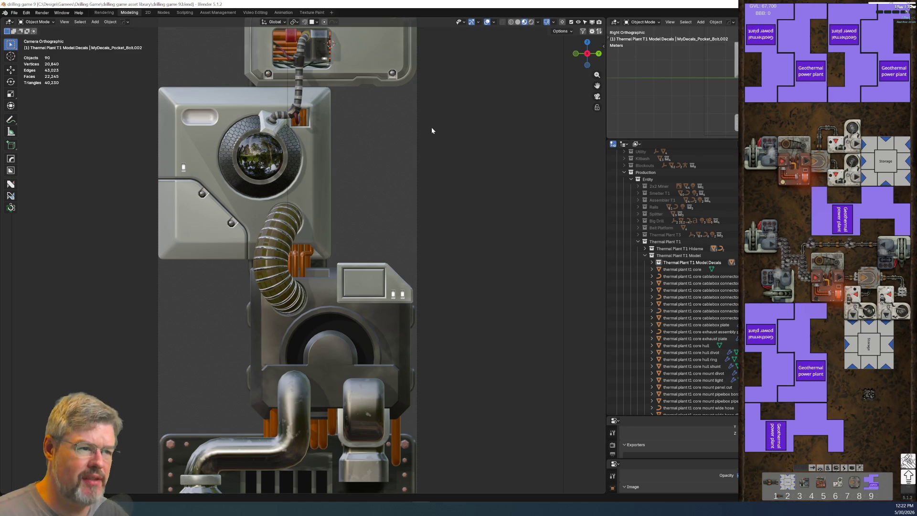
{"action": "scroll", "coordinate": [334, 296], "scroll_direction": "down", "scroll_amount": 4}
{"action": "scroll", "coordinate": [354, 300], "scroll_direction": "up", "scroll_amount": 5}
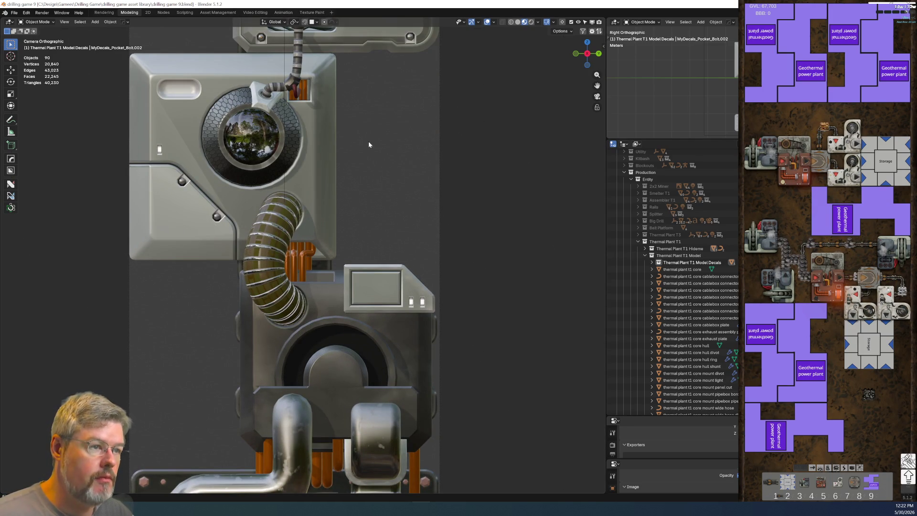
{"action": "mouse_move", "coordinate": [368, 109]}
{"action": "middle_mouse_down", "text": "shift"}
{"action": "mouse_move", "coordinate": [303, 272]}
{"action": "mouse_move", "coordinate": [325, 143]}
{"action": "middle_mouse_up", "text": "shift"}
{"action": "scroll", "coordinate": [321, 205], "scroll_direction": "down", "scroll_amount": 3}
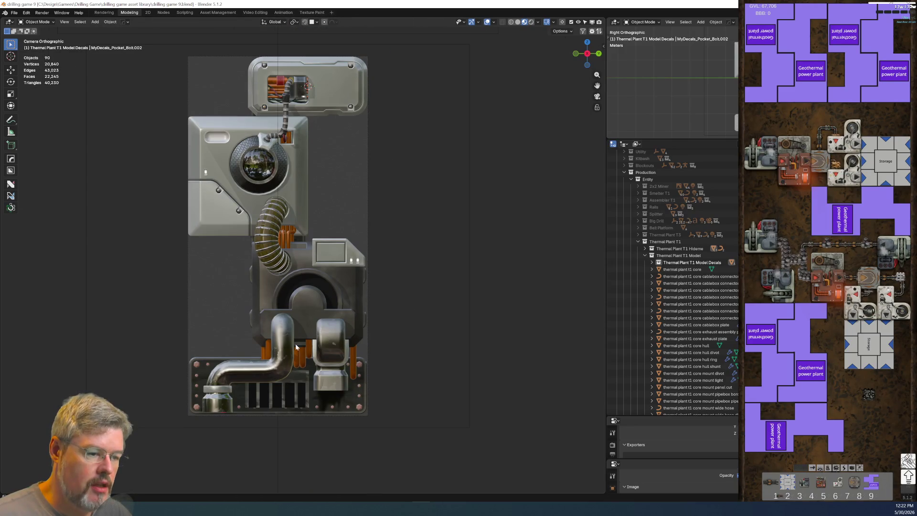
Inspect the exhaust assembly, core mount panel and top cablebox, leaving only the core mount panel selected.
{"action": "left_click", "coordinate": [298, 314]}
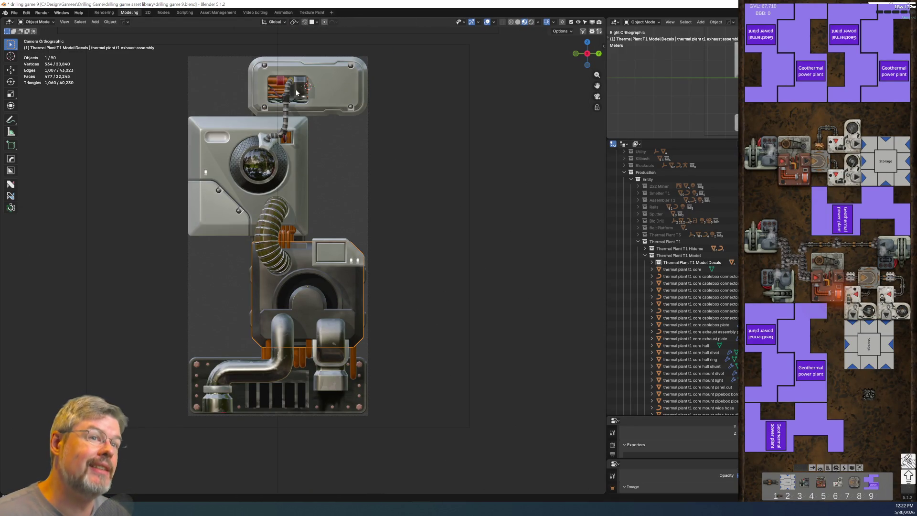
{"action": "left_click", "coordinate": [299, 183]}
{"action": "left_click", "coordinate": [323, 96], "text": "shift"}
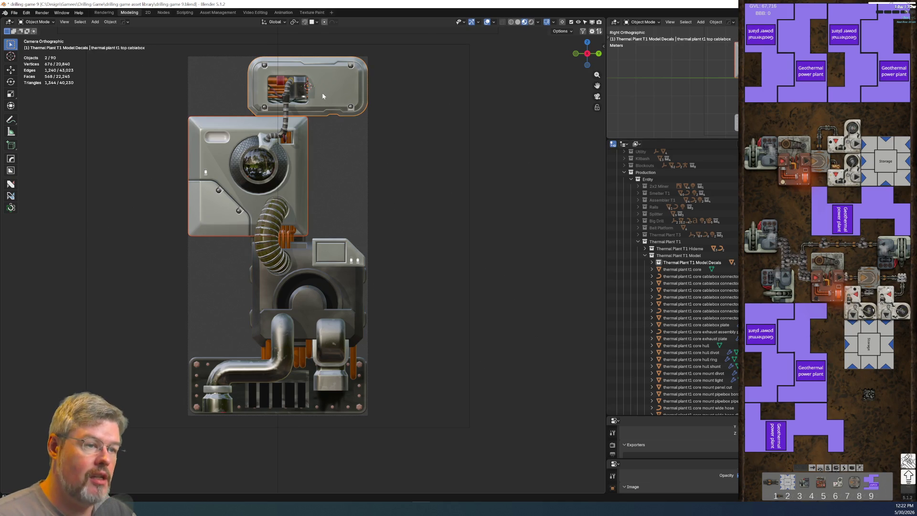
{"action": "left_click", "coordinate": [200, 221]}
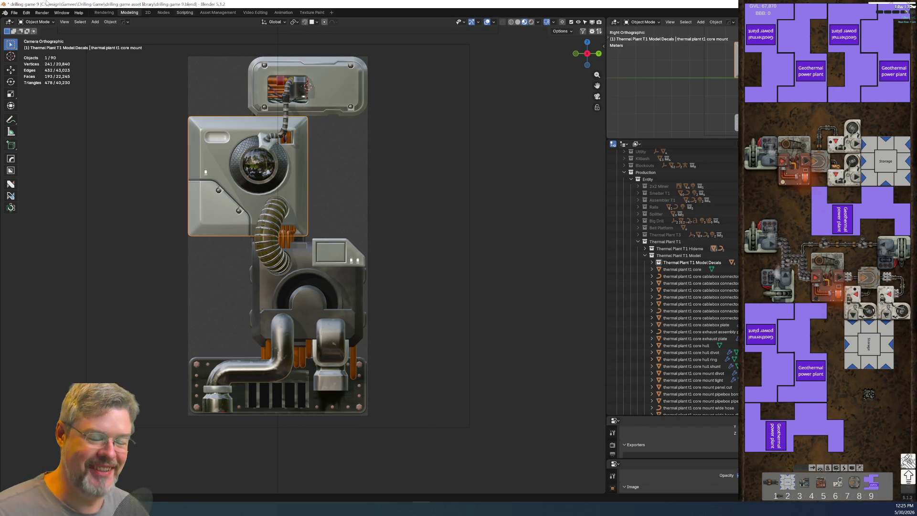
Save drilling game 9.blend again and switch to the Nodes workspace showing Body Light.
{"action": "scroll", "coordinate": [322, 172], "scroll_direction": "up", "scroll_amount": 4}
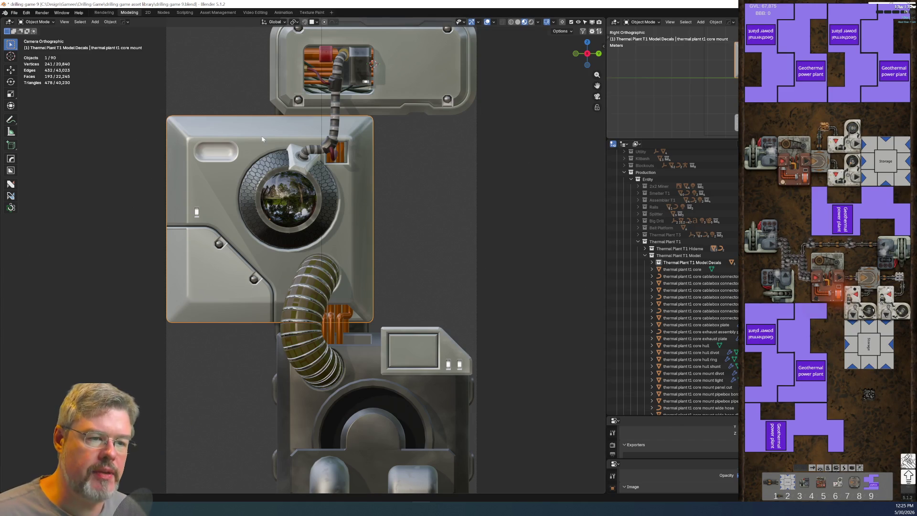
{"action": "left_click", "coordinate": [14, 13]}
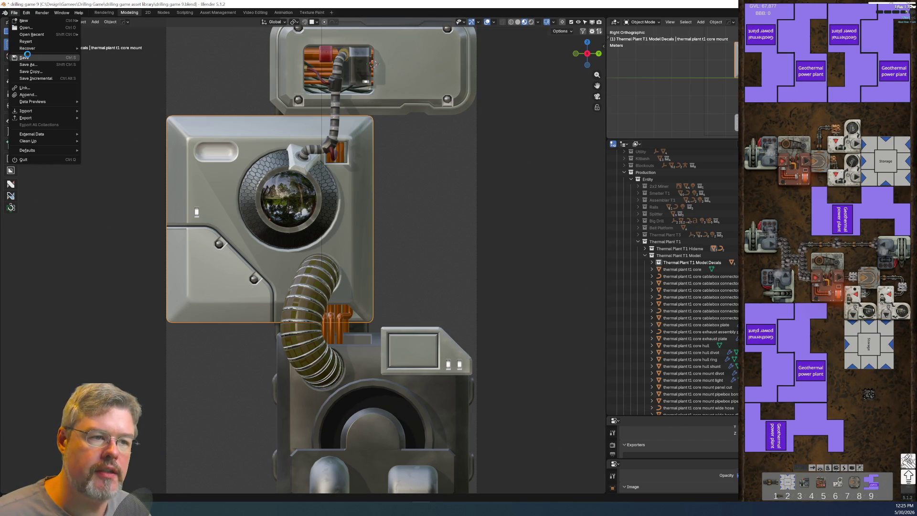
{"action": "left_click", "coordinate": [27, 57]}
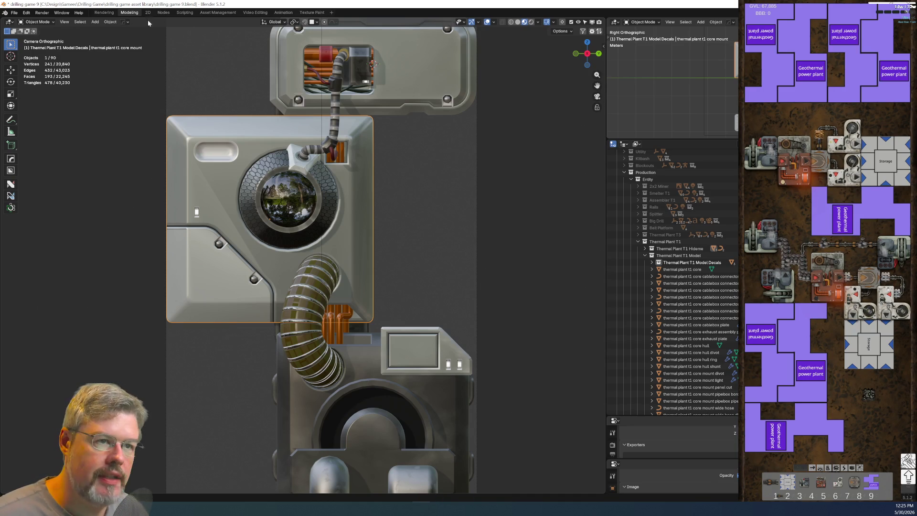
{"action": "left_click", "coordinate": [164, 13]}
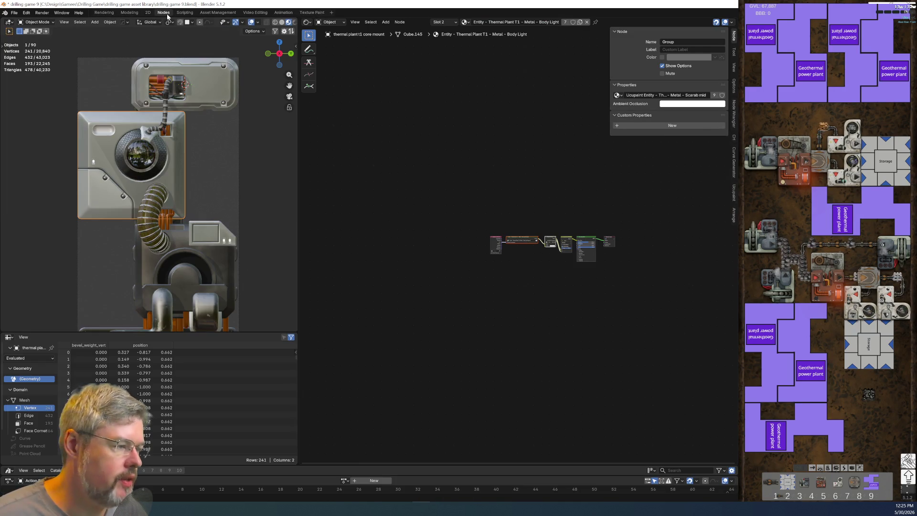
Select the lower exhaust and open its Coal Plant group node for editing.
{"action": "key", "text": "Home"}
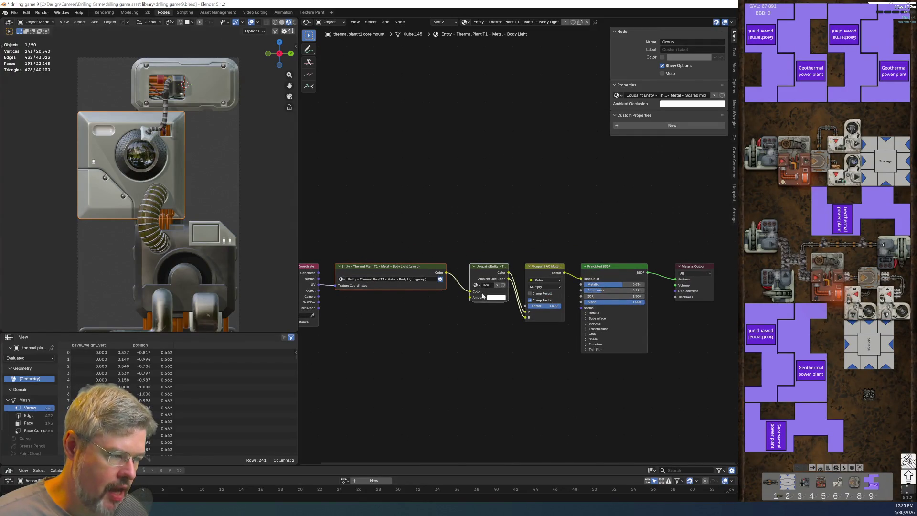
{"action": "left_click", "coordinate": [224, 264]}
{"action": "scroll", "coordinate": [449, 258], "scroll_direction": "up", "scroll_amount": 4}
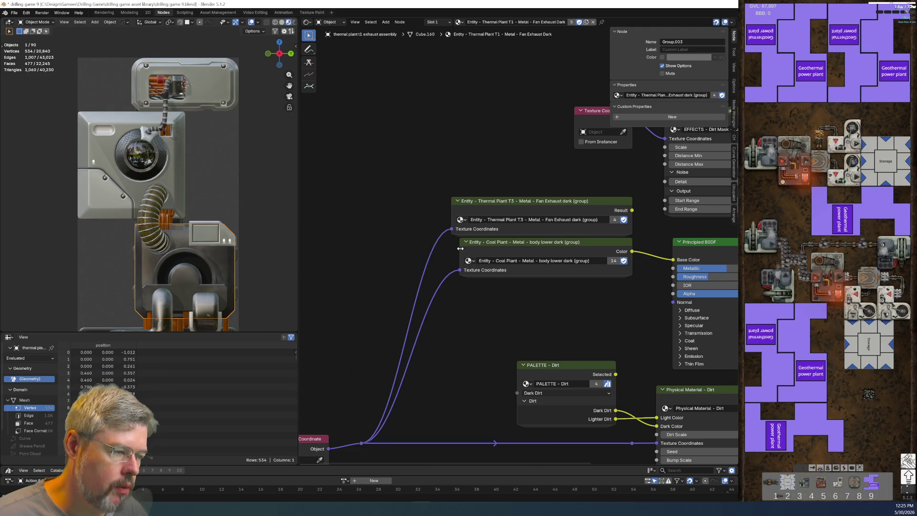
{"action": "left_click", "coordinate": [476, 274]}
{"action": "scroll", "coordinate": [548, 289], "scroll_direction": "up", "scroll_amount": 2}
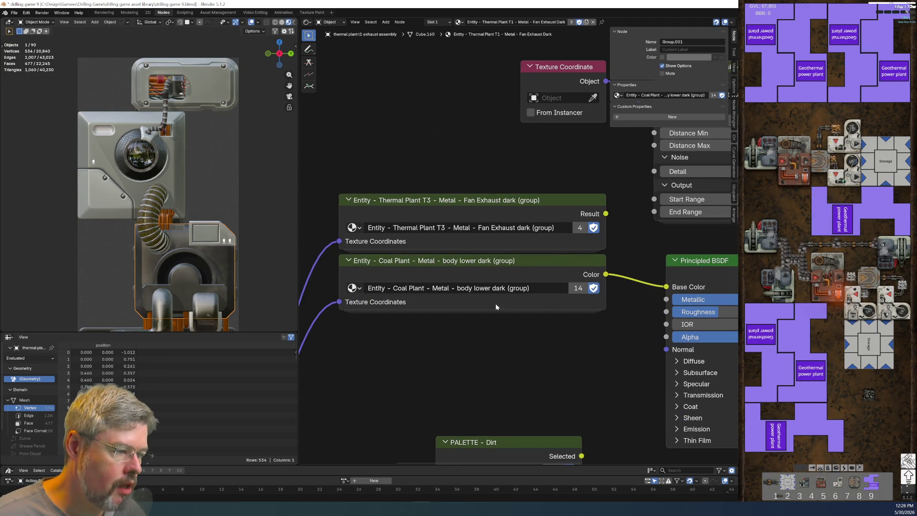
{"action": "left_click", "coordinate": [492, 269]}
{"action": "key", "text": "Tab"}
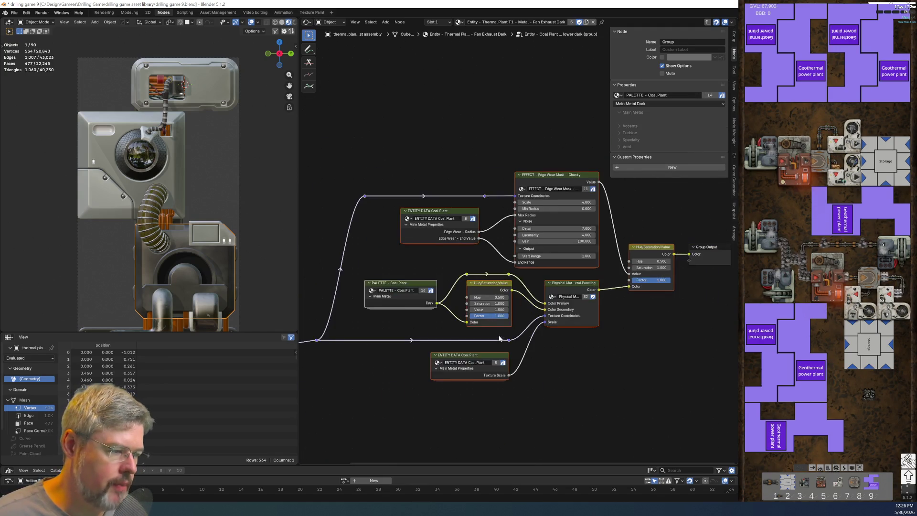
Fit the group graph in view and switch the viewport to Rendered shading.
{"action": "scroll", "coordinate": [516, 296], "scroll_direction": "up", "scroll_amount": 4}
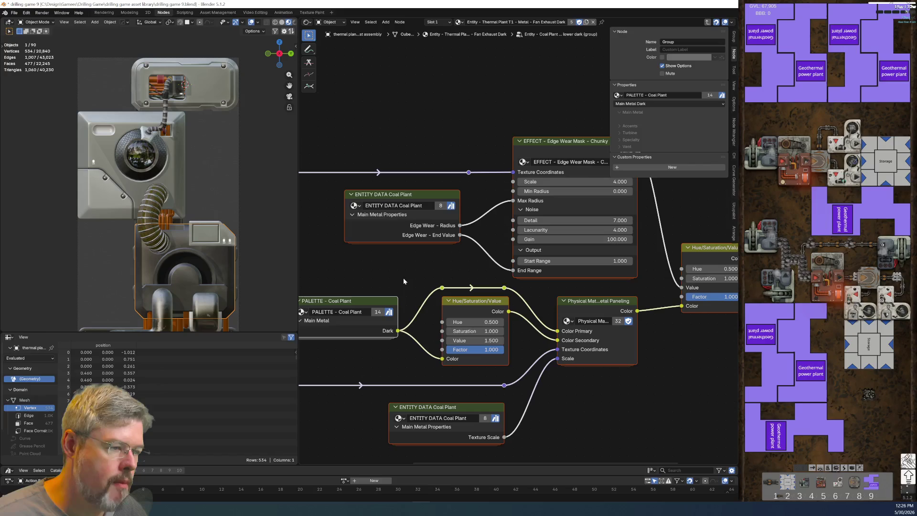
{"action": "scroll", "coordinate": [394, 286], "scroll_direction": "up", "scroll_amount": 2}
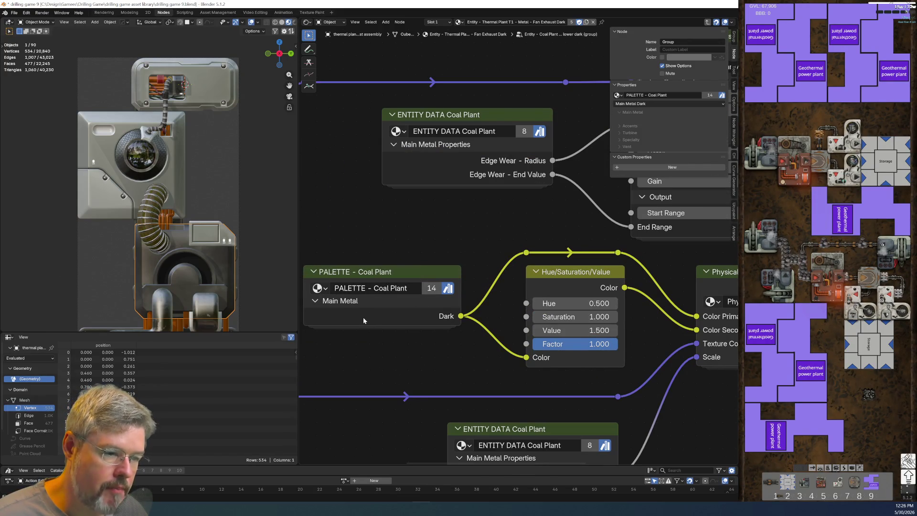
{"action": "scroll", "coordinate": [502, 325], "scroll_direction": "down", "scroll_amount": 1}
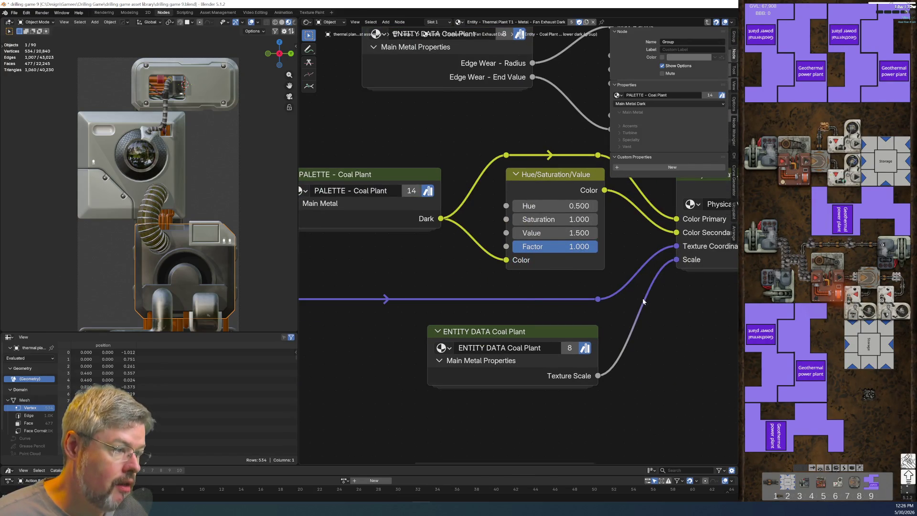
{"action": "scroll", "coordinate": [507, 345], "scroll_direction": "down", "scroll_amount": 2}
{"action": "key", "text": "Home"}
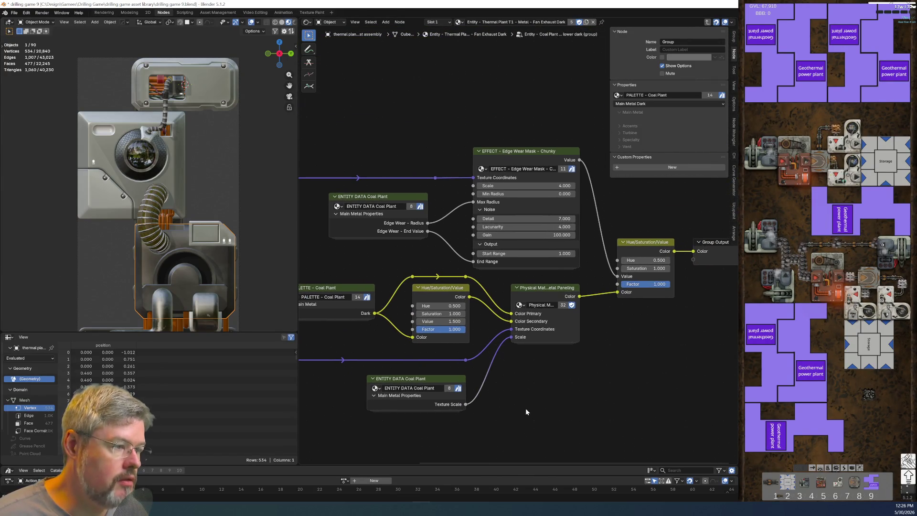
{"action": "scroll", "coordinate": [254, 22], "scroll_direction": "down", "scroll_amount": 2}
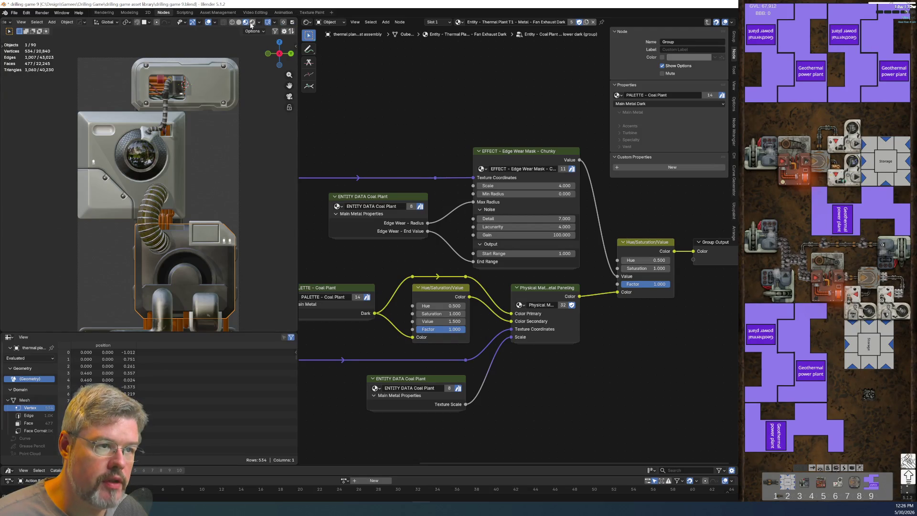
{"action": "left_click", "coordinate": [251, 24]}
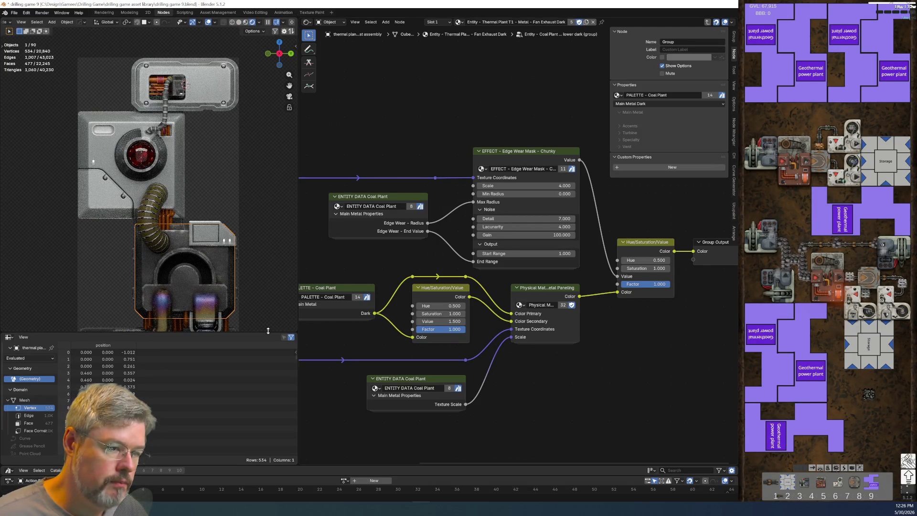
{"action": "scroll", "coordinate": [211, 297], "scroll_direction": "up", "scroll_amount": 3}
{"action": "scroll", "coordinate": [211, 294], "scroll_direction": "down", "scroll_amount": 5, "text": "shift"}
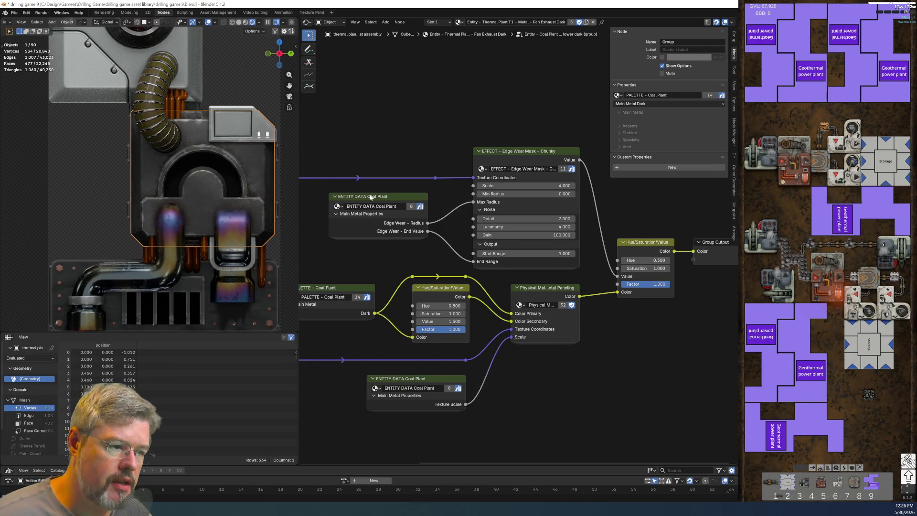
Make the ENTITY DATA group single-user and rename it ENTITY DATA Thermal Plant T1.
{"action": "left_click", "coordinate": [404, 230]}
{"action": "scroll", "coordinate": [404, 230], "scroll_direction": "up", "scroll_amount": 2}
{"action": "middle_click_drag", "start_coordinate": [427, 154], "coordinate": [504, 321]}
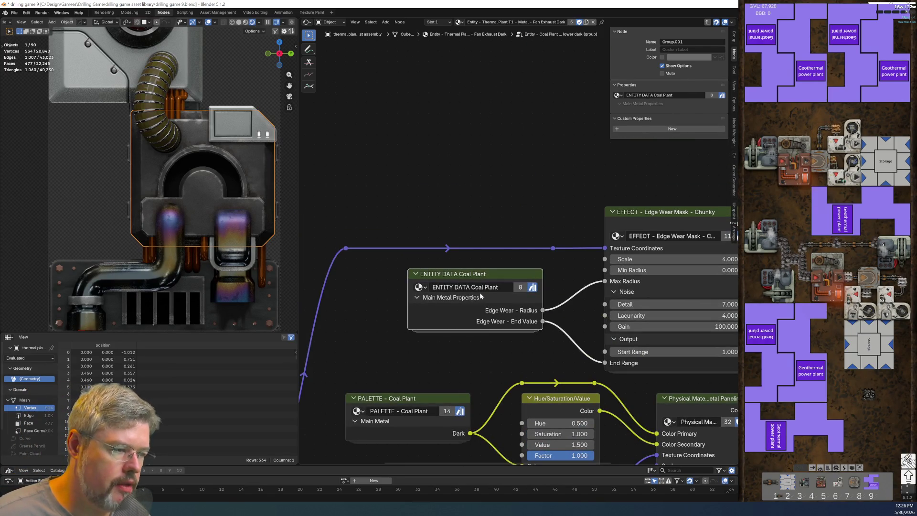
{"action": "left_click", "coordinate": [521, 289]}
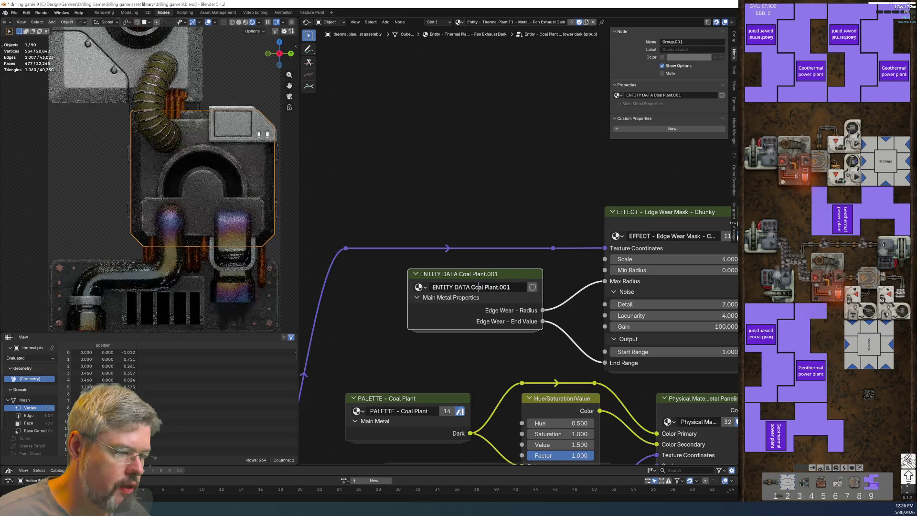
{"action": "key", "text": "Delete"}
{"action": "key", "text": "Delete"}
{"action": "key", "text": "Delete"}
{"action": "type", "text": "Thermal"}
{"action": "key", "text": "End"}
{"action": "key", "text": "BackSpace"}
{"action": "key", "text": "BackSpace"}
{"action": "key", "text": "BackSpace"}
{"action": "type", "text": "T1"}
{"action": "key", "text": "Return"}
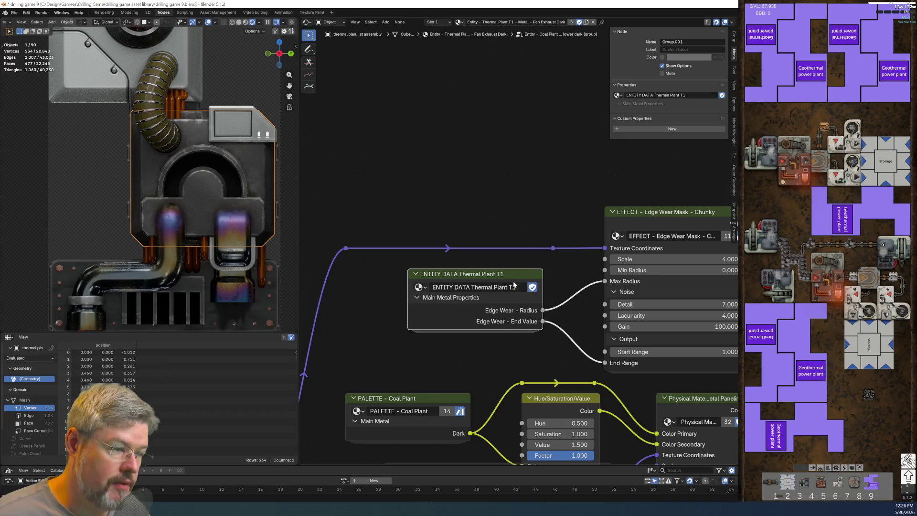
Duplicate the Thermal Plant T1 node below and connect its Texture Scale to Scale.
{"action": "key", "text": "Tab"}
{"action": "key", "text": "Tab"}
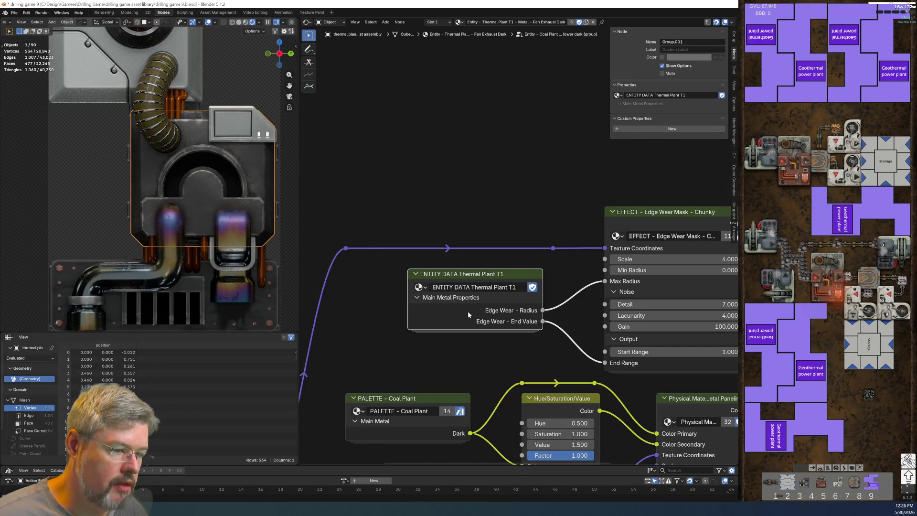
{"action": "scroll", "coordinate": [468, 311], "scroll_direction": "down", "scroll_amount": 2}
{"action": "middle_click_drag", "start_coordinate": [534, 380], "coordinate": [411, 354]}
{"action": "scroll", "coordinate": [411, 354], "scroll_direction": "up", "scroll_amount": 3}
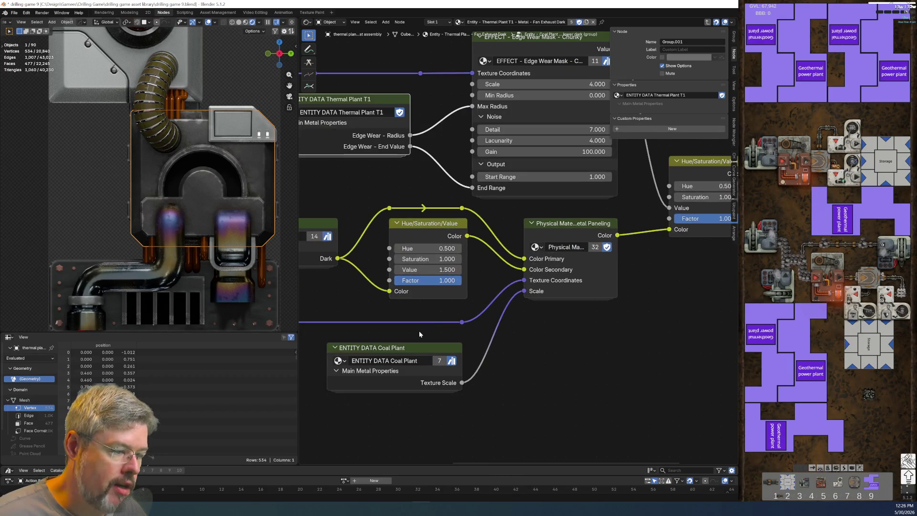
{"action": "middle_click_drag", "start_coordinate": [371, 152], "coordinate": [471, 135]}
{"action": "key", "text": "shift+d"}
{"action": "left_click", "coordinate": [494, 395]}
{"action": "middle_click_drag", "start_coordinate": [546, 458], "coordinate": [427, 327]}
{"action": "left_click_drag", "start_coordinate": [434, 319], "coordinate": [517, 143]}
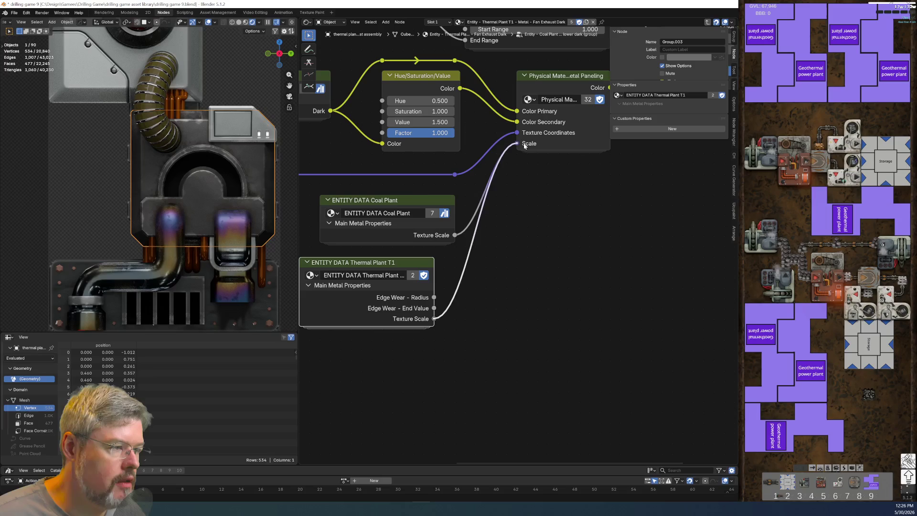
Delete the old Coal Plant entity data node.
{"action": "left_click", "coordinate": [395, 205]}
{"action": "key", "text": "x"}
{"action": "middle_click_drag", "start_coordinate": [385, 270], "coordinate": [413, 196]}
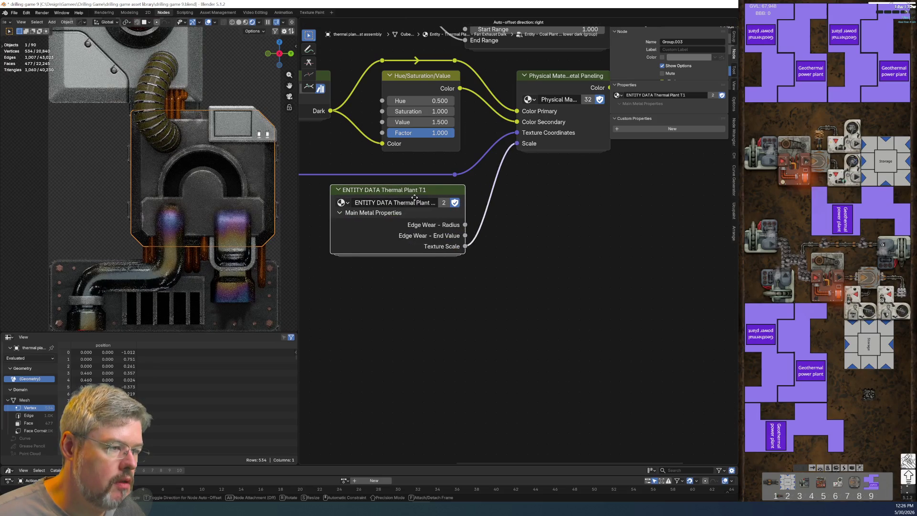
{"action": "scroll", "coordinate": [470, 272], "scroll_direction": "down", "scroll_amount": 2}
{"action": "middle_click_drag", "start_coordinate": [470, 272], "coordinate": [476, 427]}
{"action": "scroll", "coordinate": [476, 426], "scroll_direction": "down", "scroll_amount": 2}
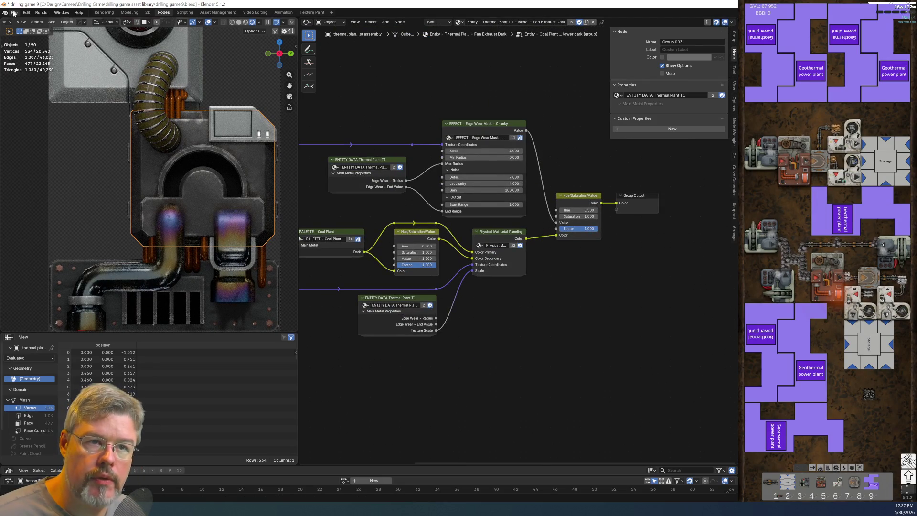
Save drilling game 9.blend.
{"action": "left_click", "coordinate": [14, 12]}
{"action": "left_click", "coordinate": [29, 59]}
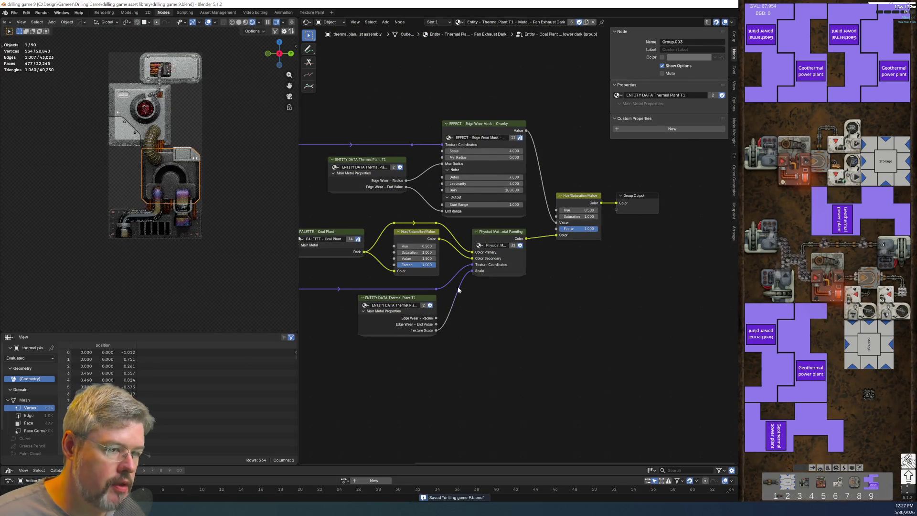
{"action": "middle_click_drag", "start_coordinate": [375, 309], "coordinate": [511, 312]}
{"action": "scroll", "coordinate": [335, 280], "scroll_direction": "right", "scroll_amount": 3}
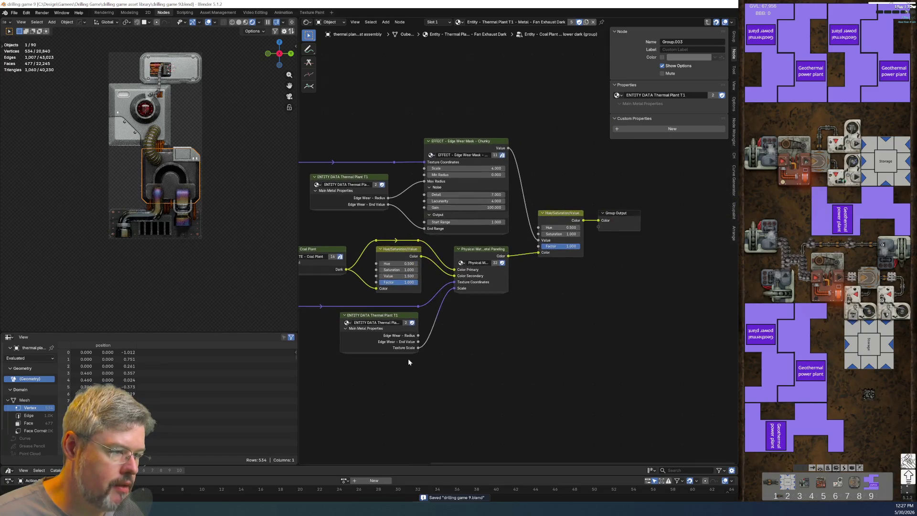
{"action": "scroll", "coordinate": [327, 148], "scroll_direction": "down", "scroll_amount": 1}
Copy all 13 nodes of the lower-dark group, then select the upper body panel.
{"action": "mouse_move", "coordinate": [330, 153]}
{"action": "left_mouse_down"}
{"action": "mouse_move", "coordinate": [472, 339]}
{"action": "mouse_move", "coordinate": [614, 370]}
{"action": "left_mouse_up"}
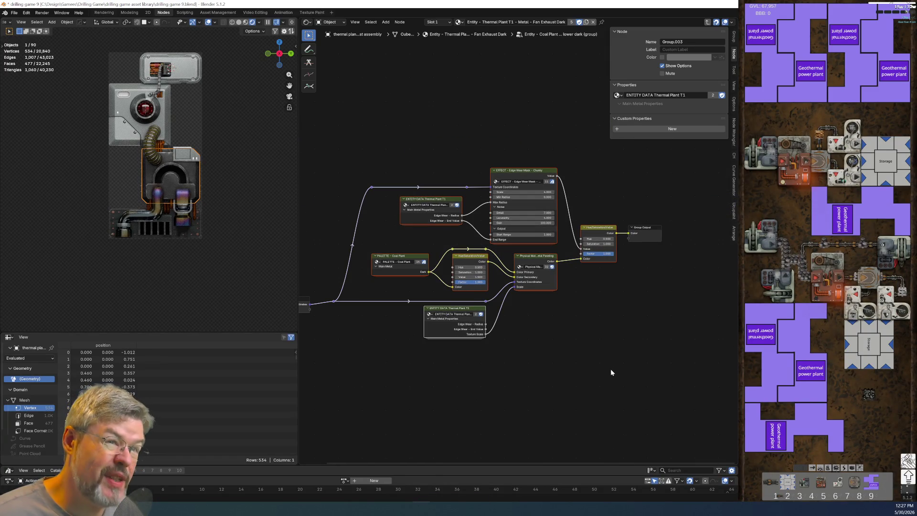
{"action": "key", "text": "ctrl+c"}
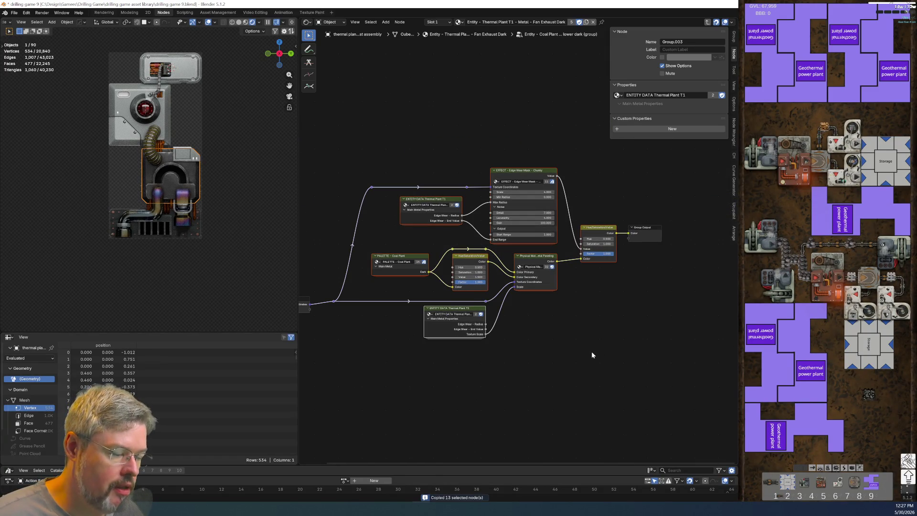
{"action": "left_click", "coordinate": [582, 349]}
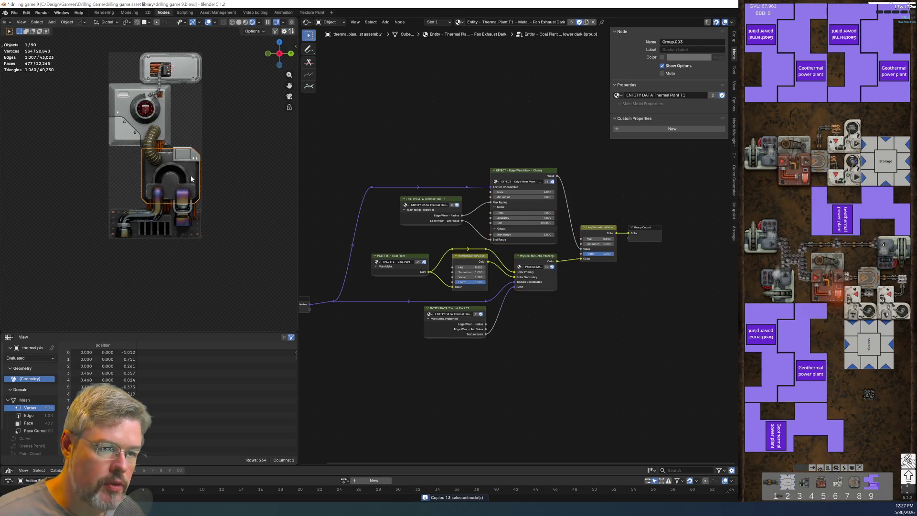
{"action": "scroll", "coordinate": [189, 108], "scroll_direction": "up", "scroll_amount": 3}
{"action": "middle_click_drag", "start_coordinate": [190, 108], "coordinate": [170, 174], "text": "shift"}
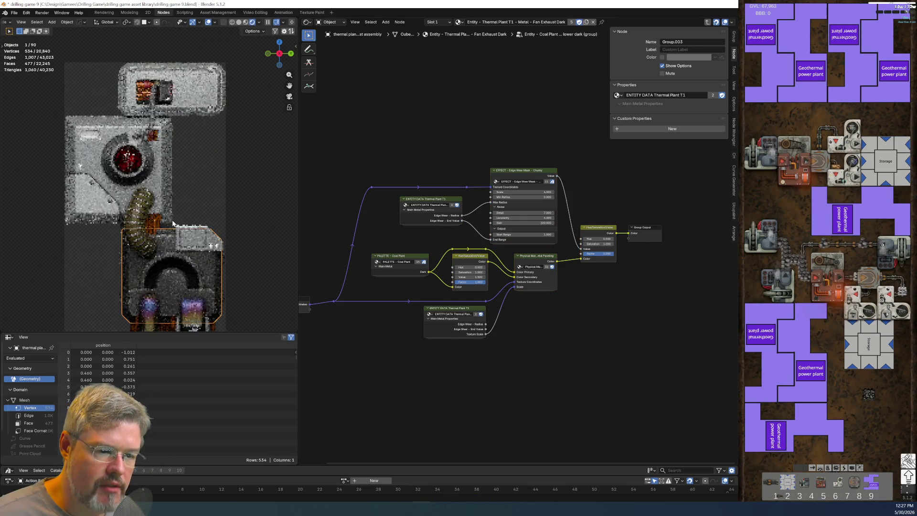
{"action": "scroll", "coordinate": [169, 175], "scroll_direction": "up", "scroll_amount": 2}
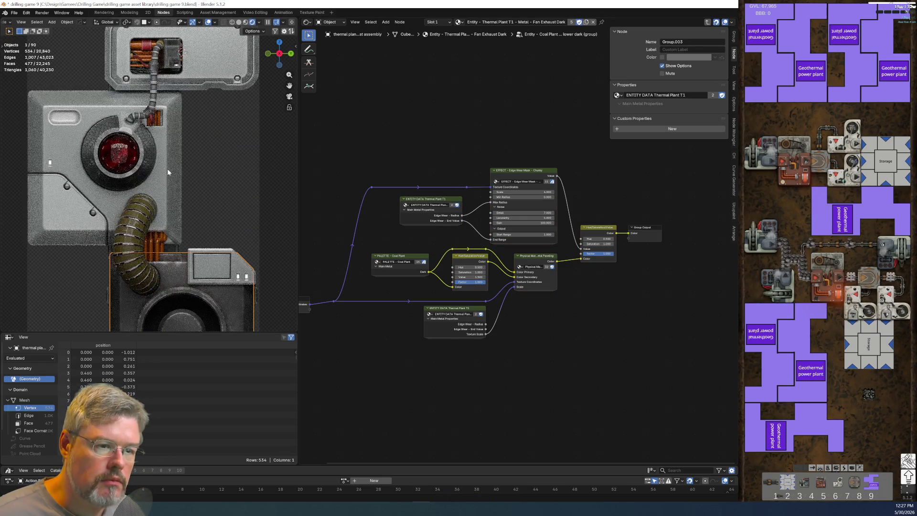
{"action": "left_click", "coordinate": [168, 172]}
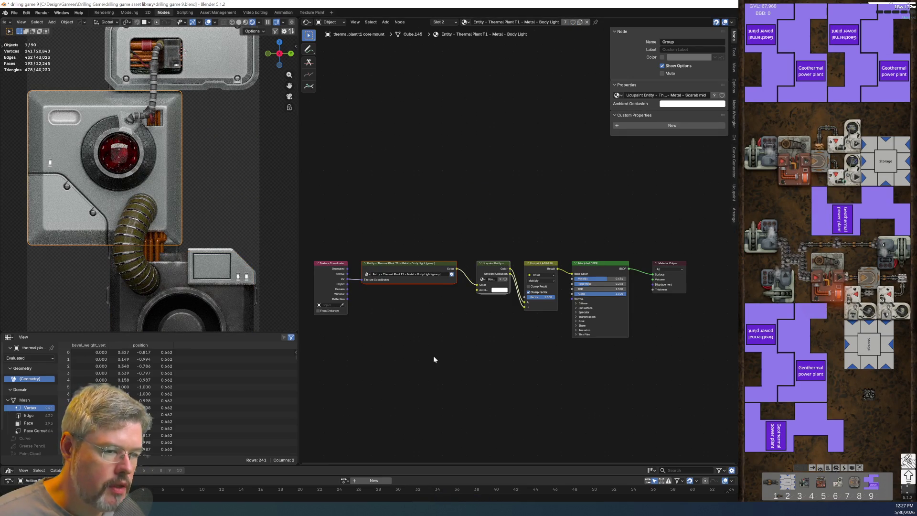
Delete the Ucupaint Entity, AO Multiply, Texture Coordinate and group nodes, linking group Color to Base Color.
{"action": "middle_click_drag", "start_coordinate": [394, 294], "coordinate": [406, 254]}
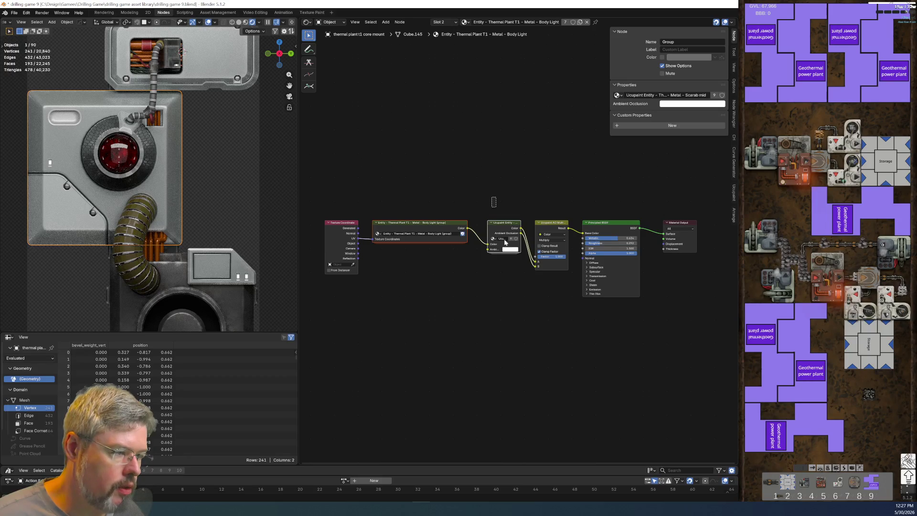
{"action": "key", "text": "Delete"}
{"action": "left_click_drag", "start_coordinate": [508, 204], "coordinate": [545, 309]}
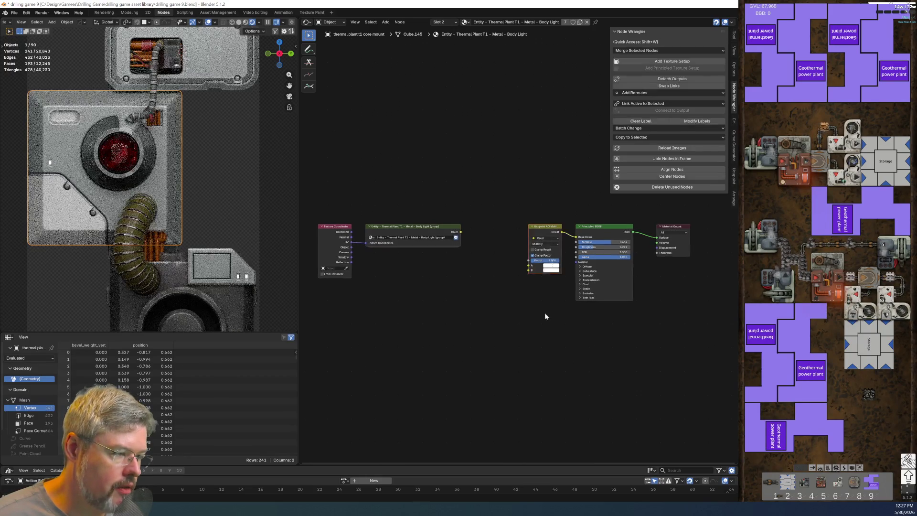
{"action": "key", "text": "Delete"}
{"action": "left_click_drag", "start_coordinate": [460, 232], "coordinate": [568, 237]}
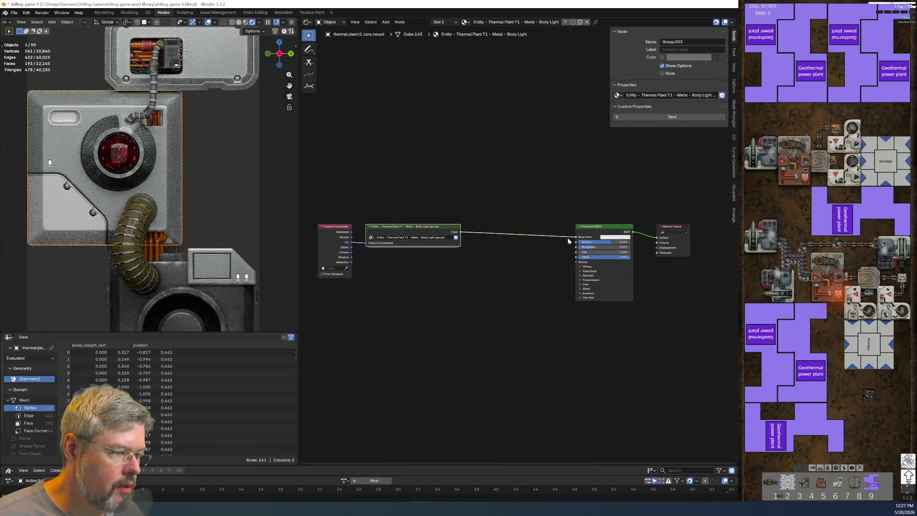
{"action": "left_click_drag", "start_coordinate": [371, 251], "coordinate": [440, 311]}
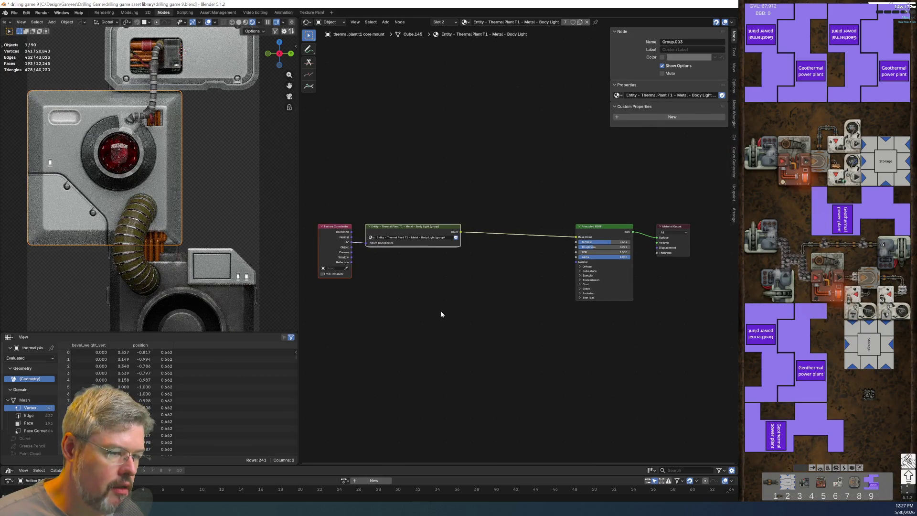
{"action": "key", "text": "Delete"}
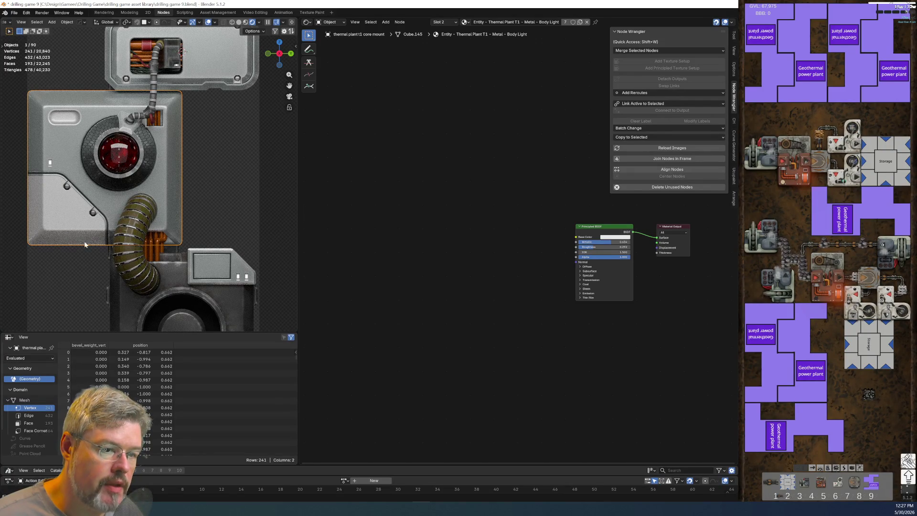
{"action": "left_click", "coordinate": [235, 299]}
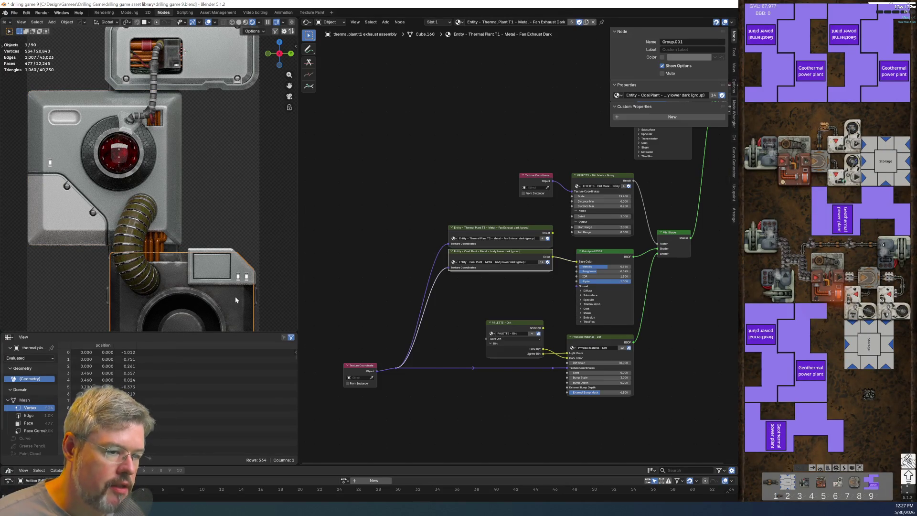
Link the T3 group Result to Base Color and drop 'T3' from the group's name.
{"action": "scroll", "coordinate": [473, 291], "scroll_direction": "up", "scroll_amount": 3}
{"action": "left_click_drag", "start_coordinate": [496, 240], "coordinate": [534, 294]}
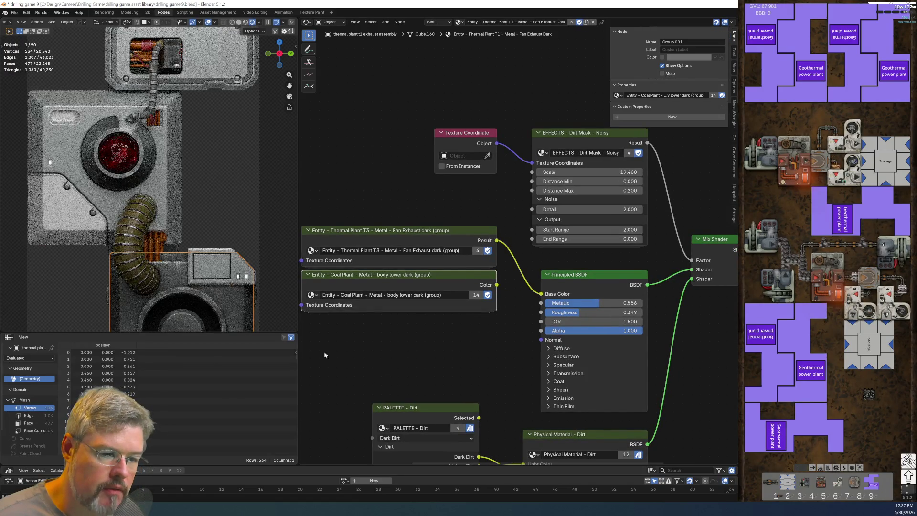
{"action": "mouse_move", "coordinate": [248, 318]}
{"action": "middle_mouse_down", "text": "shift"}
{"action": "mouse_move", "coordinate": [231, 203]}
{"action": "mouse_move", "coordinate": [256, 155]}
{"action": "middle_mouse_up", "text": "shift"}
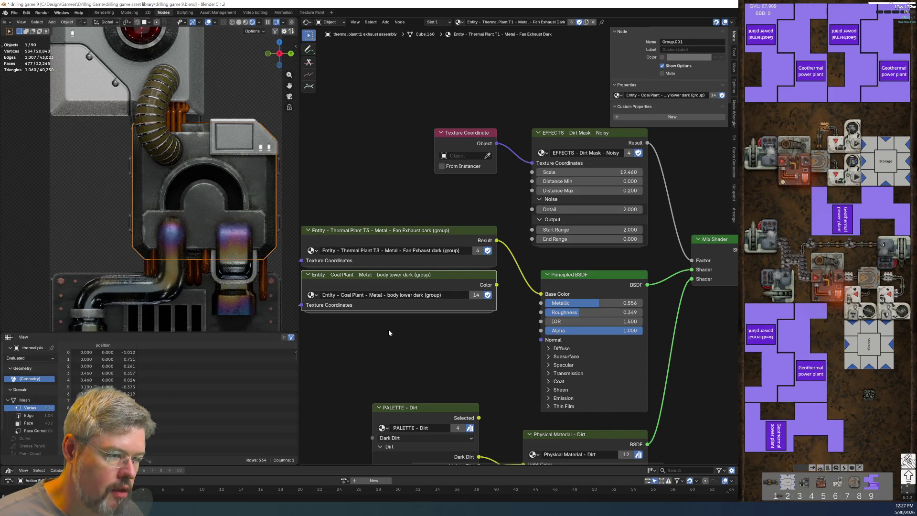
{"action": "double_click", "coordinate": [376, 252]}
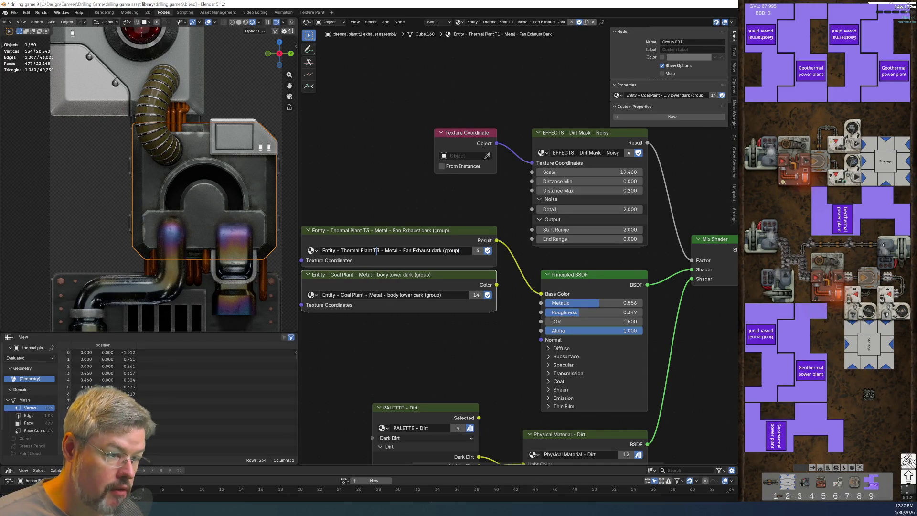
{"action": "key", "text": "BackSpace"}
{"action": "key", "text": "BackSpace"}
{"action": "key", "text": "BackSpace"}
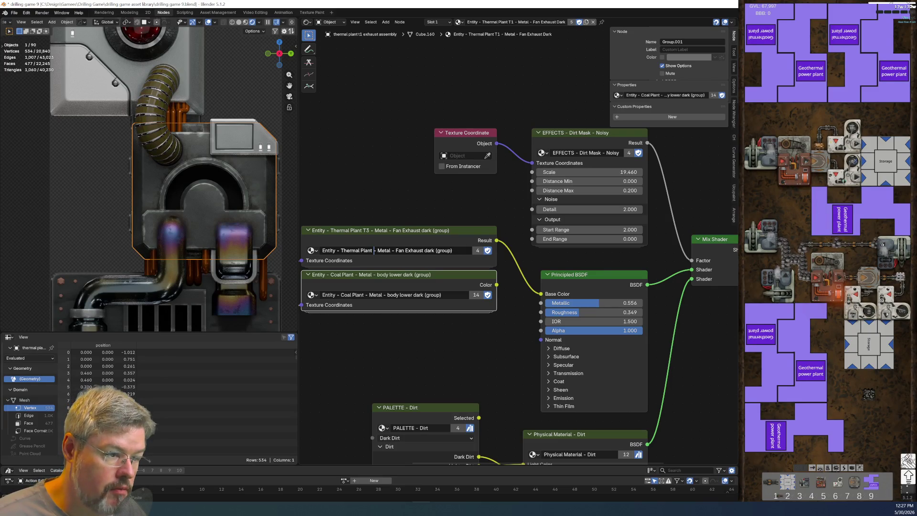
{"action": "left_click", "coordinate": [452, 250]}
{"action": "key", "text": "Return"}
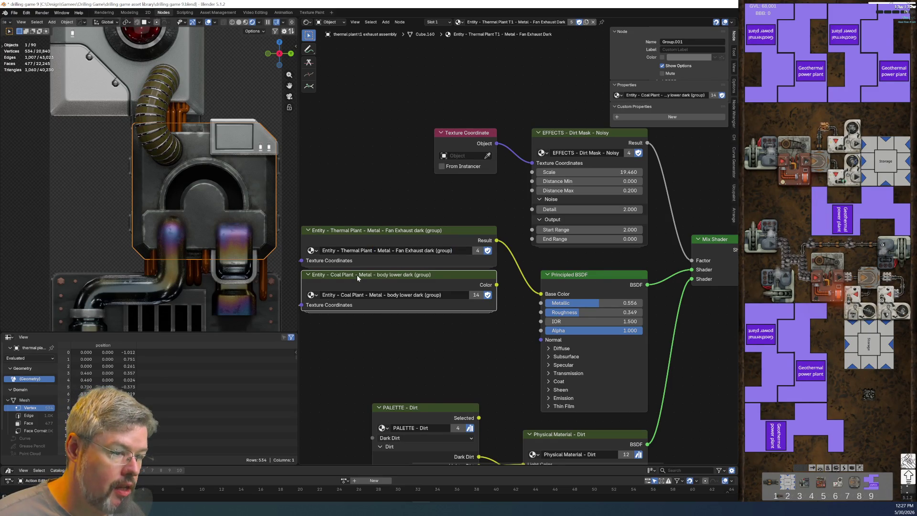
Delete the Coal Plant body lower dark node and enter the Fan Exhaust dark group.
{"action": "key", "text": "Delete"}
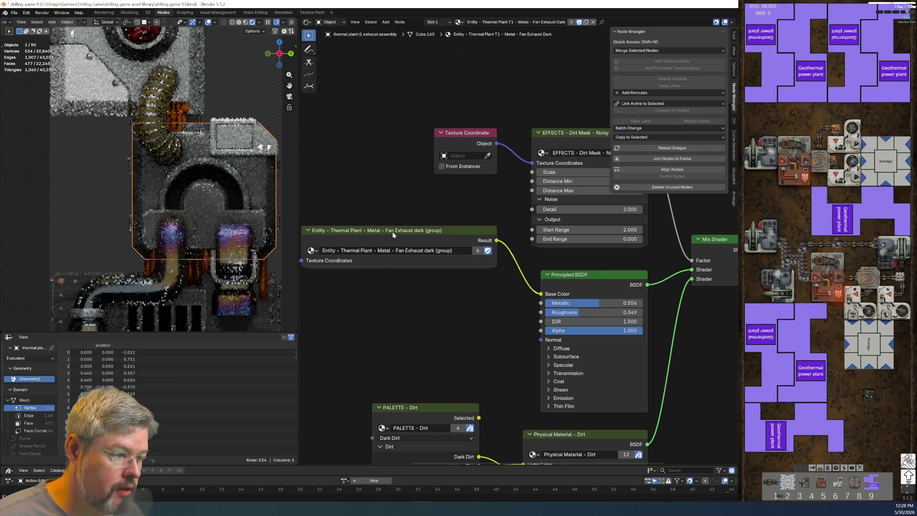
{"action": "left_click", "coordinate": [392, 234]}
{"action": "key", "text": "Tab"}
Hide the Thermal Plant Family node's unused sockets and delete the Copper Piping and Named Metals nodes.
{"action": "key", "text": "Home"}
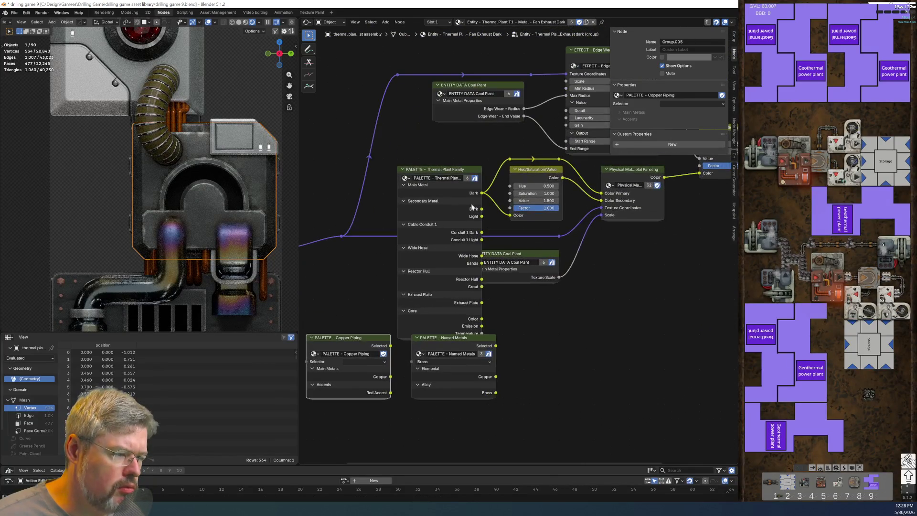
{"action": "left_click", "coordinate": [437, 174]}
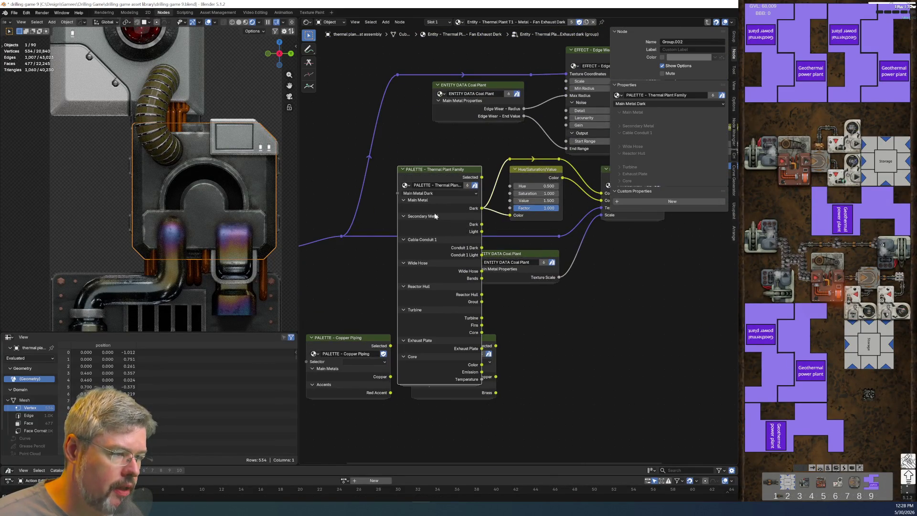
{"action": "key", "text": "ctrl+h"}
{"action": "middle_click_drag", "start_coordinate": [440, 223], "coordinate": [483, 198]}
{"action": "mouse_move", "coordinate": [383, 245]}
{"action": "left_mouse_down"}
{"action": "mouse_move", "coordinate": [518, 437]}
{"action": "mouse_move", "coordinate": [500, 394]}
{"action": "left_mouse_up"}
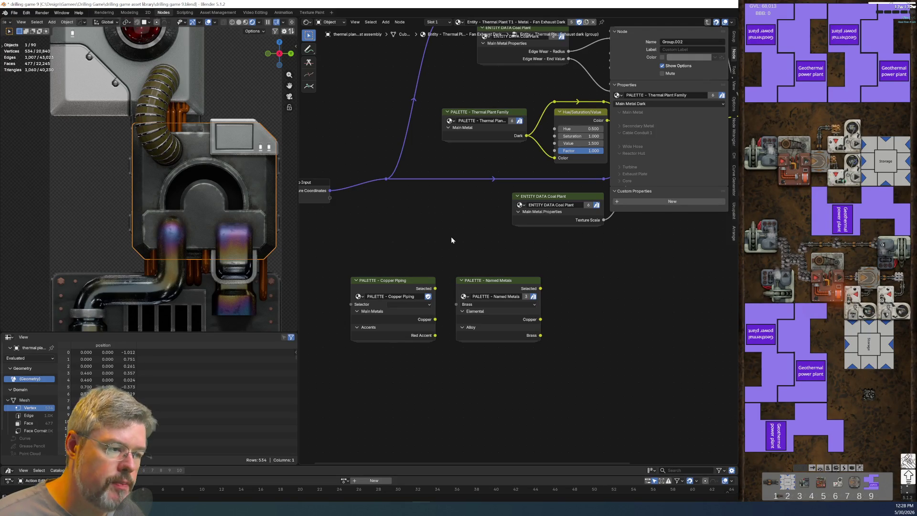
{"action": "left_click_drag", "start_coordinate": [397, 242], "coordinate": [497, 400]}
{"action": "key", "text": "x"}
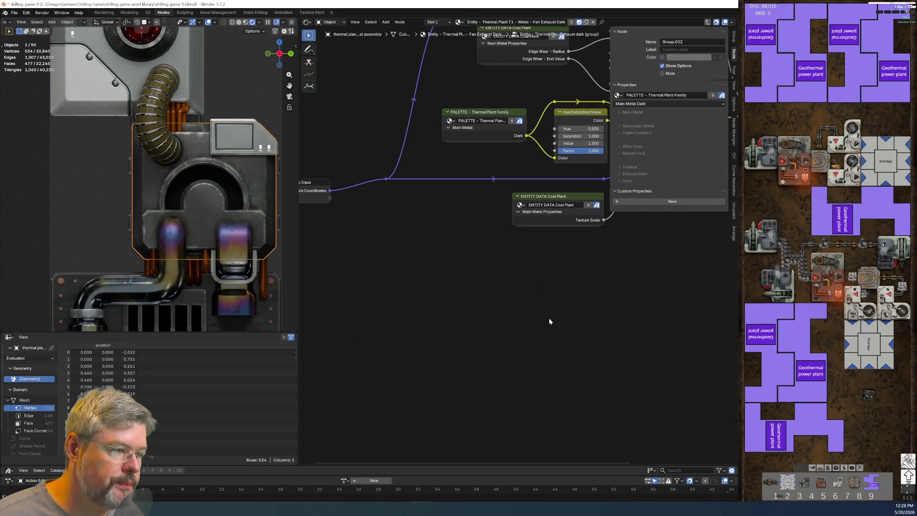
Delete the old top Basic Metal Paneling node chain and return to the material level.
{"action": "middle_click_drag", "start_coordinate": [549, 317], "coordinate": [423, 366]}
{"action": "scroll", "coordinate": [423, 366], "scroll_direction": "down", "scroll_amount": 2}
{"action": "key", "text": "Tab"}
{"action": "key", "text": "Tab"}
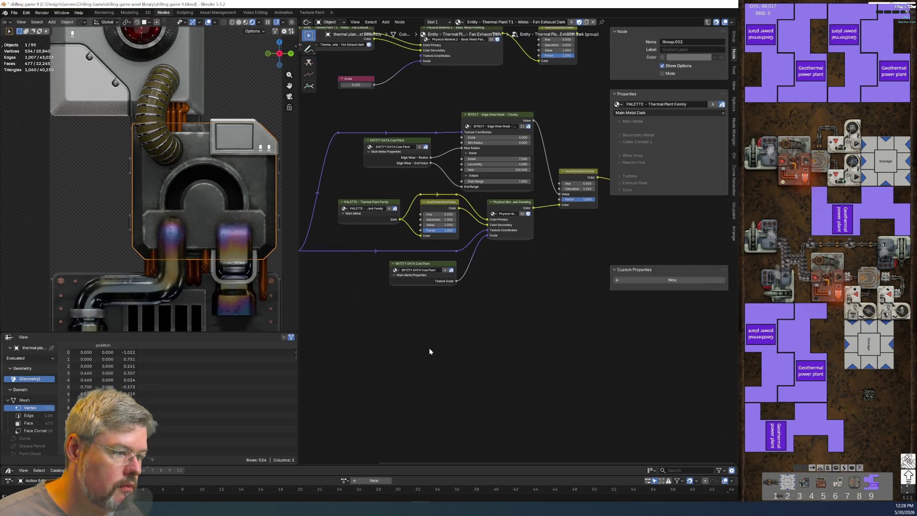
{"action": "scroll", "coordinate": [468, 213], "scroll_direction": "up", "scroll_amount": 3}
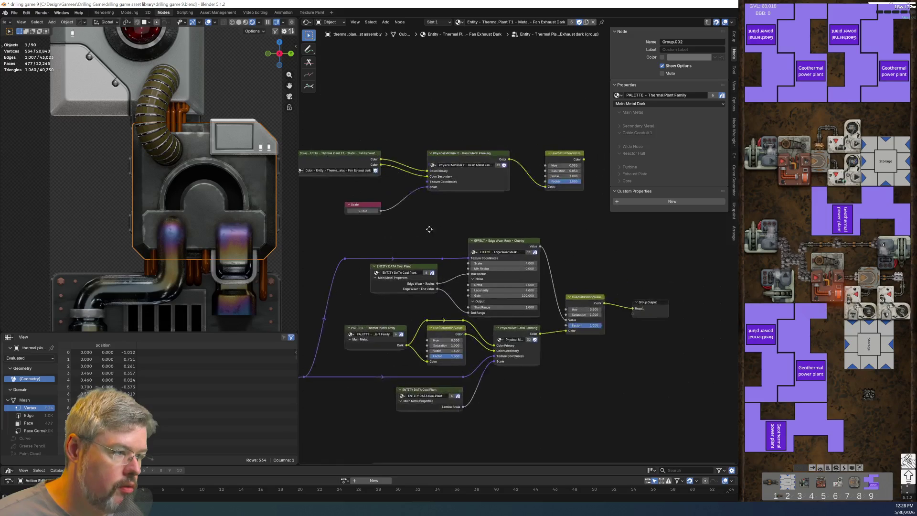
{"action": "scroll", "coordinate": [499, 260], "scroll_direction": "up", "scroll_amount": 2}
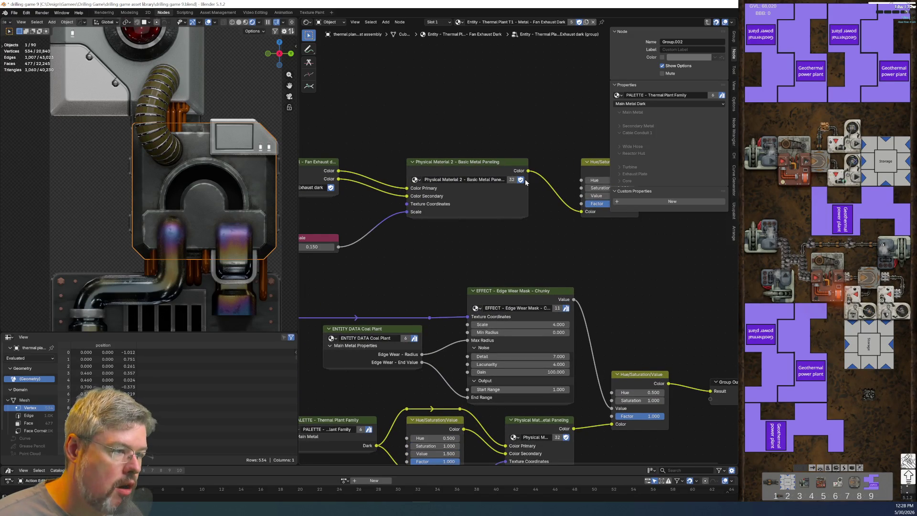
{"action": "scroll", "coordinate": [466, 263], "scroll_direction": "down", "scroll_amount": 2}
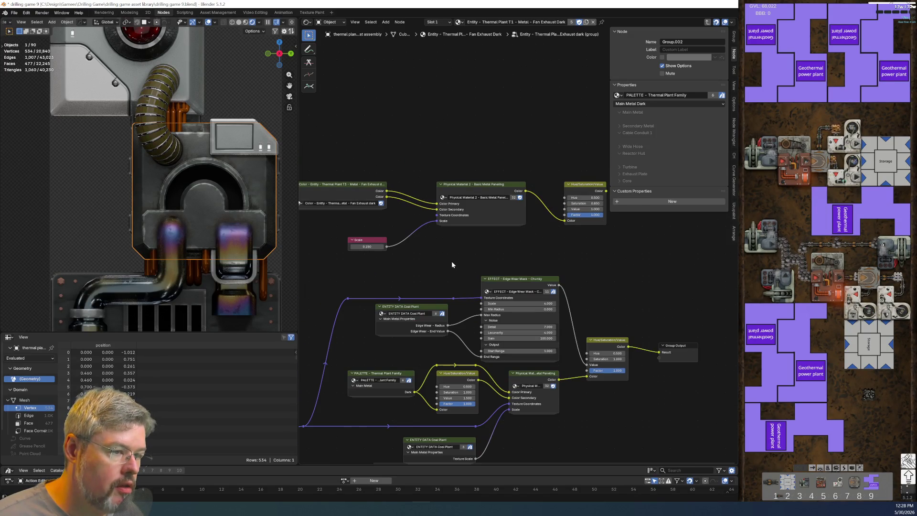
{"action": "mouse_move", "coordinate": [357, 163]}
{"action": "left_mouse_down"}
{"action": "mouse_move", "coordinate": [483, 250]}
{"action": "mouse_move", "coordinate": [586, 260]}
{"action": "left_mouse_up"}
{"action": "key", "text": "x"}
{"action": "middle_click_drag", "start_coordinate": [580, 257], "coordinate": [511, 149]}
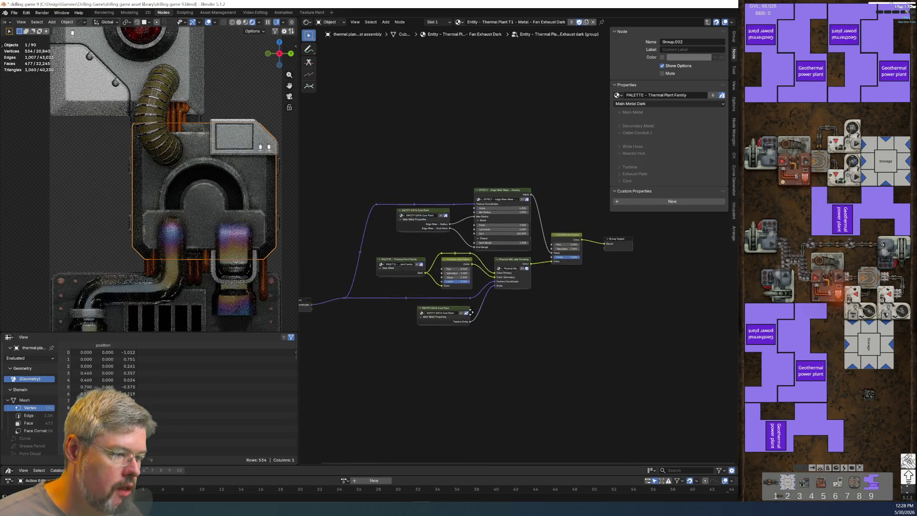
{"action": "key", "text": "Tab"}
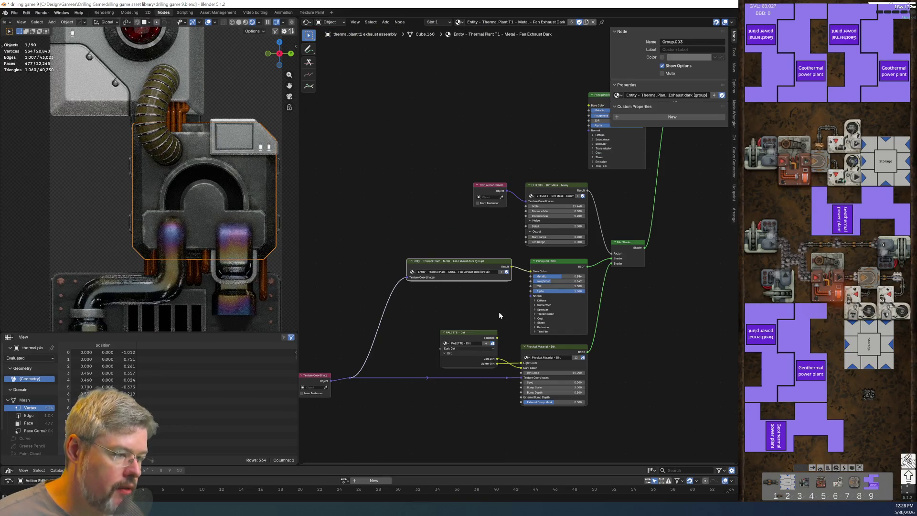
Delete the spare top Principled BSDF and place Material Output beside the Mix Shader.
{"action": "scroll", "coordinate": [498, 312], "scroll_direction": "down", "scroll_amount": 3}
{"action": "middle_click_drag", "start_coordinate": [583, 331], "coordinate": [521, 389]}
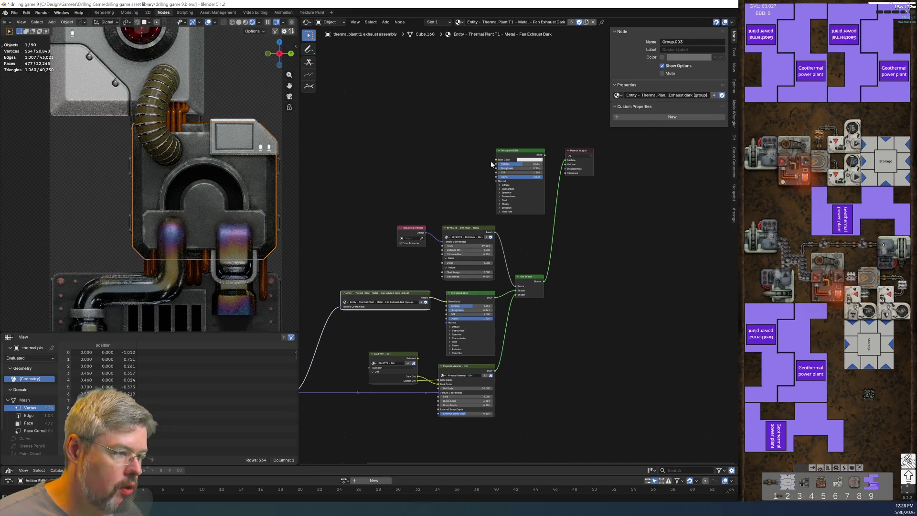
{"action": "mouse_move", "coordinate": [490, 134]}
{"action": "left_mouse_down"}
{"action": "mouse_move", "coordinate": [552, 176]}
{"action": "mouse_move", "coordinate": [542, 190]}
{"action": "mouse_move", "coordinate": [575, 260]}
{"action": "mouse_move", "coordinate": [568, 298]}
{"action": "mouse_move", "coordinate": [577, 306]}
{"action": "left_mouse_up"}
{"action": "key", "text": "x"}
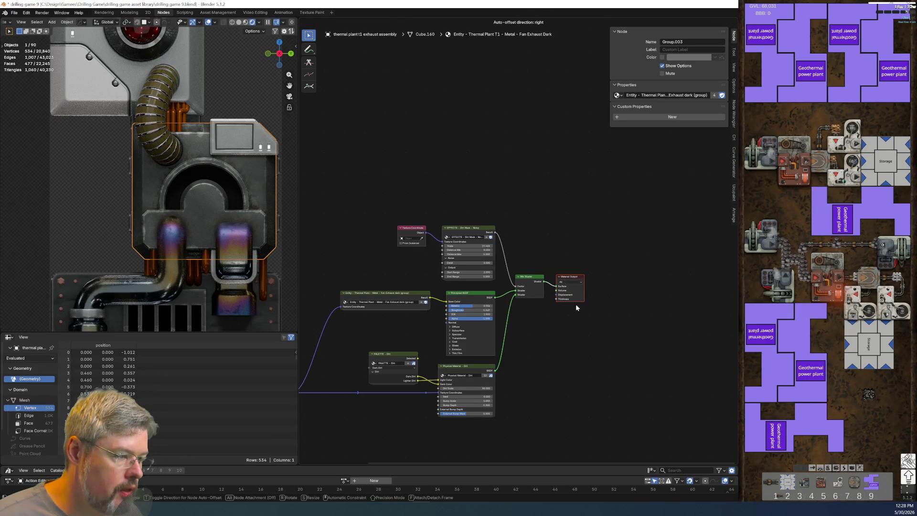
{"action": "mouse_move", "coordinate": [355, 252]}
{"action": "middle_mouse_down"}
{"action": "mouse_move", "coordinate": [394, 257]}
{"action": "mouse_move", "coordinate": [421, 205]}
{"action": "middle_mouse_up"}
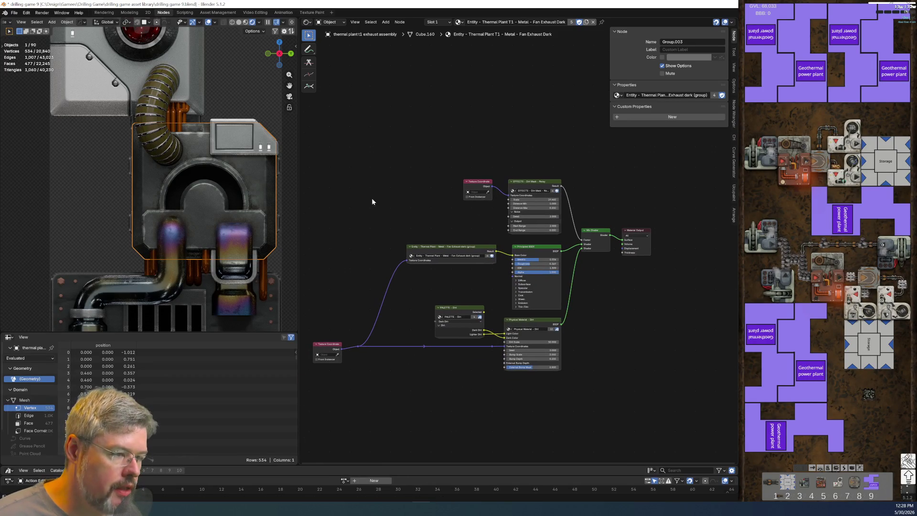
Delete the duplicate Texture Coordinate node and link its coordinates to the Dirt Mask.
{"action": "mouse_move", "coordinate": [324, 148]}
{"action": "left_mouse_down"}
{"action": "mouse_move", "coordinate": [491, 335]}
{"action": "mouse_move", "coordinate": [577, 409]}
{"action": "mouse_move", "coordinate": [600, 408]}
{"action": "left_mouse_up"}
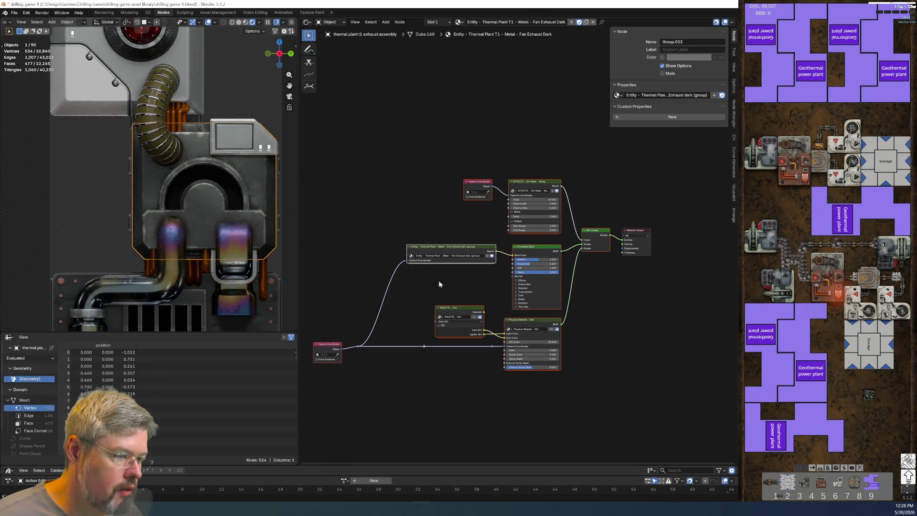
{"action": "left_click_drag", "start_coordinate": [325, 313], "coordinate": [344, 358]}
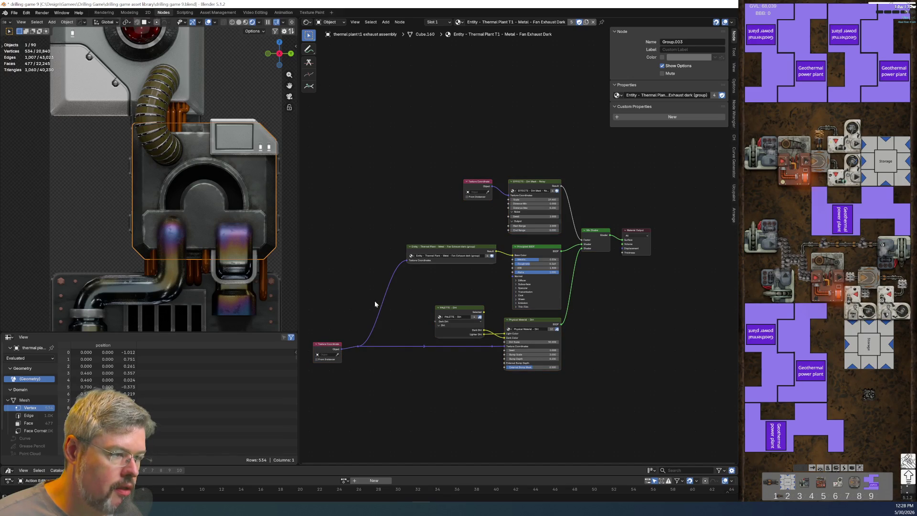
{"action": "key", "text": "Home"}
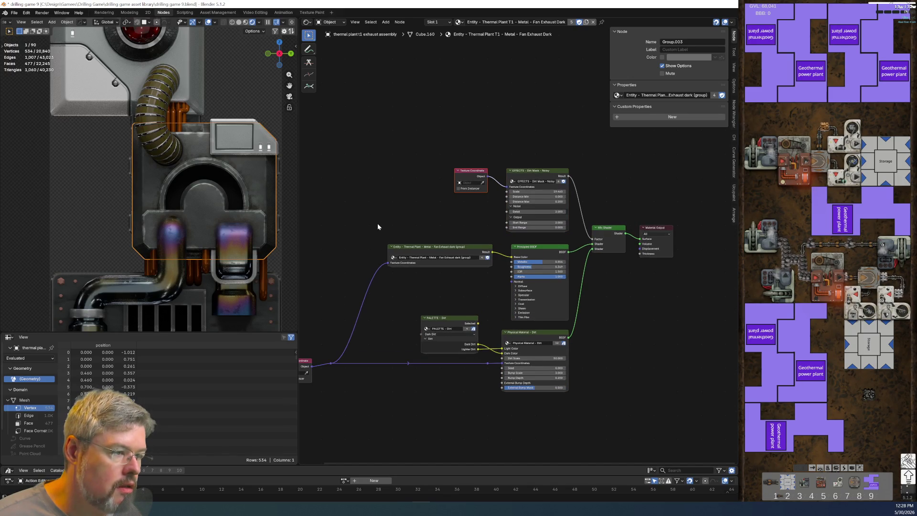
{"action": "key", "text": "x"}
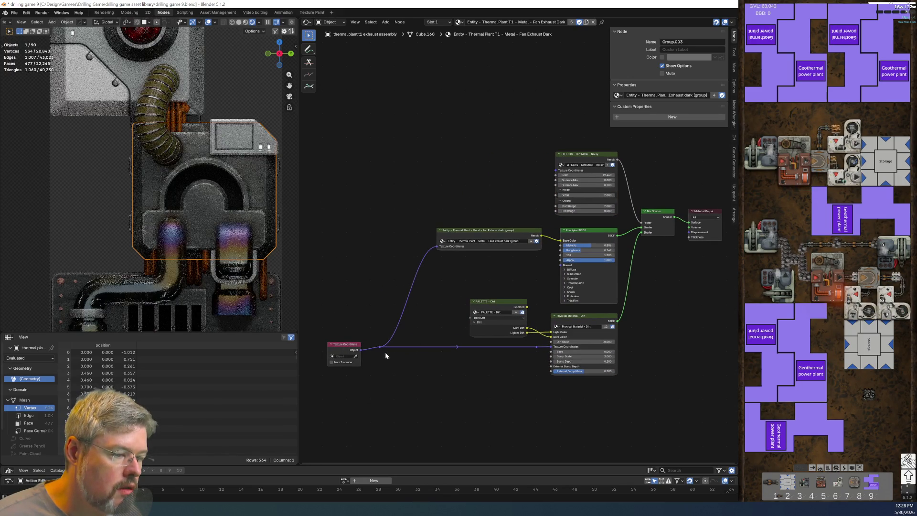
{"action": "left_click_drag", "start_coordinate": [380, 346], "coordinate": [556, 170]}
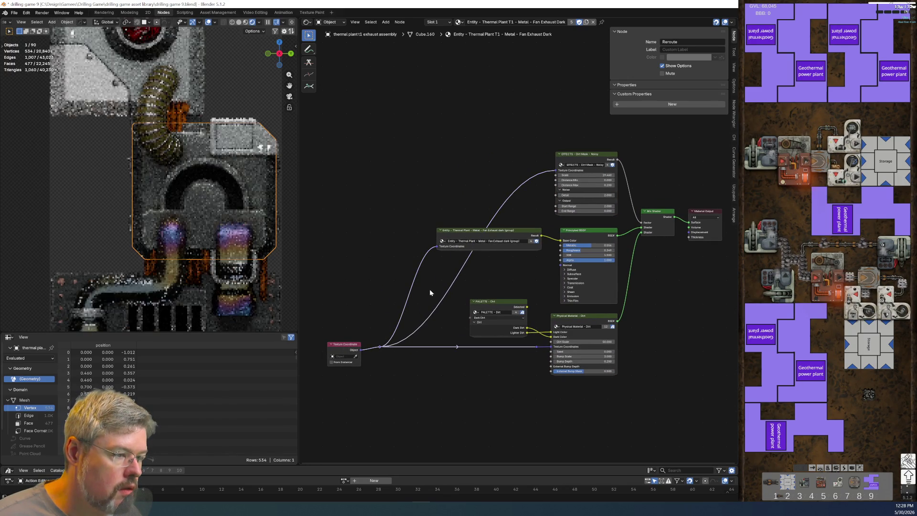
Square up the Dirt Mask coordinate link with reroute points, then save drilling game 9.blend.
{"action": "right_click_drag", "start_coordinate": [436, 334], "coordinate": [357, 283], "text": "ctrl"}
{"action": "key", "text": "g"}
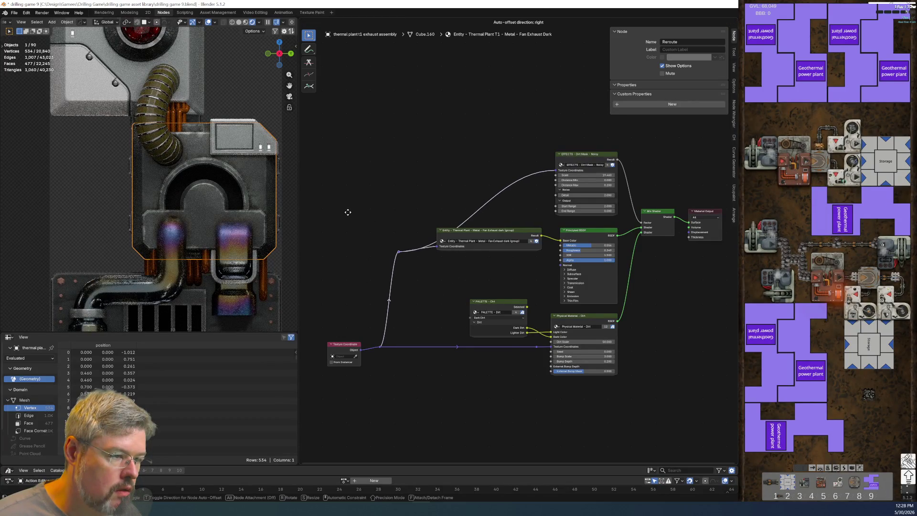
{"action": "left_click", "coordinate": [353, 207]}
{"action": "right_click_drag", "start_coordinate": [492, 220], "coordinate": [452, 169], "text": "ctrl"}
{"action": "key", "text": "g"}
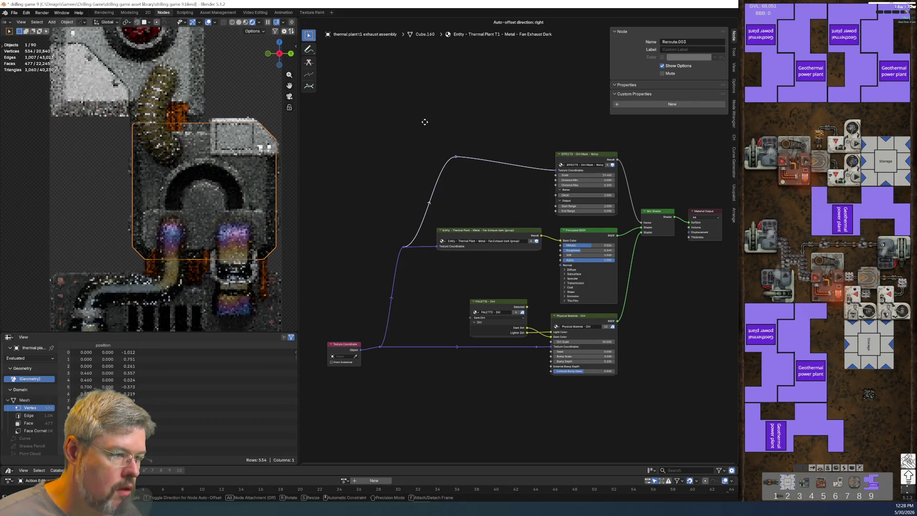
{"action": "left_click", "coordinate": [435, 171]}
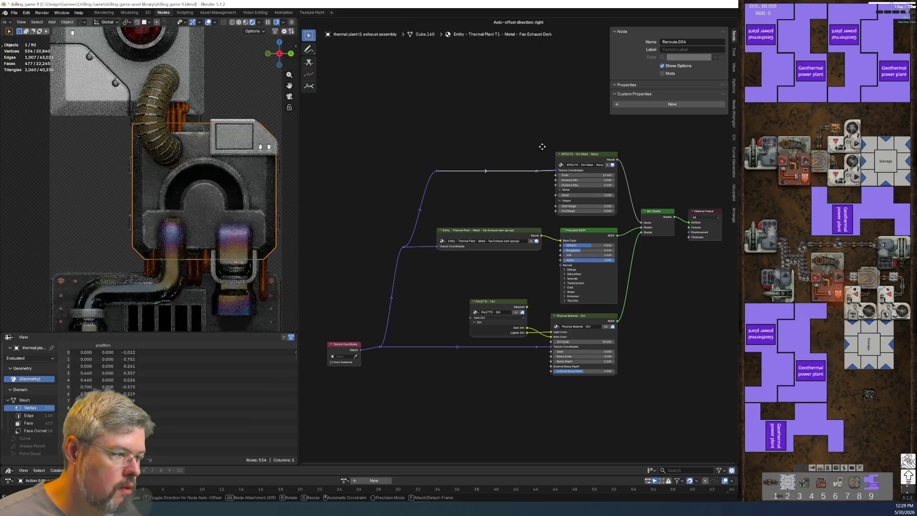
{"action": "mouse_move", "coordinate": [508, 134]}
{"action": "right_mouse_down", "text": "shift"}
{"action": "mouse_move", "coordinate": [410, 239]}
{"action": "mouse_move", "coordinate": [424, 247]}
{"action": "right_mouse_up", "text": "shift"}
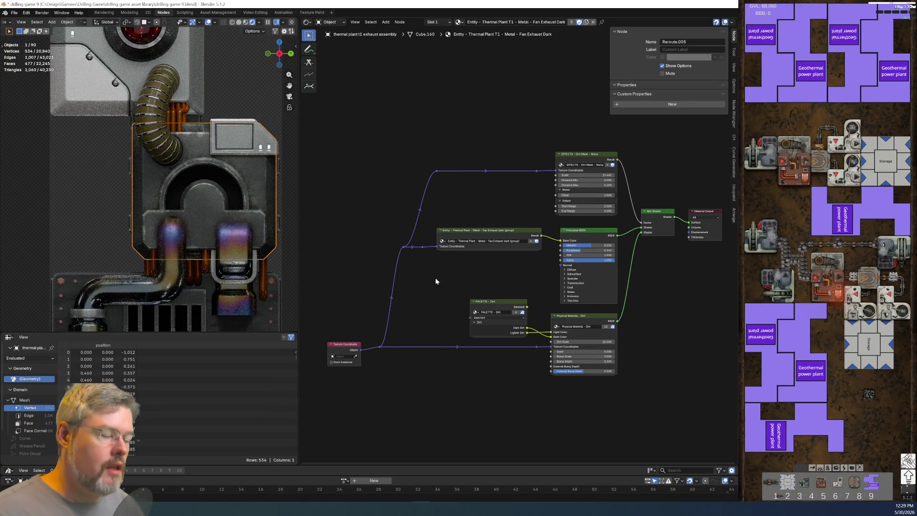
{"action": "left_click", "coordinate": [15, 13]}
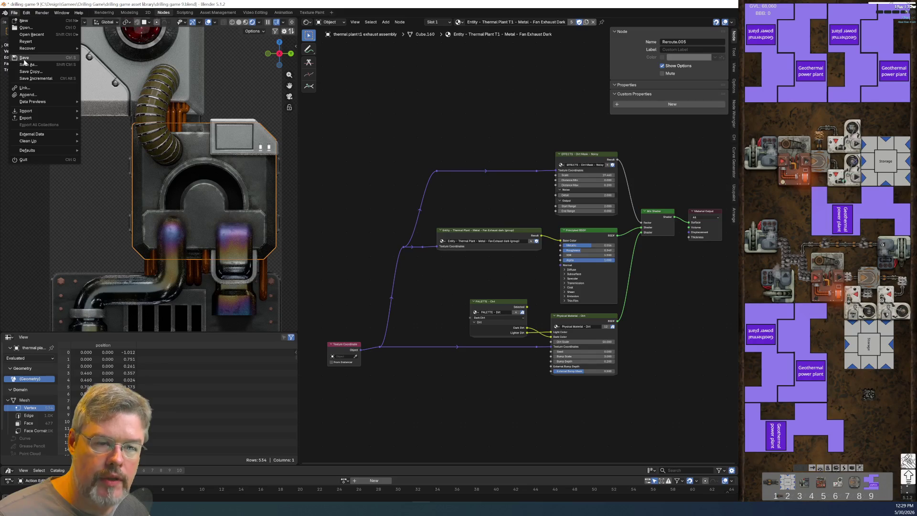
{"action": "left_click", "coordinate": [42, 61]}
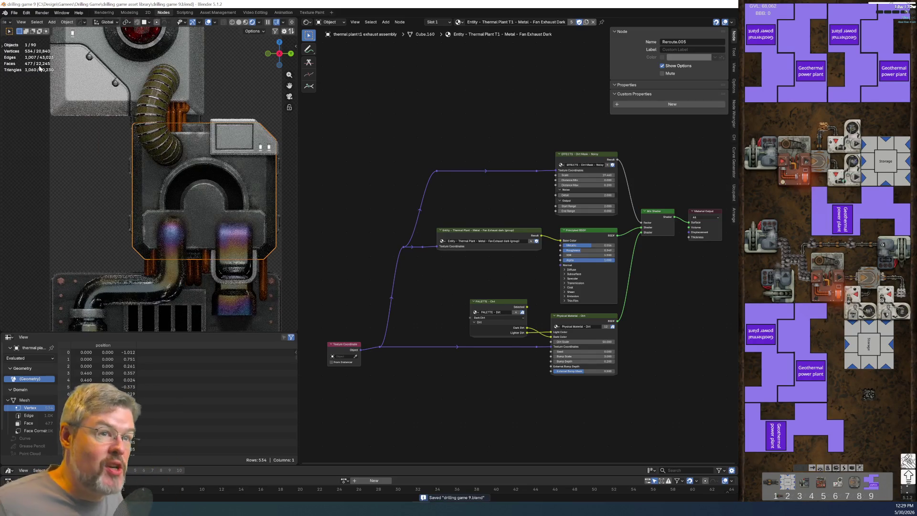
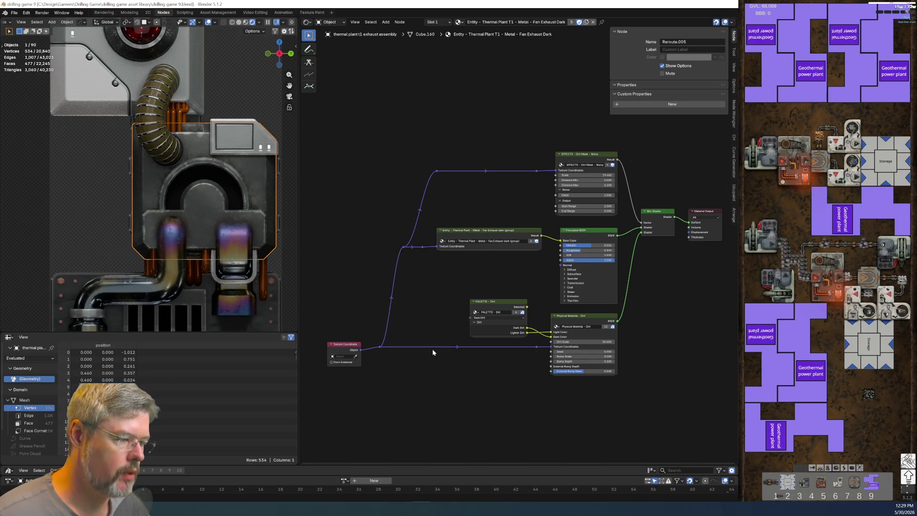
Check the upper metal panel's material, then reselect the lower exhaust assembly.
{"action": "scroll", "coordinate": [514, 386], "scroll_direction": "up", "scroll_amount": 1}
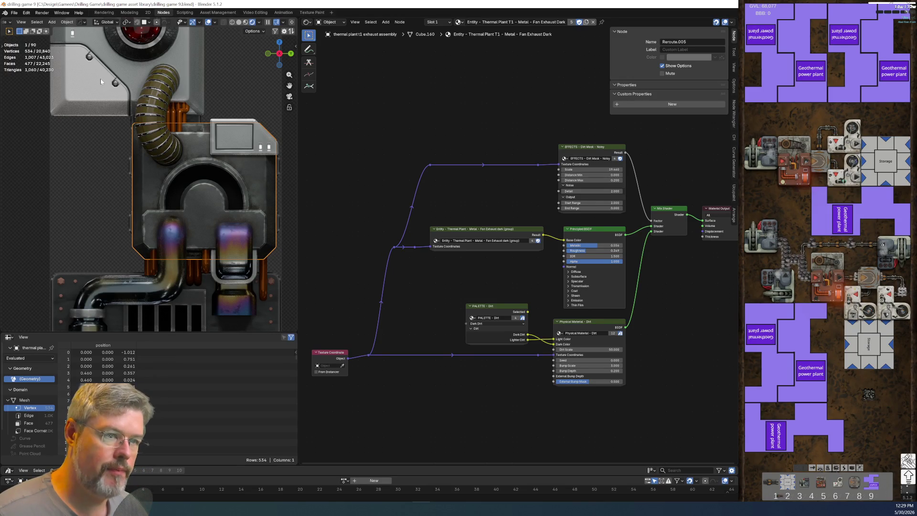
{"action": "left_click", "coordinate": [105, 107]}
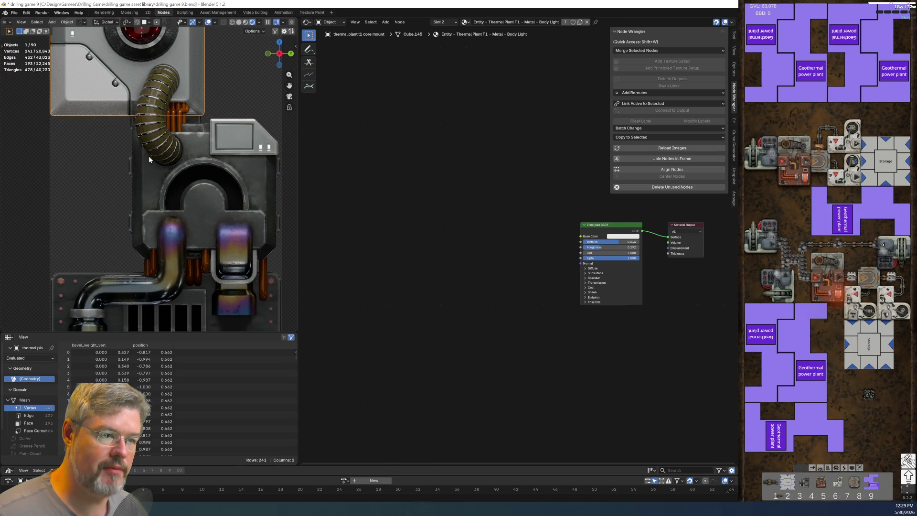
{"action": "left_click", "coordinate": [145, 192]}
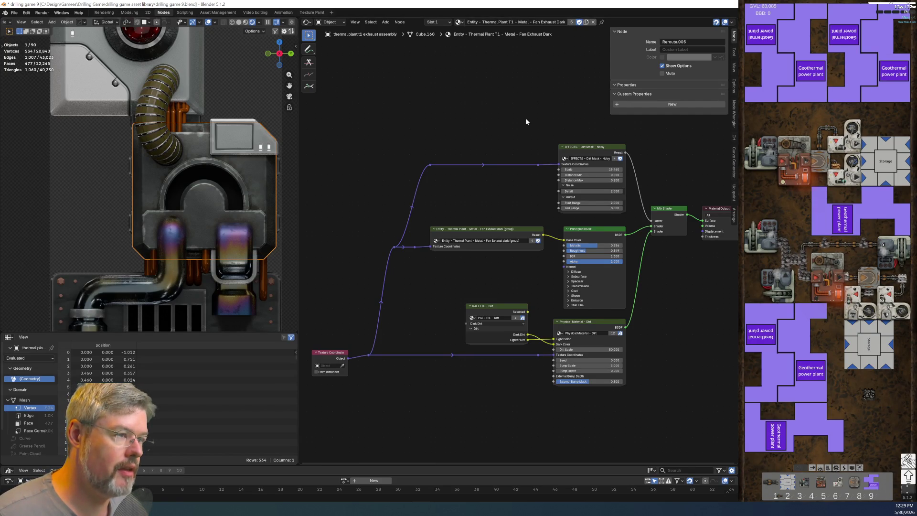
Rename the exhaust material to 'Entity - Thermal Plant - Metal - Exhaust Main Metal' and save.
{"action": "double_click", "coordinate": [511, 22]}
{"action": "key", "text": "BackSpace"}
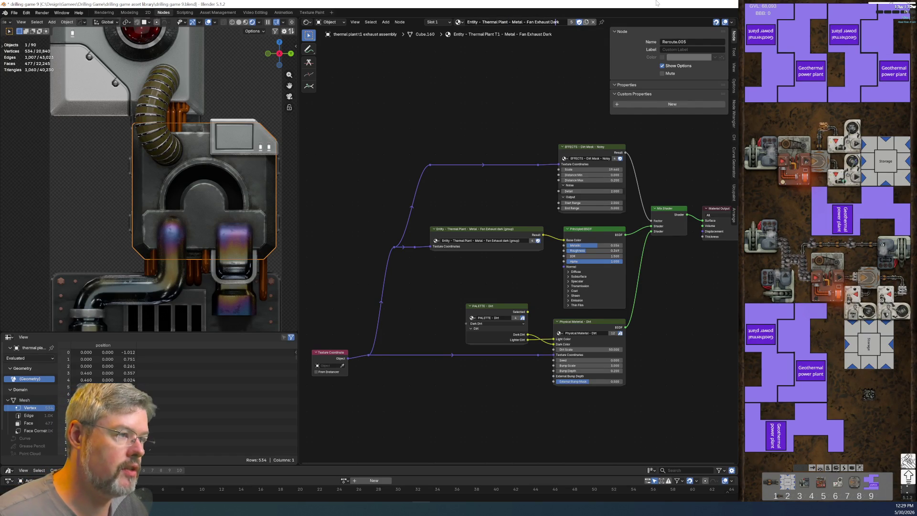
{"action": "key", "text": "End"}
{"action": "key", "text": "ctrl+BackSpace"}
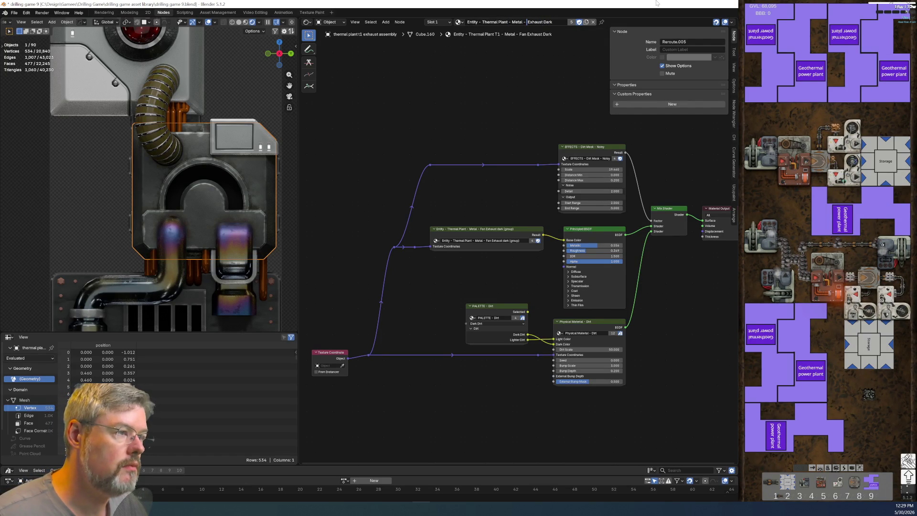
{"action": "key", "text": "ctrl+Left"}
{"action": "key", "text": "ctrl+BackSpace"}
{"action": "key", "text": "End"}
{"action": "type", "text": "Main"}
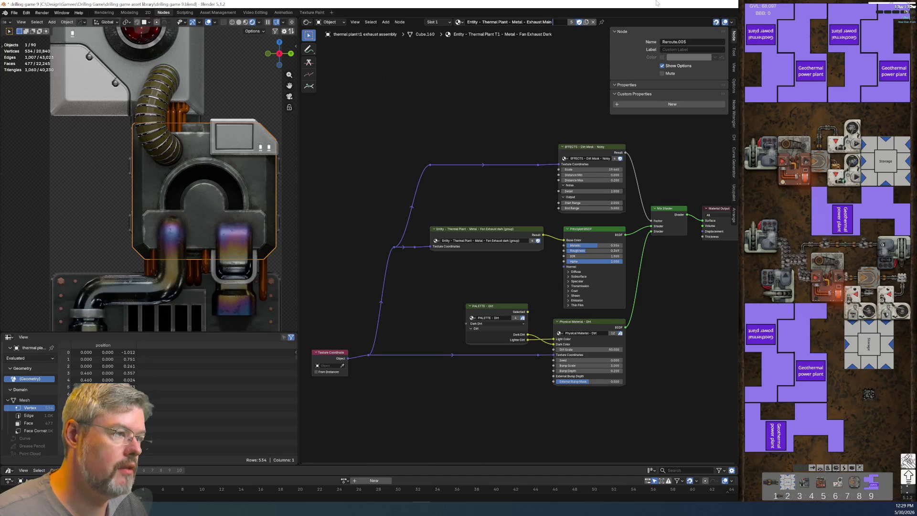
{"action": "key", "text": "Return"}
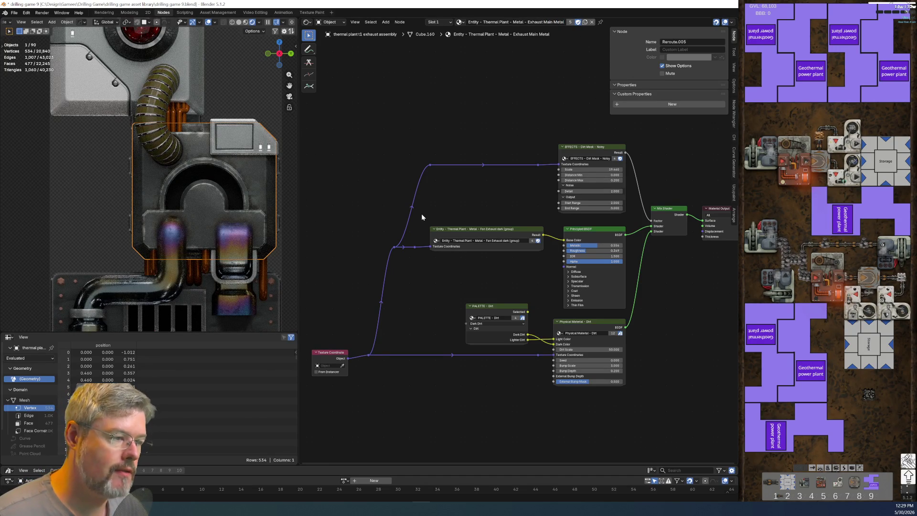
{"action": "left_click", "coordinate": [14, 12]}
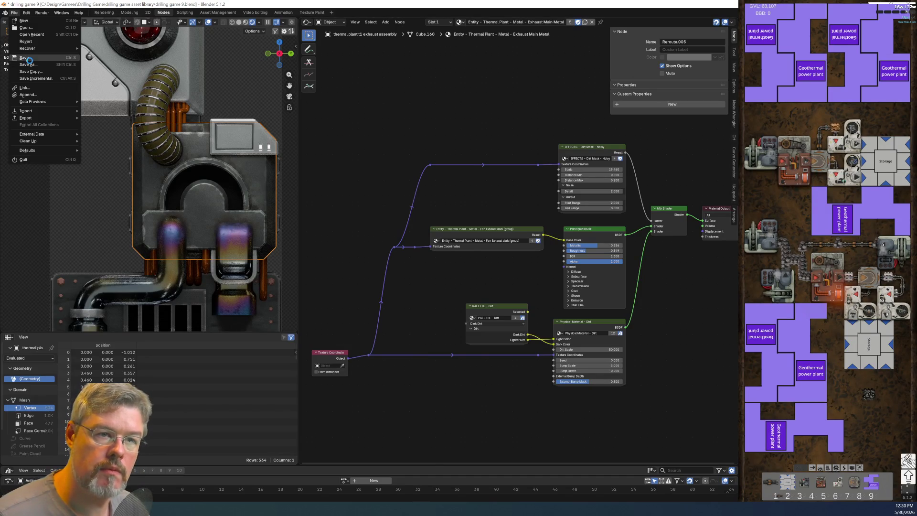
{"action": "left_click", "coordinate": [30, 60]}
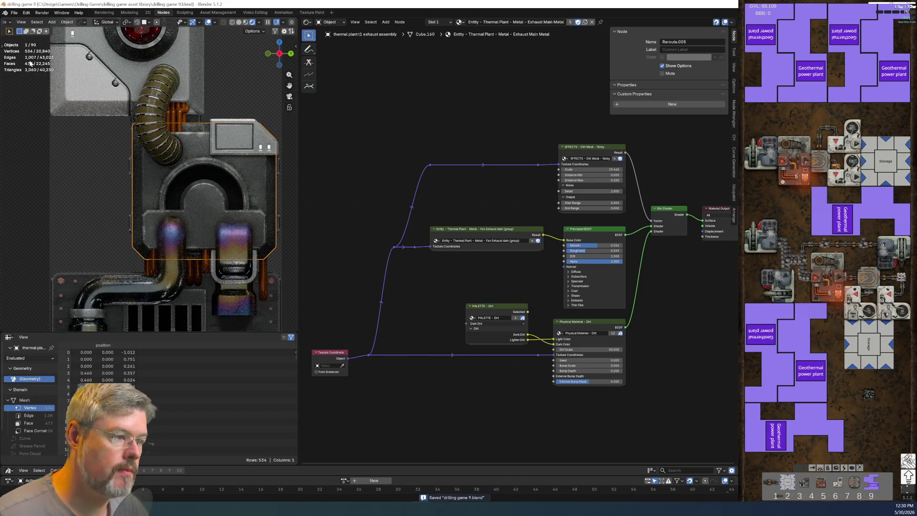
Enter the Fan Exhaust group, then its nested PALETTE group, and fit all nodes in view.
{"action": "left_click", "coordinate": [508, 230]}
{"action": "key", "text": "Tab"}
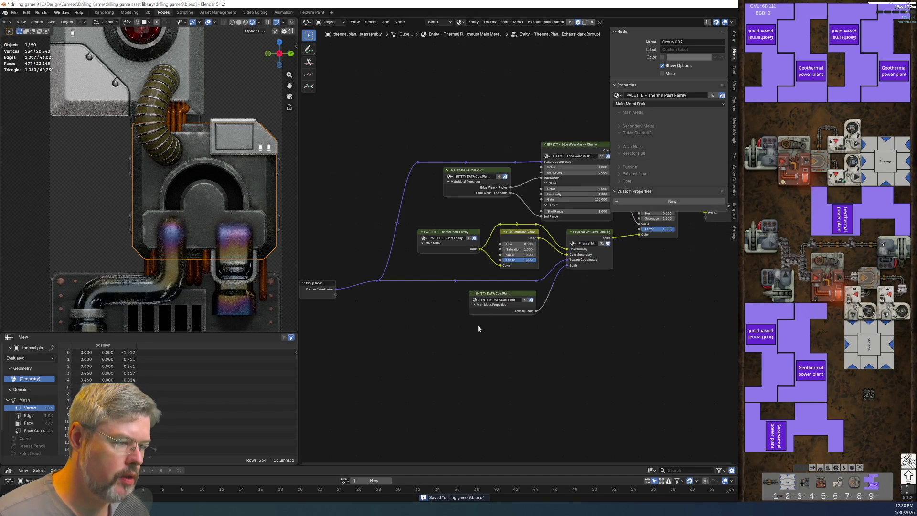
{"action": "left_click", "coordinate": [421, 229]}
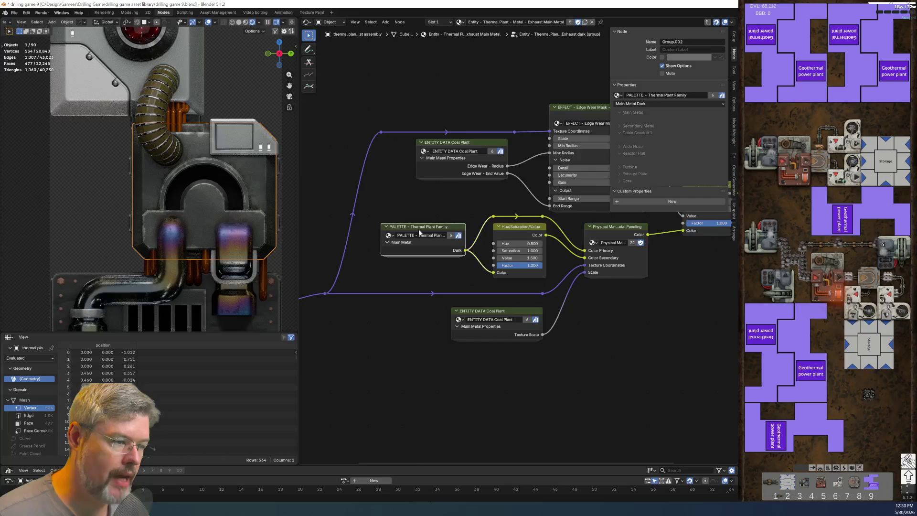
{"action": "key", "text": "Tab"}
{"action": "key", "text": "Home"}
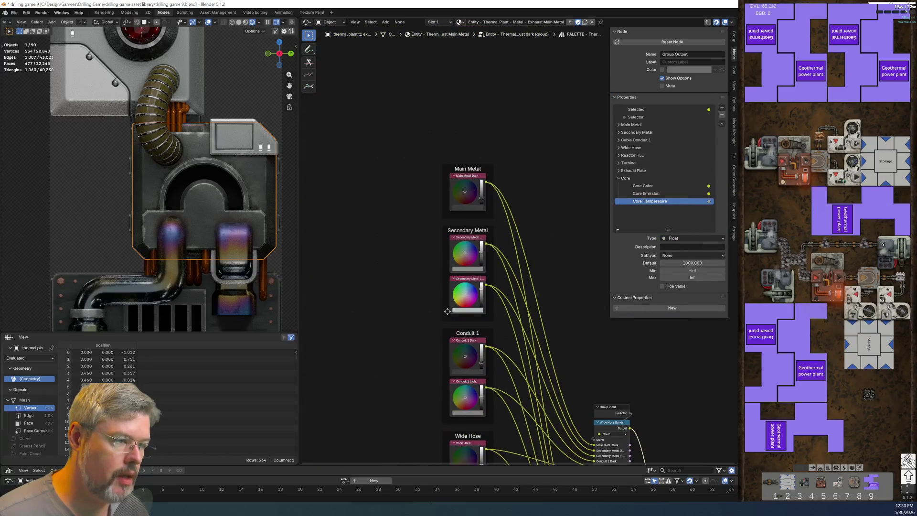
{"action": "scroll", "coordinate": [467, 174], "scroll_direction": "up", "scroll_amount": 5}
Relabel the Main Metal Dark colour node as 'Exhaust Metal Dark'.
{"action": "left_click", "coordinate": [446, 157]}
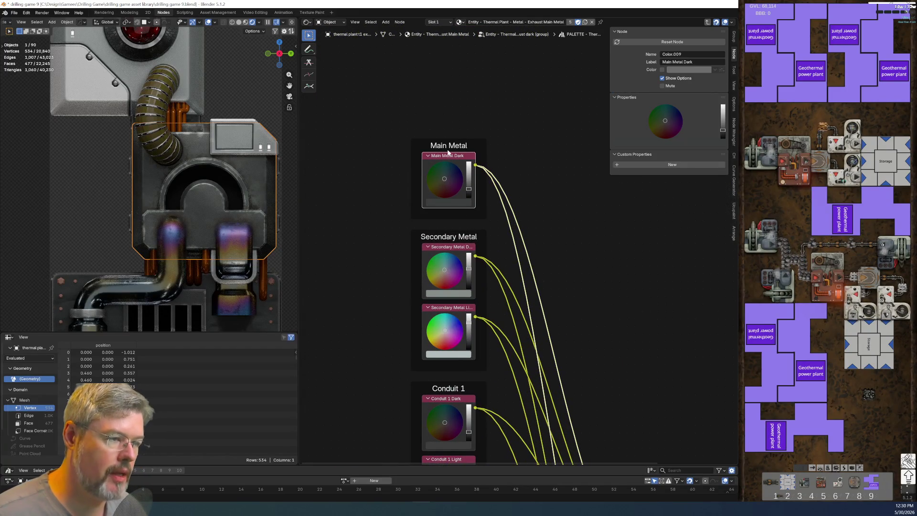
{"action": "key", "text": "F2"}
{"action": "key", "text": "Home"}
{"action": "key", "text": "ctrl+shift+Right"}
{"action": "type", "text": "Exhaust"}
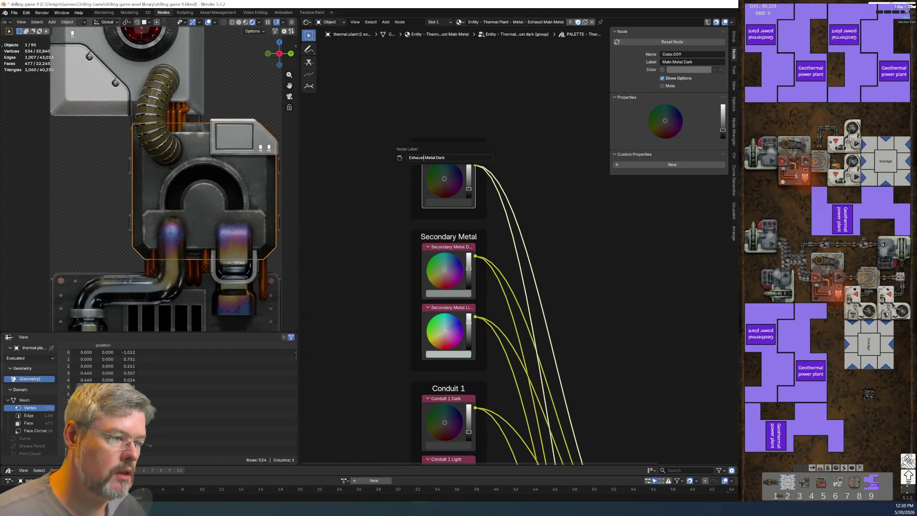
{"action": "key", "text": "Return"}
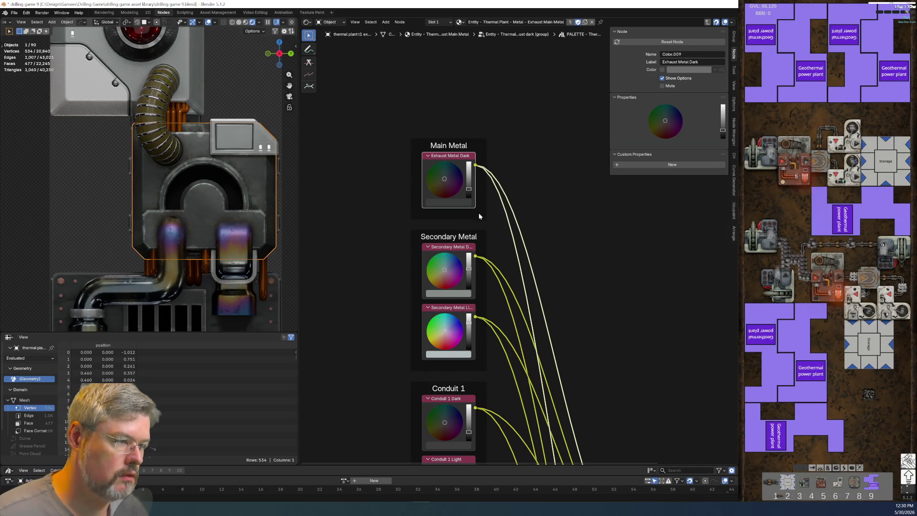
Relabel the Main Metal frame as 'Exhaust Metal' and revise the colour node's label again.
{"action": "left_click", "coordinate": [465, 137]}
{"action": "key", "text": "F2"}
{"action": "type", "text": "Exhaust Metal Dark"}
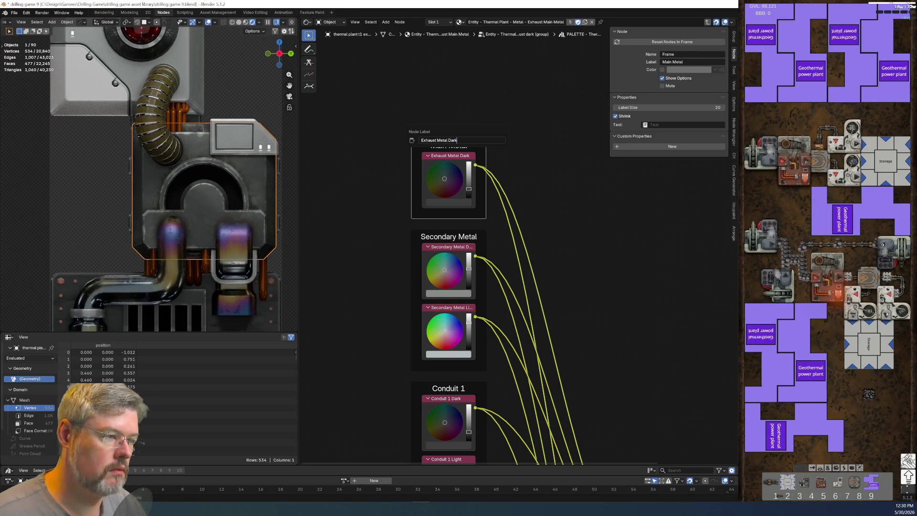
{"action": "key", "text": "Return"}
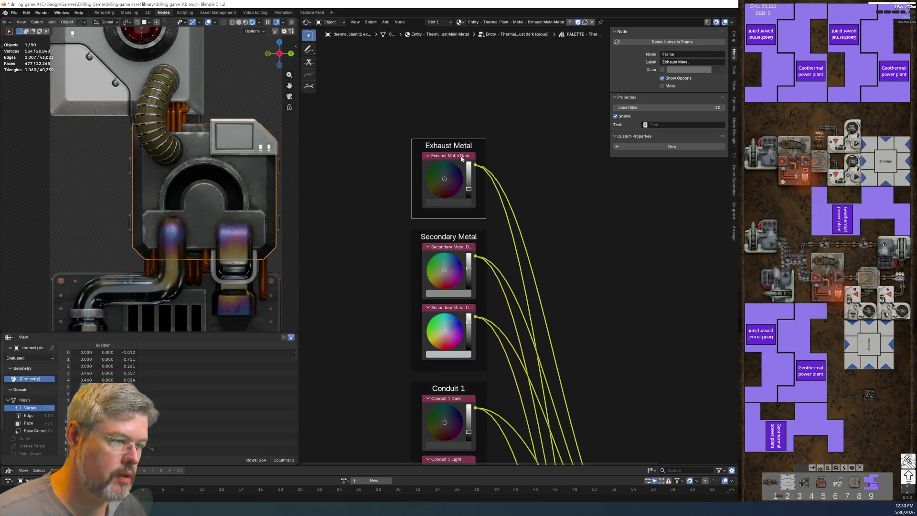
{"action": "left_click", "coordinate": [473, 154]}
{"action": "key", "text": "F2"}
{"action": "key", "text": "End"}
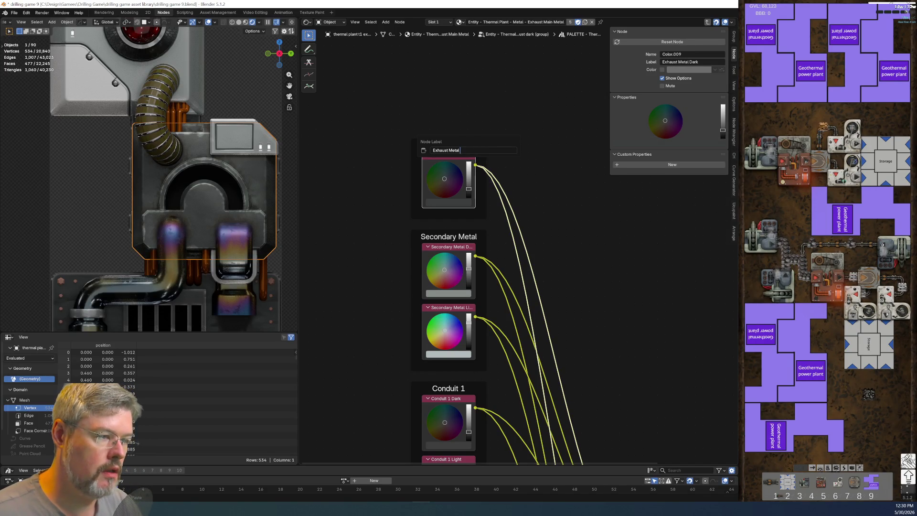
{"action": "key", "text": "Return"}
Rename the Wide Hose Bands menu switch's first item to 'Exhaust Metal'.
{"action": "scroll", "coordinate": [559, 340], "scroll_direction": "down", "scroll_amount": 5}
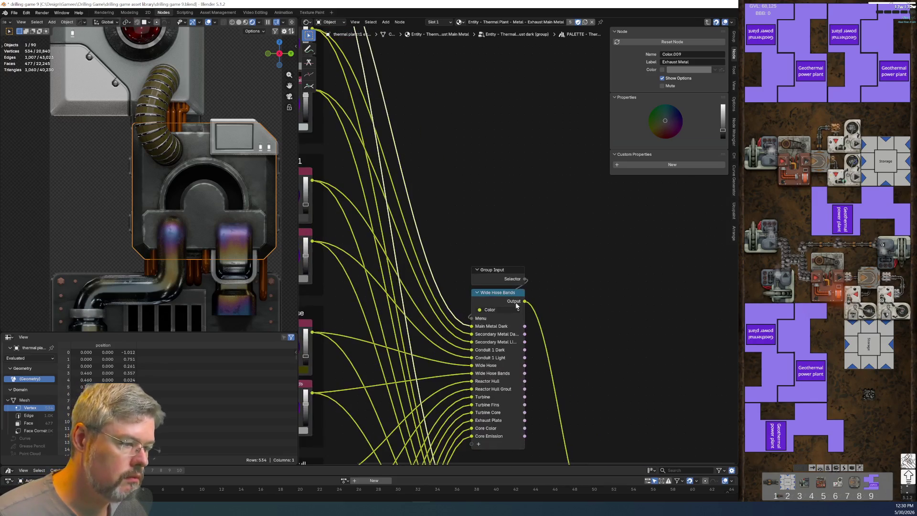
{"action": "left_click", "coordinate": [485, 299]}
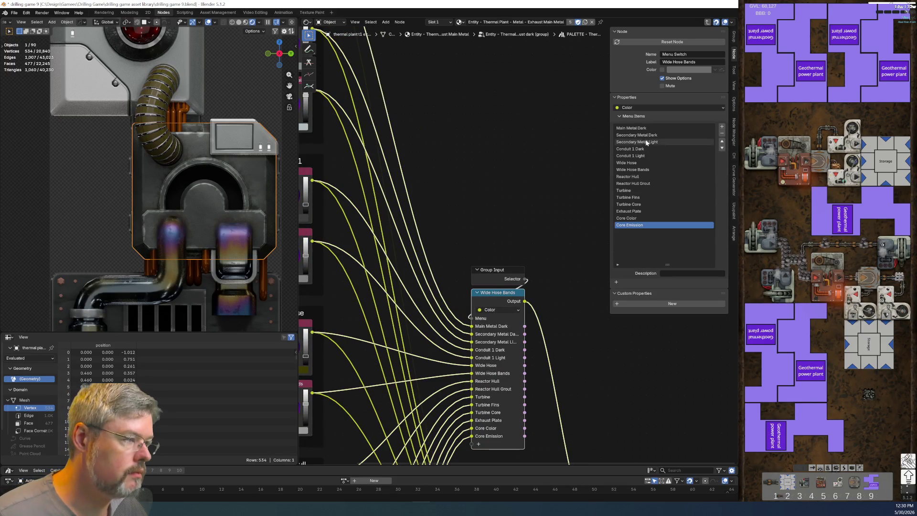
{"action": "key", "text": "ctrl+v"}
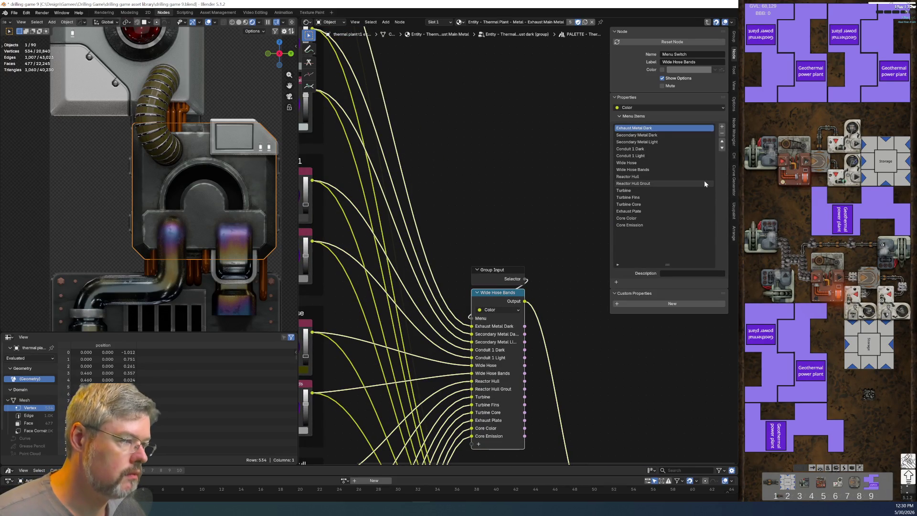
{"action": "double_click", "coordinate": [636, 128]}
{"action": "key", "text": "End"}
{"action": "key", "text": "BackSpace"}
{"action": "key", "text": "BackSpace"}
{"action": "key", "text": "BackSpace"}
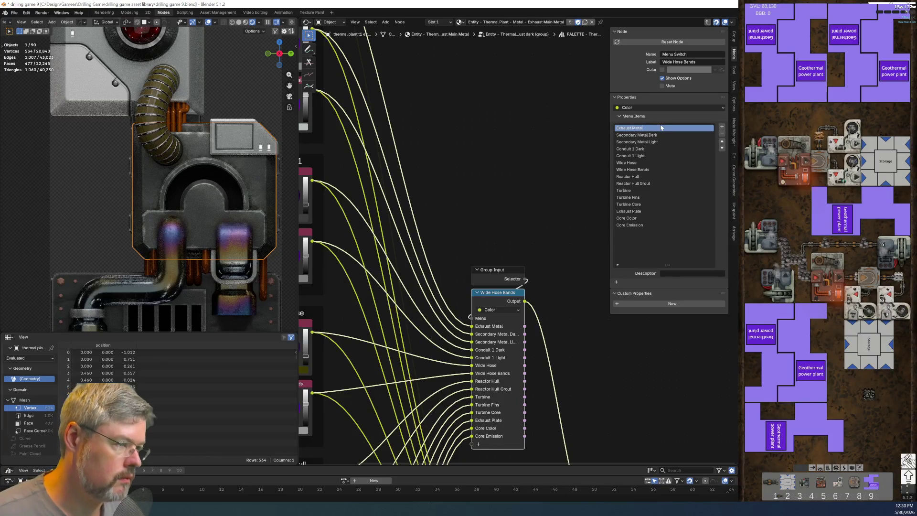
{"action": "key", "text": "Return"}
Rename the Group Output's Main Metal panel and output to 'Exhaust Metal', collapsing the Exhaust Metal and Core panels.
{"action": "middle_click_drag", "start_coordinate": [579, 403], "coordinate": [443, 188]}
{"action": "left_click", "coordinate": [436, 191]}
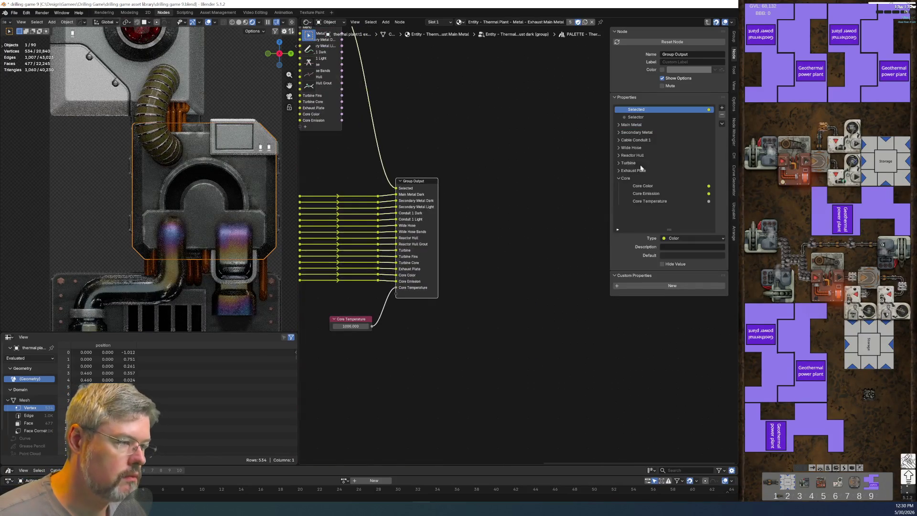
{"action": "left_click", "coordinate": [646, 125]}
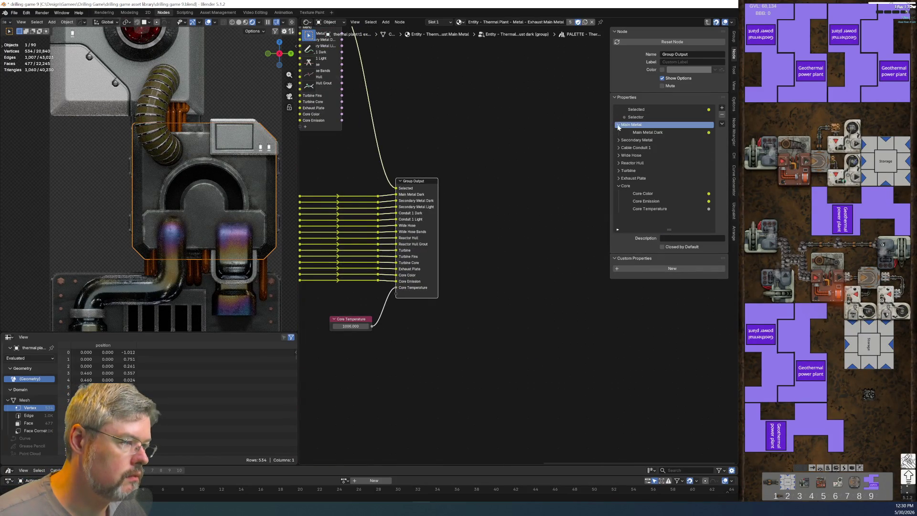
{"action": "double_click", "coordinate": [645, 133]}
{"action": "type", "text": "Exhaust Metal"}
{"action": "double_click", "coordinate": [637, 126]}
{"action": "key", "text": "ctrl+v"}
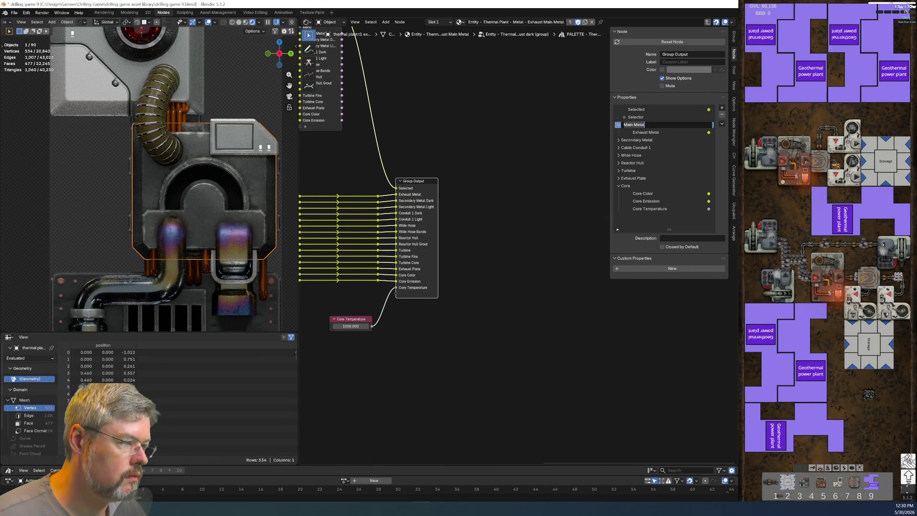
{"action": "key", "text": "Return"}
{"action": "left_click", "coordinate": [619, 125]}
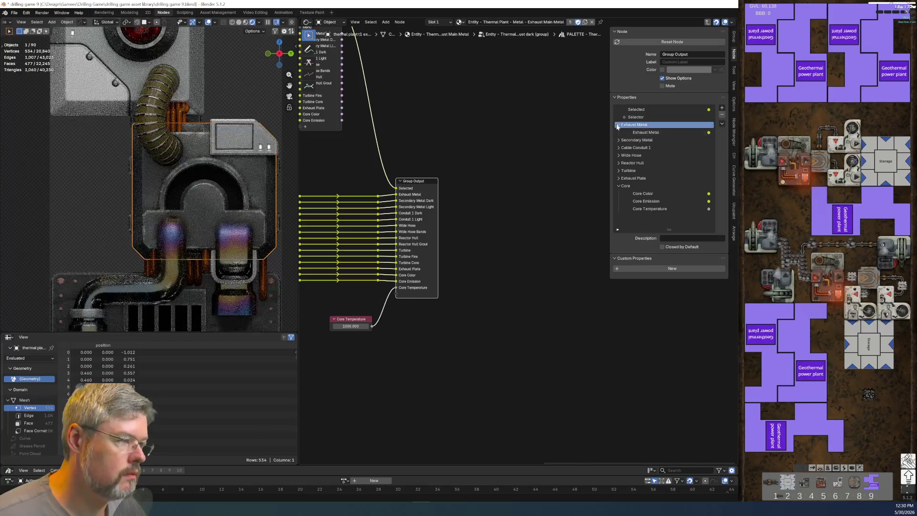
{"action": "left_click", "coordinate": [618, 178]}
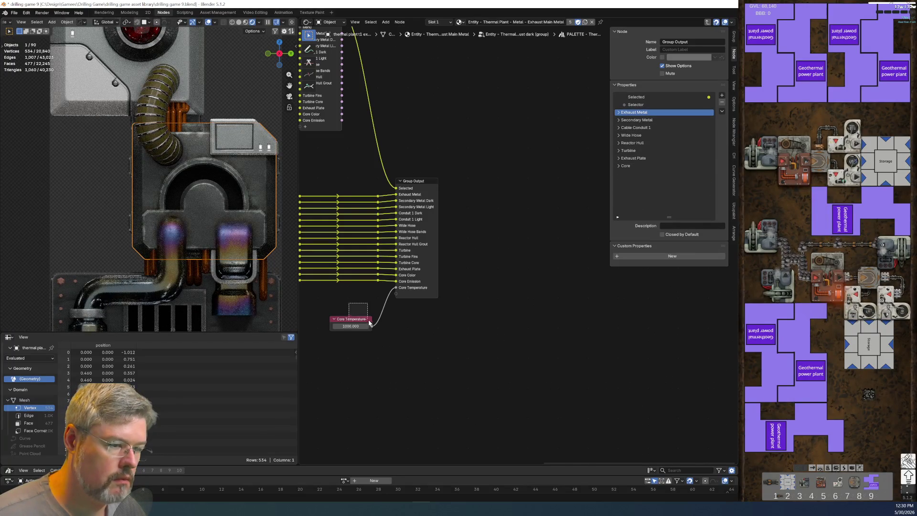
Nudge the Core Temperature value node down and save 'drilling game 9.blend'.
{"action": "key", "text": "Home"}
{"action": "middle_click_drag", "start_coordinate": [500, 305], "coordinate": [427, 285]}
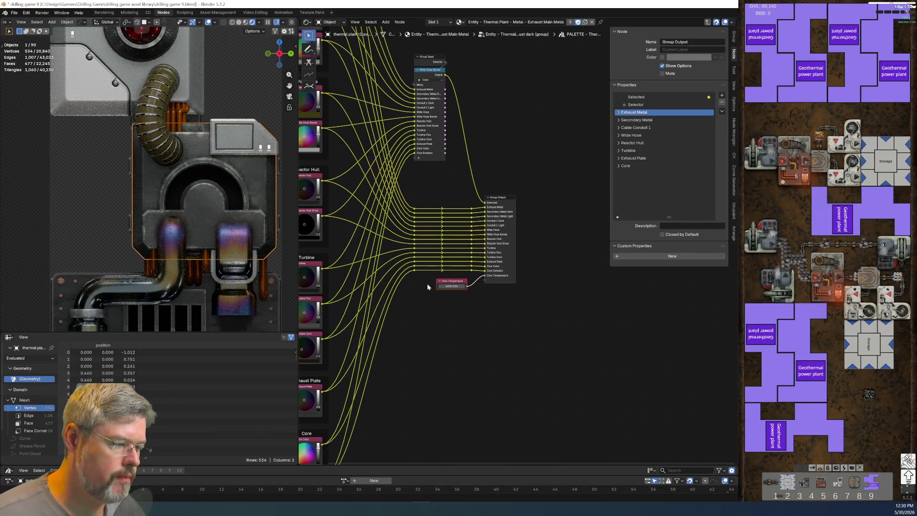
{"action": "left_click_drag", "start_coordinate": [459, 291], "coordinate": [463, 308]}
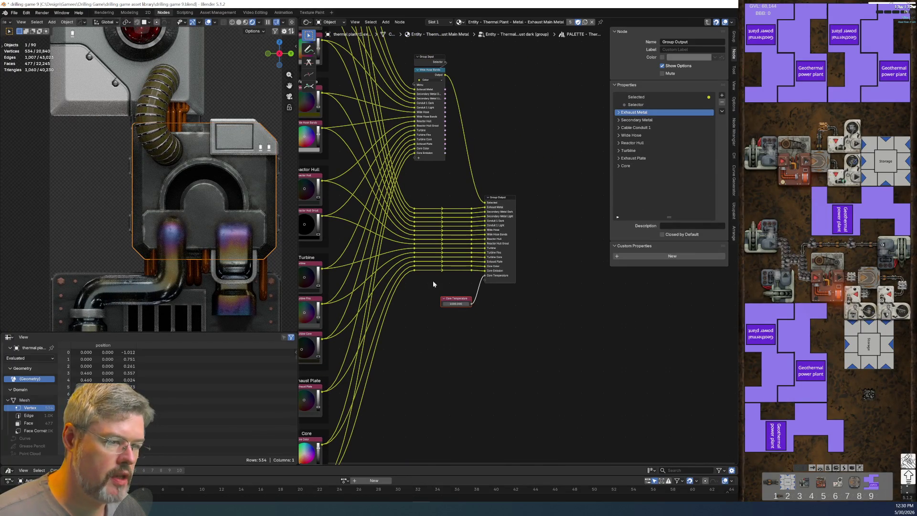
{"action": "left_click", "coordinate": [14, 12]}
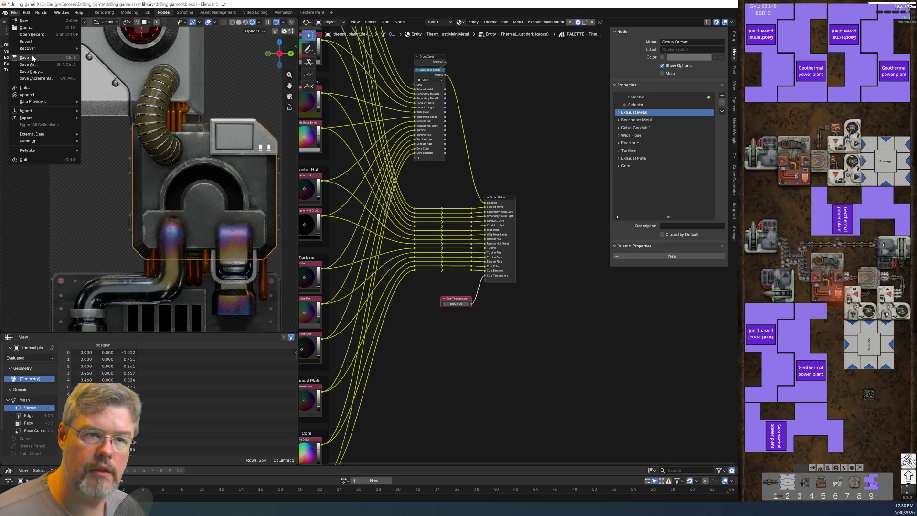
{"action": "left_click", "coordinate": [24, 57]}
{"action": "key", "text": "ctrl+Tab"}
{"action": "key", "text": "Escape"}
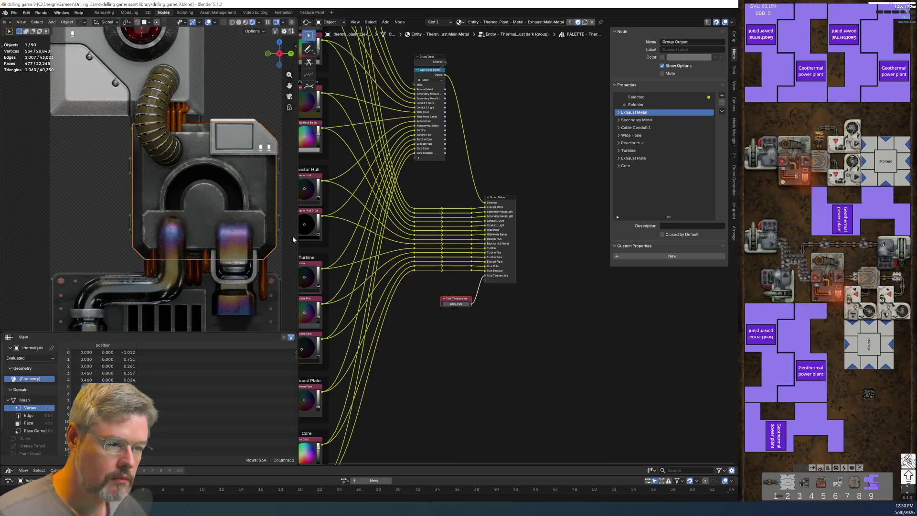
{"action": "middle_click_drag", "start_coordinate": [447, 345], "coordinate": [532, 446]}
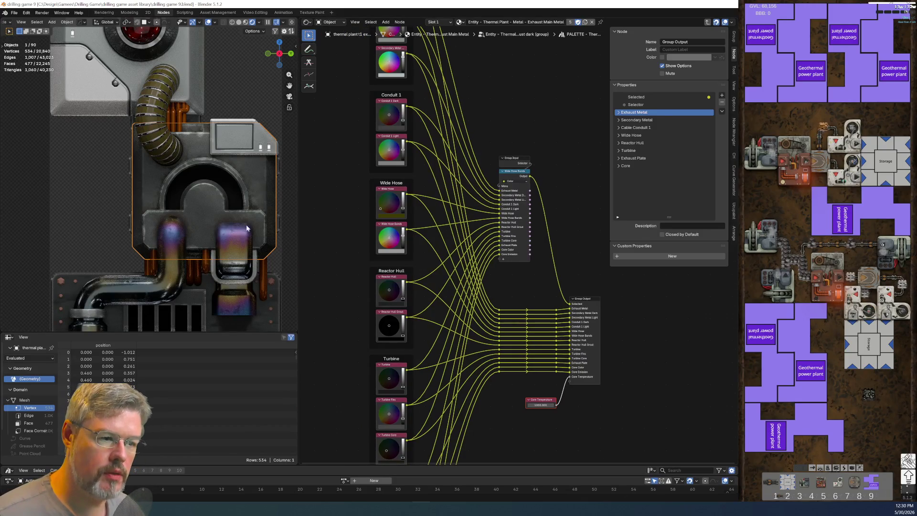
Select and frame the core mount, then unlink its Body Light material.
{"action": "left_click", "coordinate": [119, 117]}
{"action": "key", "text": "KP_Decimal"}
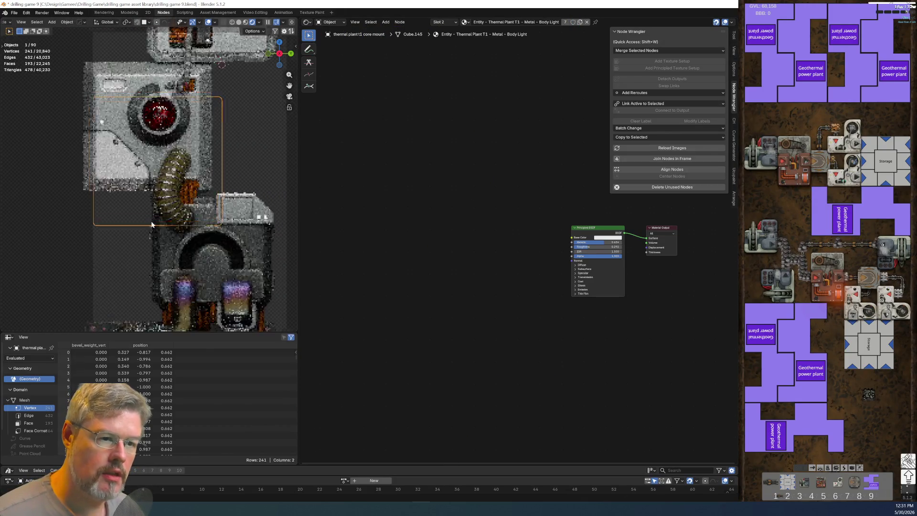
{"action": "scroll", "coordinate": [592, 324], "scroll_direction": "up", "scroll_amount": 2}
{"action": "middle_click_drag", "start_coordinate": [592, 325], "coordinate": [383, 331]}
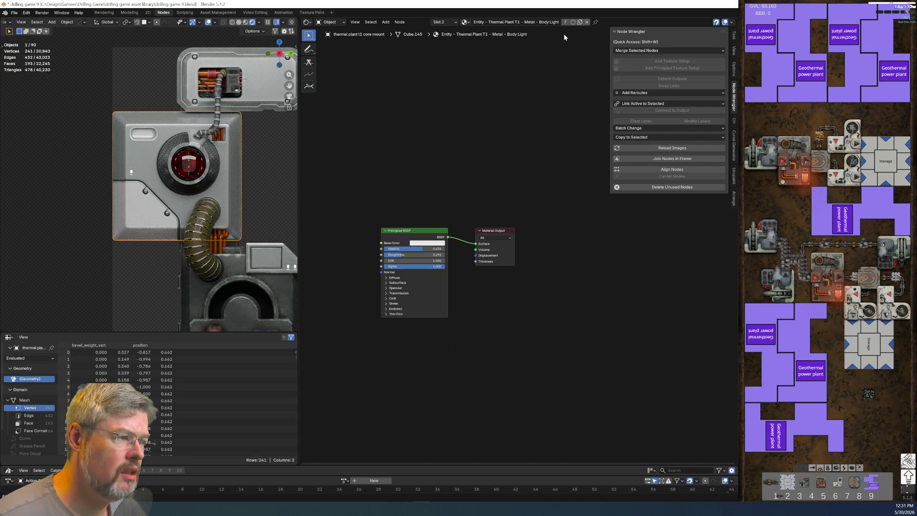
{"action": "left_click", "coordinate": [587, 22]}
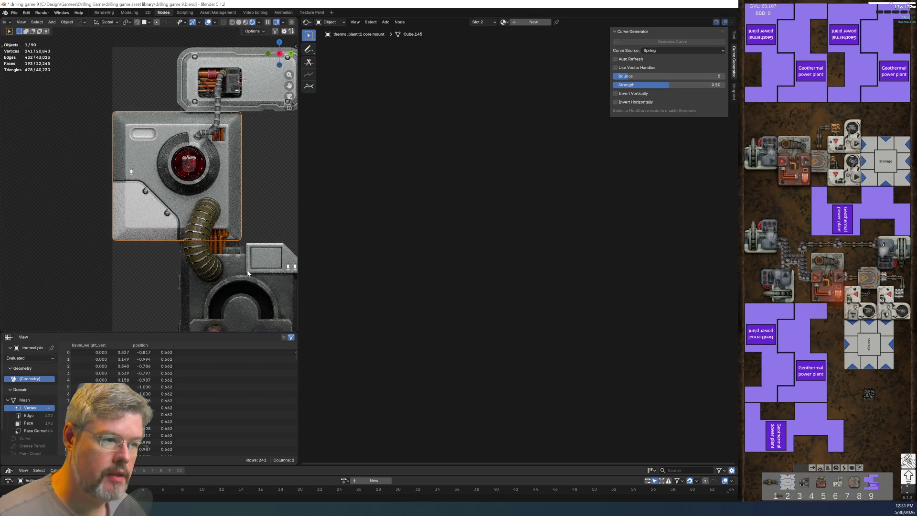
Search the material list for 'thermal t1' and look through the Thermal Plant materials.
{"action": "left_click", "coordinate": [503, 22]}
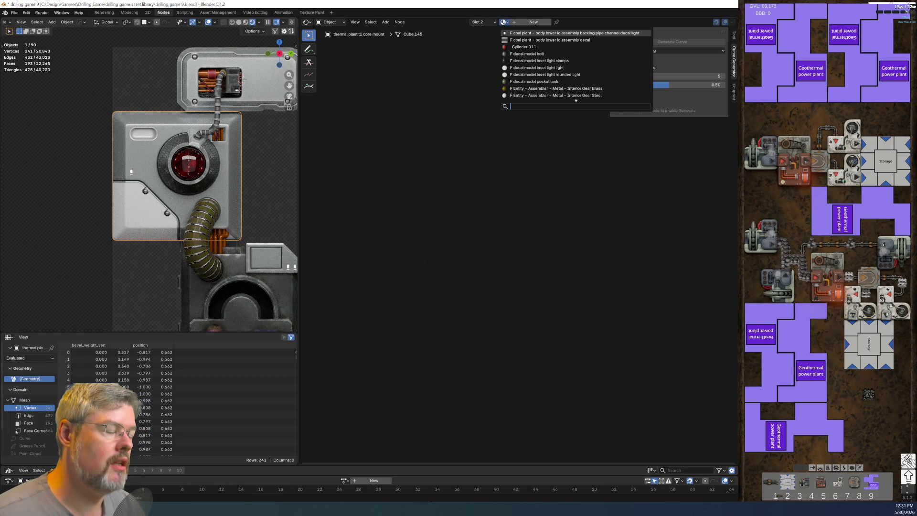
{"action": "type", "text": "thermal t1"}
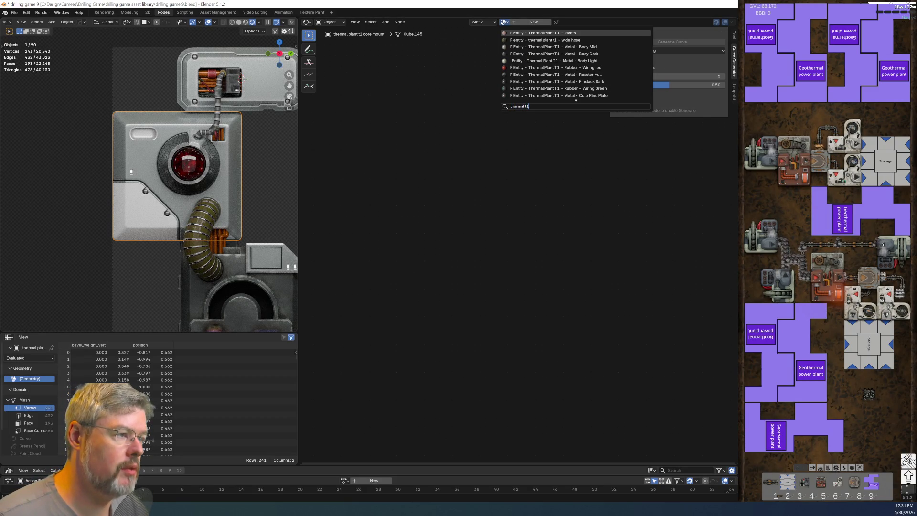
{"action": "key", "text": "Down"}
{"action": "key", "text": "Down"}
{"action": "key", "text": "Down"}
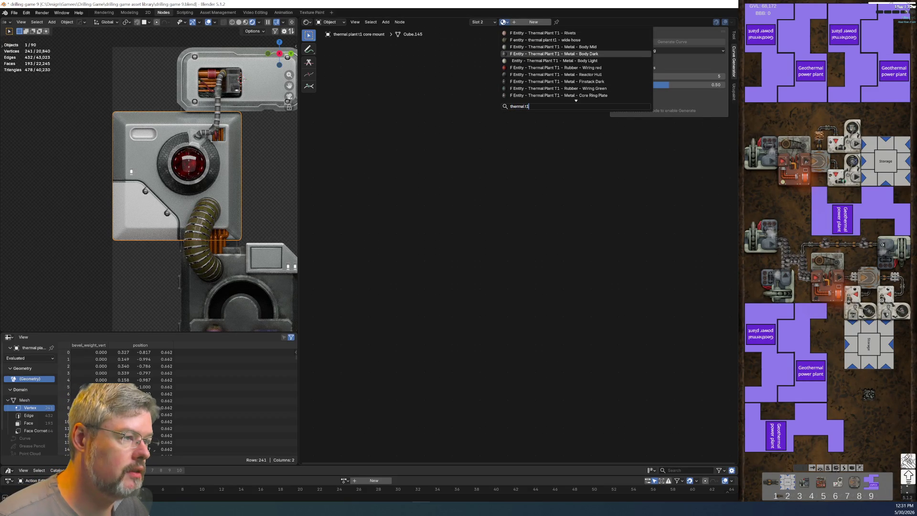
{"action": "key", "text": "Down"}
{"action": "key", "text": "Down"}
{"action": "key", "text": "Down"}
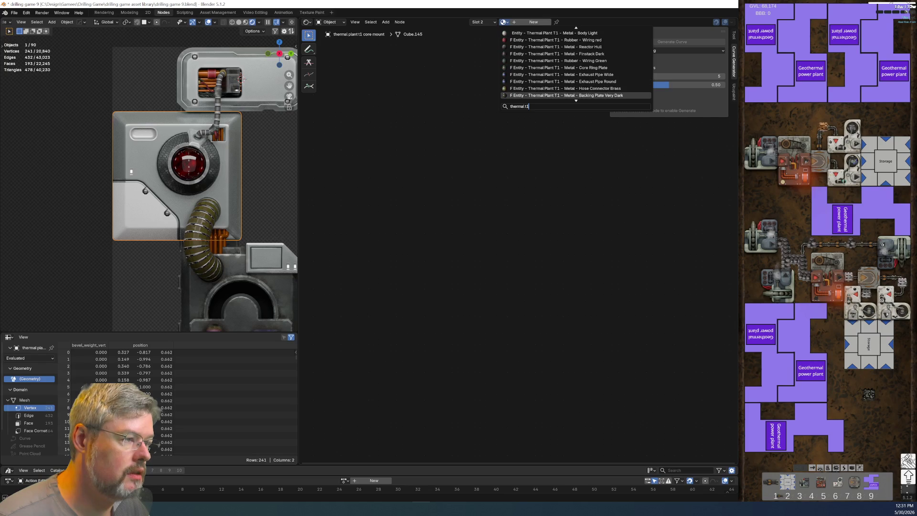
{"action": "key", "text": "Down"}
{"action": "key", "text": "Down"}
{"action": "key", "text": "Down"}
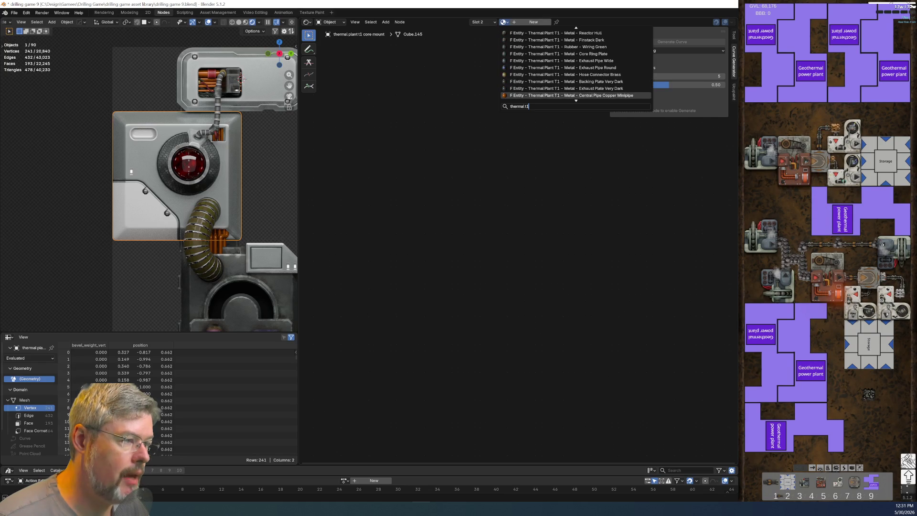
{"action": "key", "text": "Up"}
{"action": "key", "text": "Up"}
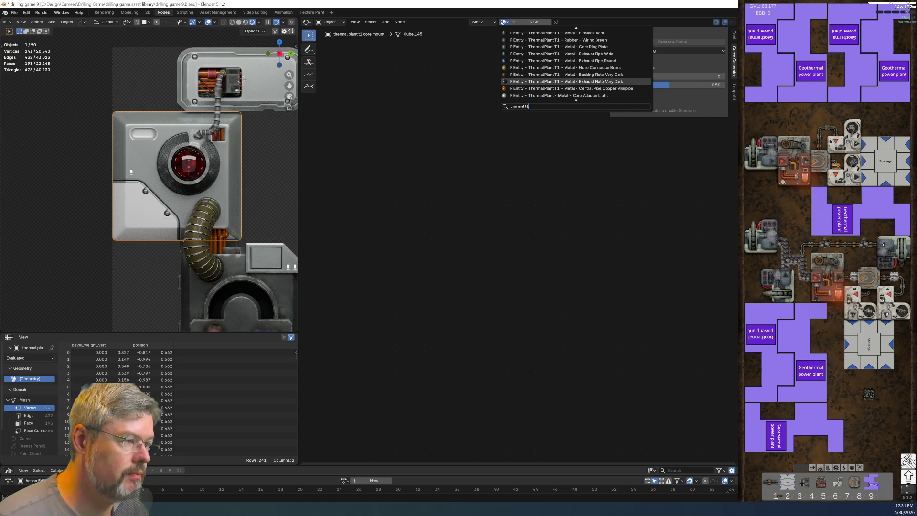
{"action": "key", "text": "Up"}
{"action": "key", "text": "Up"}
{"action": "key", "text": "Up"}
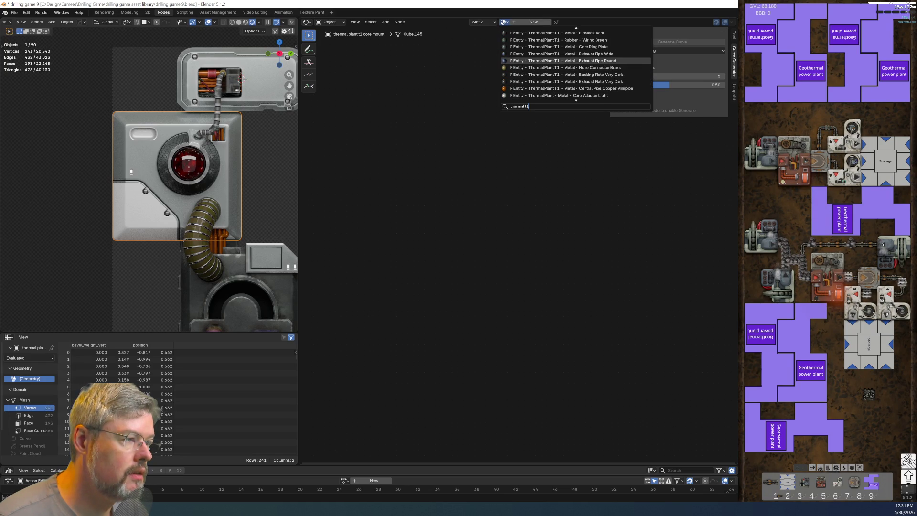
{"action": "key", "text": "Down"}
{"action": "key", "text": "Down"}
{"action": "key", "text": "Up"}
{"action": "key", "text": "Up"}
{"action": "key", "text": "Up"}
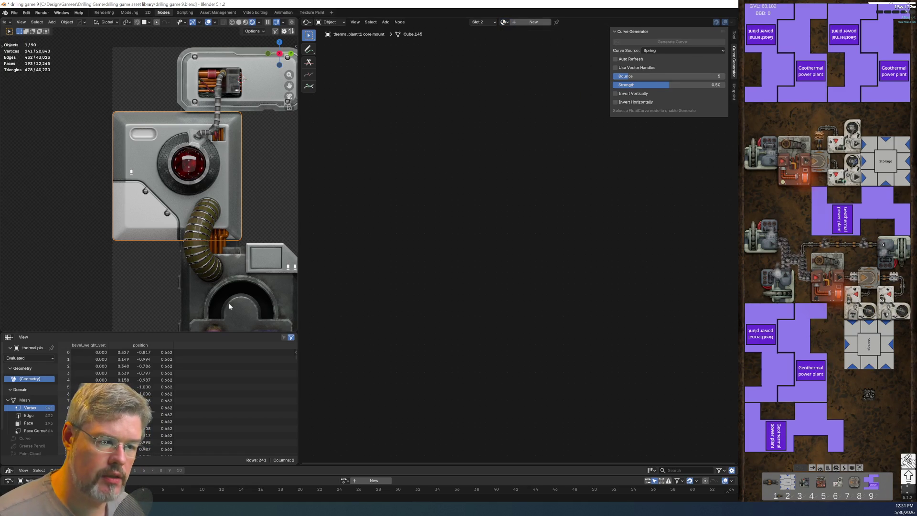
Check the lower exhaust's material, then assign 'exhaust main' (Exhaust Main Metal) to the core mount.
{"action": "left_click", "coordinate": [199, 291]}
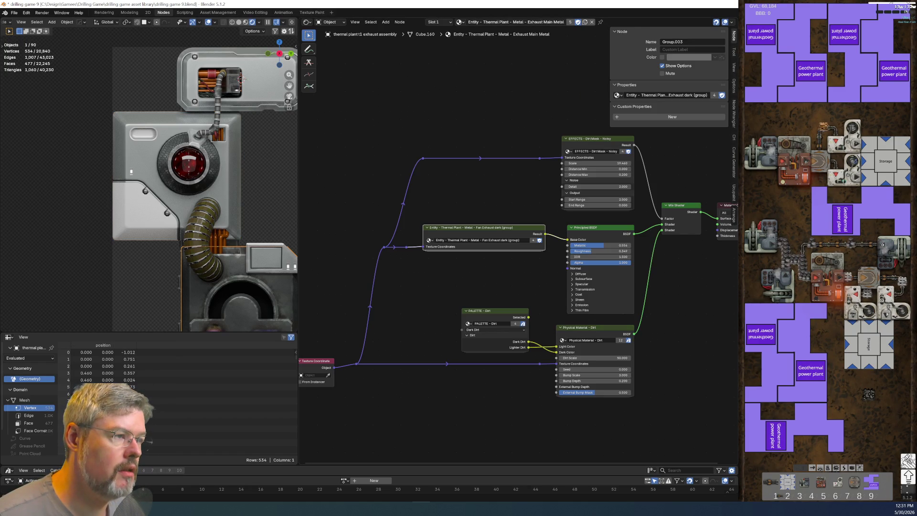
{"action": "left_click", "coordinate": [130, 215]}
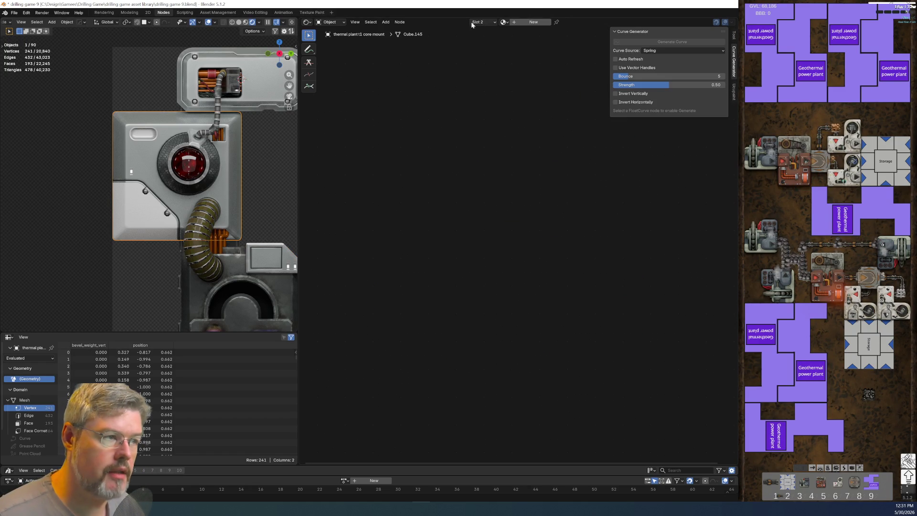
{"action": "left_click", "coordinate": [504, 22]}
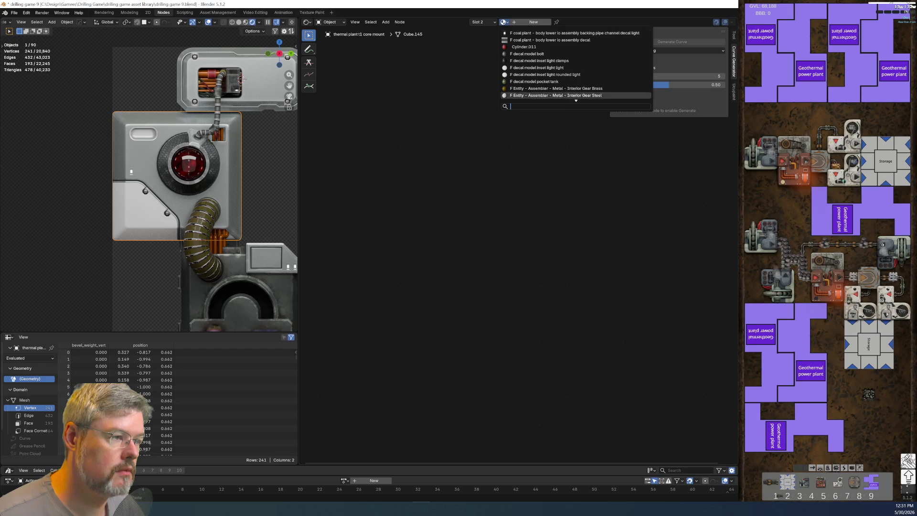
{"action": "type", "text": "exhaust main"}
{"action": "key", "text": "Return"}
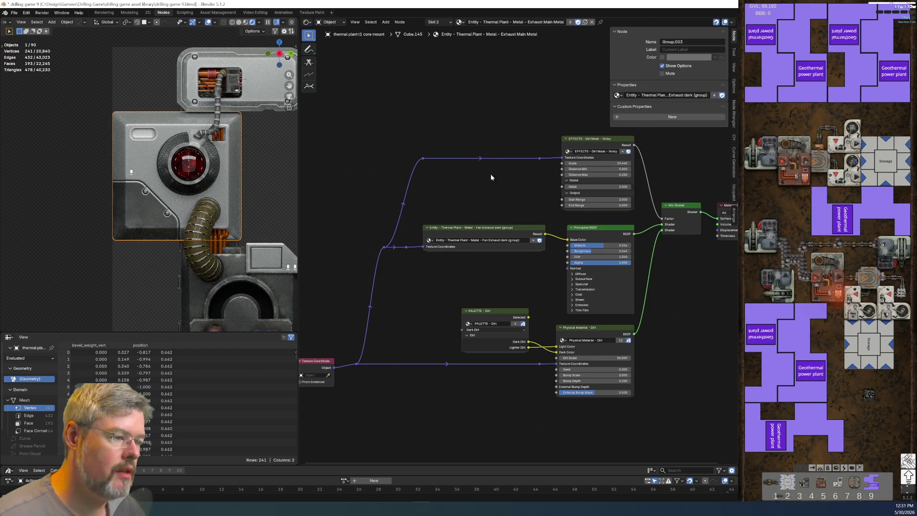
Make the material single-user, rename it Core Mount Light, and enable its fake user.
{"action": "left_click", "coordinate": [589, 22]}
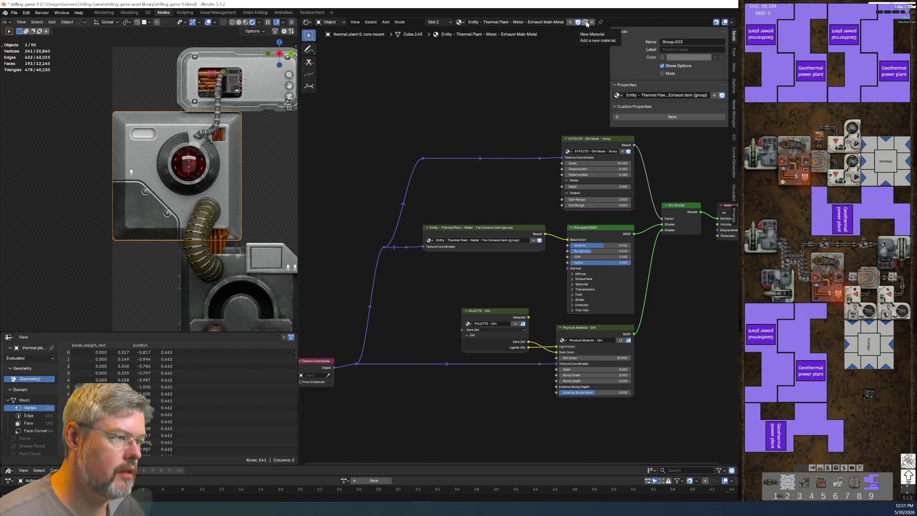
{"action": "double_click", "coordinate": [532, 21]}
{"action": "type", "text": "Secondary"}
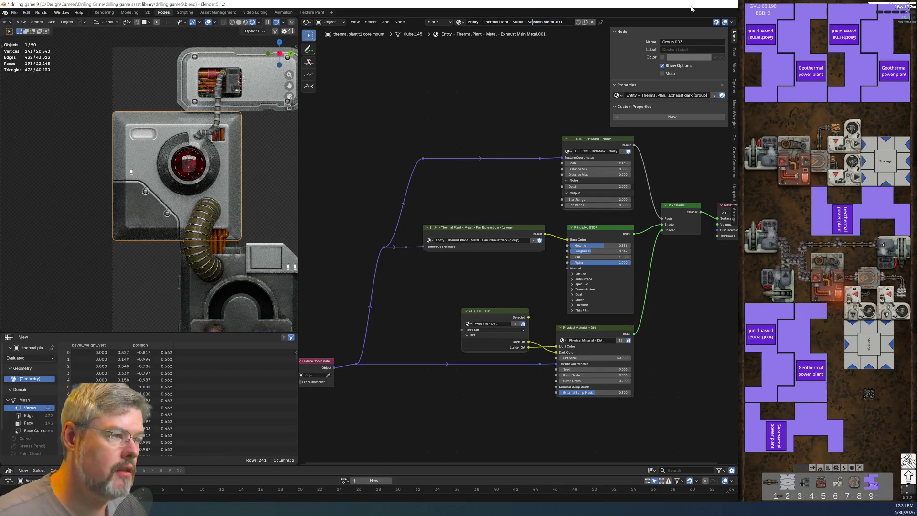
{"action": "key", "text": "ctrl+shift+Left"}
{"action": "type", "text": "Cor"}
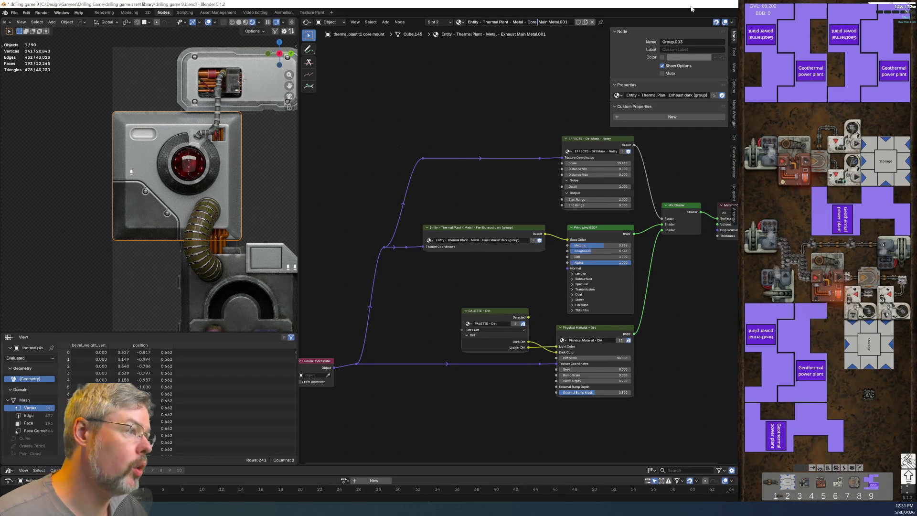
{"action": "type", "text": " Ligh"}
{"action": "key", "text": "Return"}
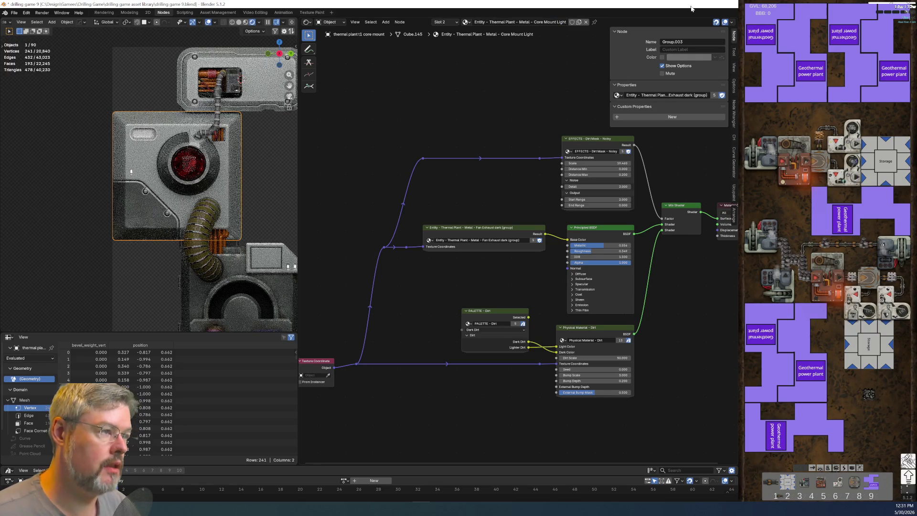
{"action": "left_click", "coordinate": [572, 22]}
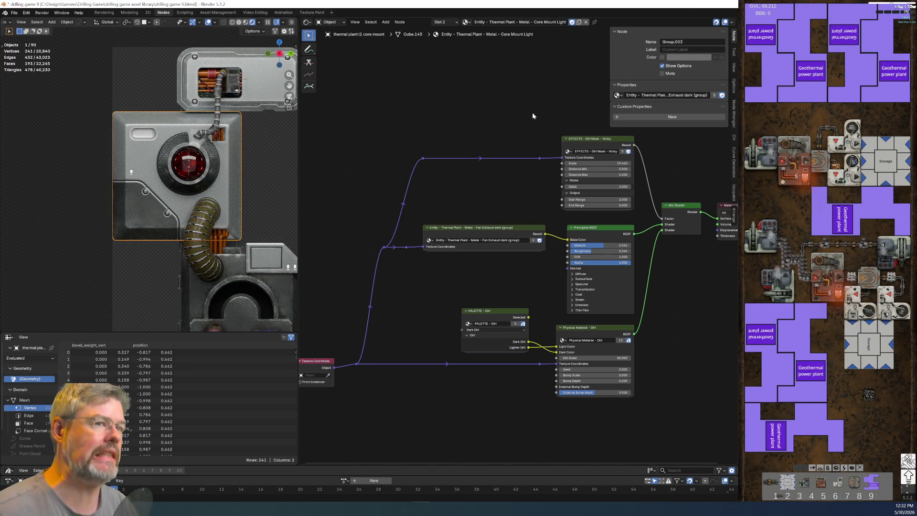
Rename the material to 'Entity - Thermal Plant - Metal - Secondary Metal Light'.
{"action": "double_click", "coordinate": [539, 22]}
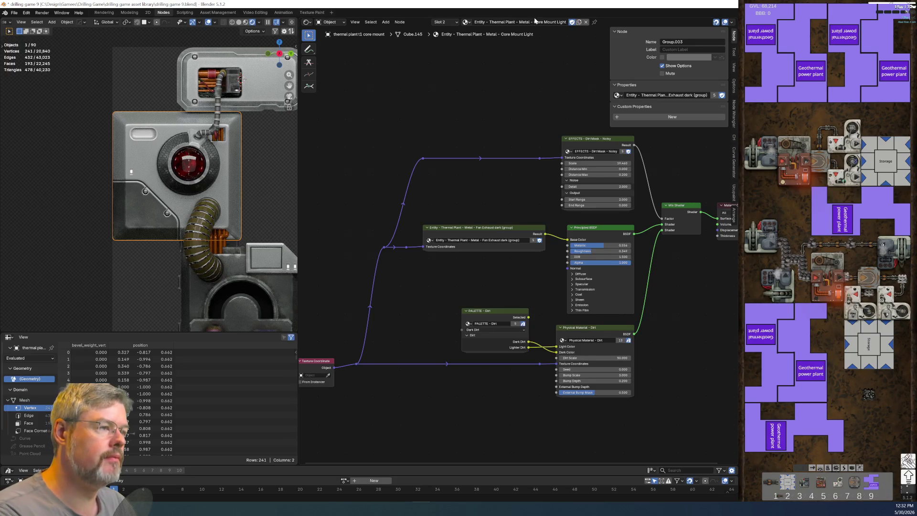
{"action": "left_click", "coordinate": [539, 22]}
{"action": "key", "text": "shift+End"}
{"action": "type", "text": "Secondary Metal"}
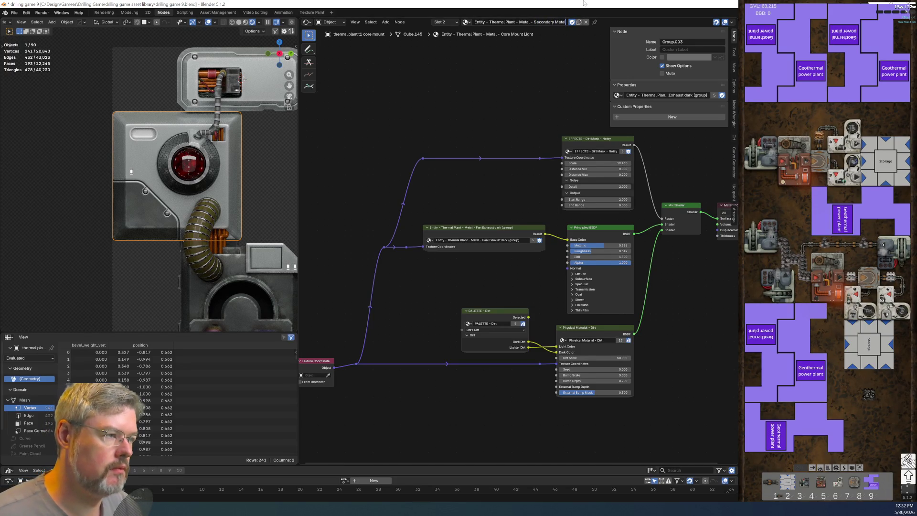
{"action": "type", "text": " Light"}
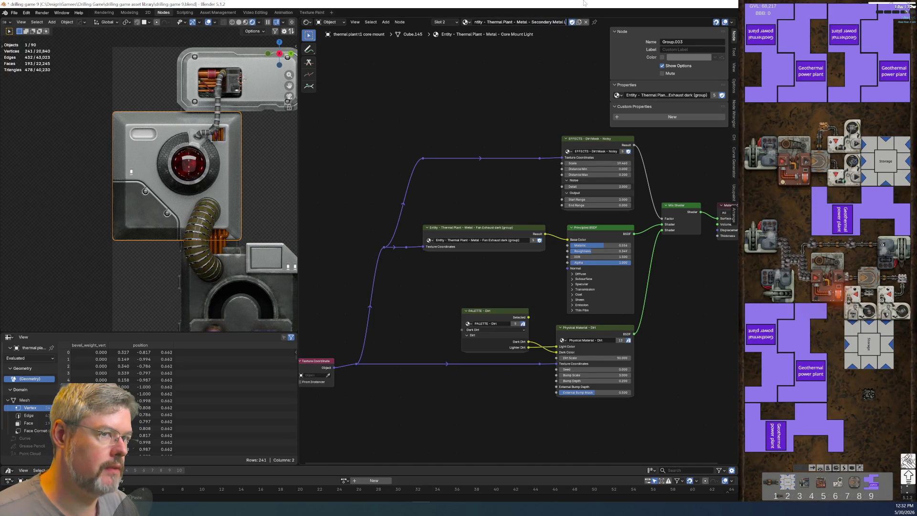
{"action": "key", "text": "Return"}
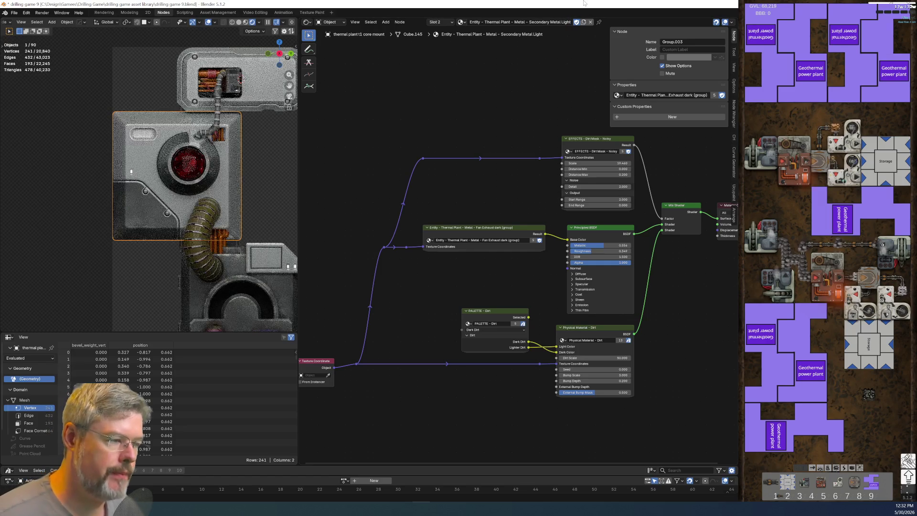
{"action": "left_click", "coordinate": [15, 12]}
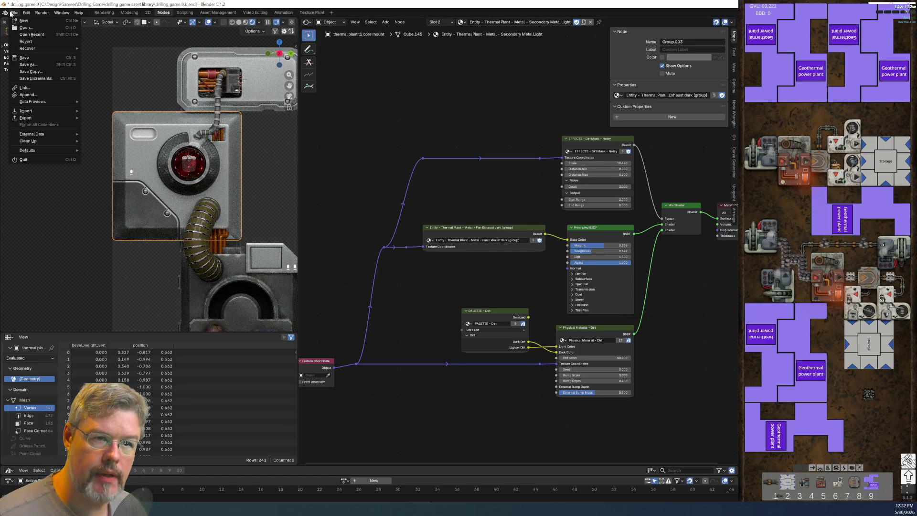
Save, then rename the exhaust group node to Exhaust Metal, dropping 'Fan' and 'dark'.
{"action": "key", "text": "ctrl+s"}
{"action": "scroll", "coordinate": [528, 267], "scroll_direction": "up", "scroll_amount": 4}
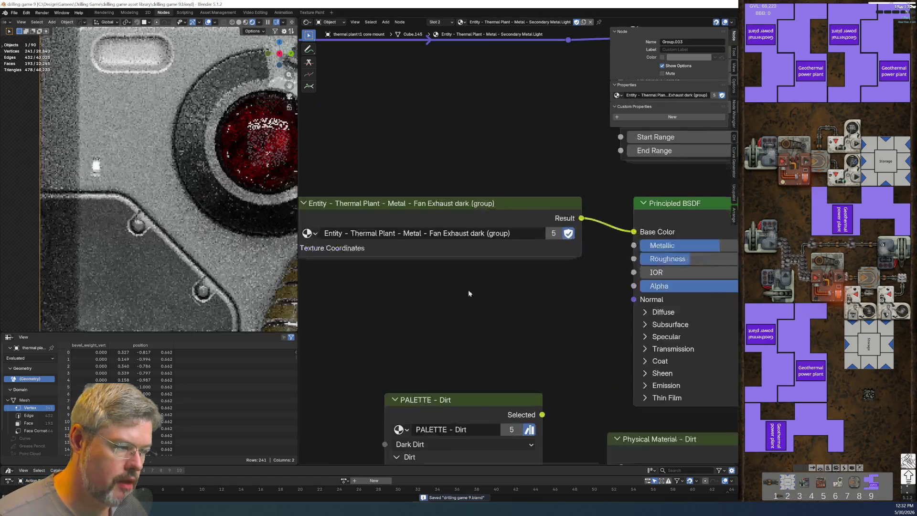
{"action": "double_click", "coordinate": [538, 233]}
{"action": "left_click", "coordinate": [537, 234]}
{"action": "key", "text": "ctrl+Delete"}
{"action": "key", "text": "BackSpace"}
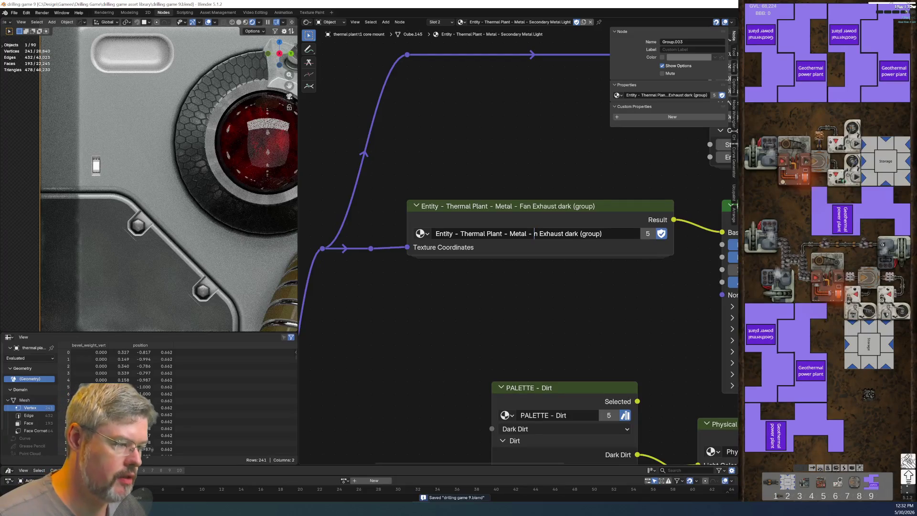
{"action": "key", "text": "ctrl+Right"}
{"action": "key", "text": "ctrl+Delete"}
{"action": "type", "text": "Metal"}
{"action": "key", "text": "Return"}
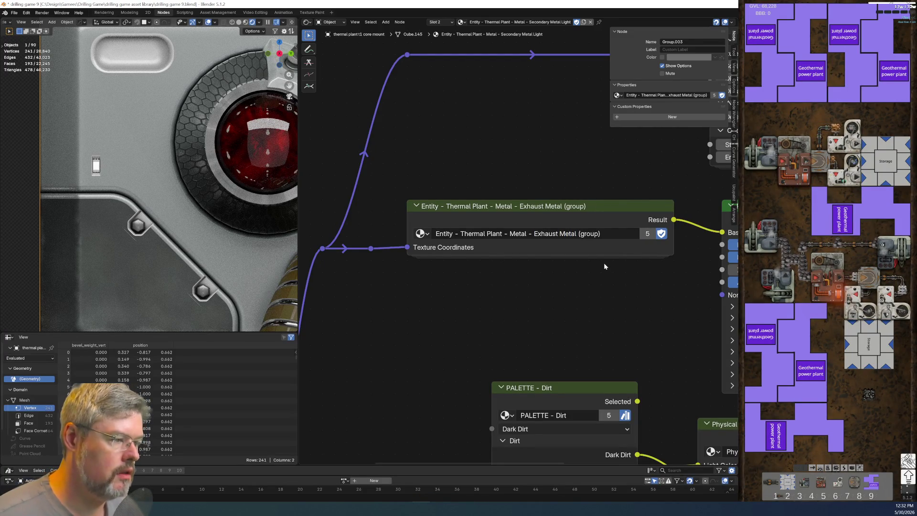
Check the lower exhaust and upper panel, then finish the group name as Exhaust Main Metal.
{"action": "scroll", "coordinate": [258, 251], "scroll_direction": "down", "scroll_amount": 6}
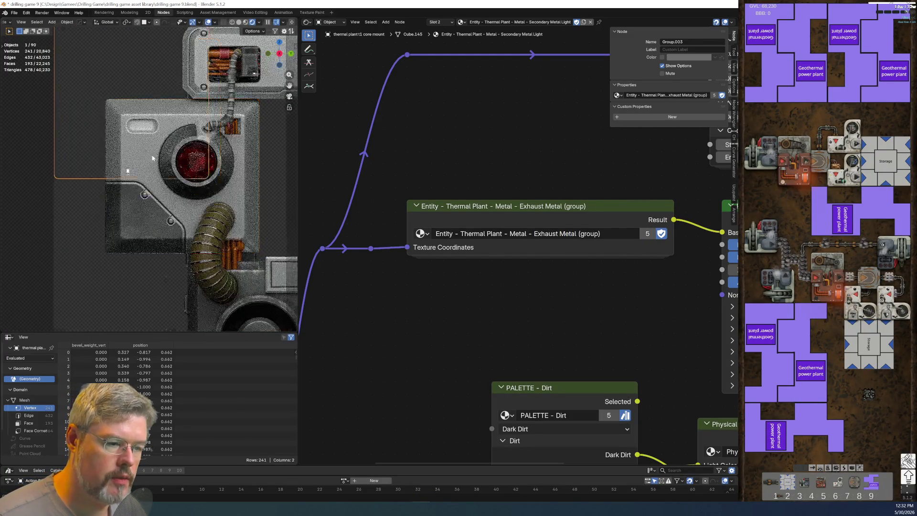
{"action": "left_click", "coordinate": [257, 249]}
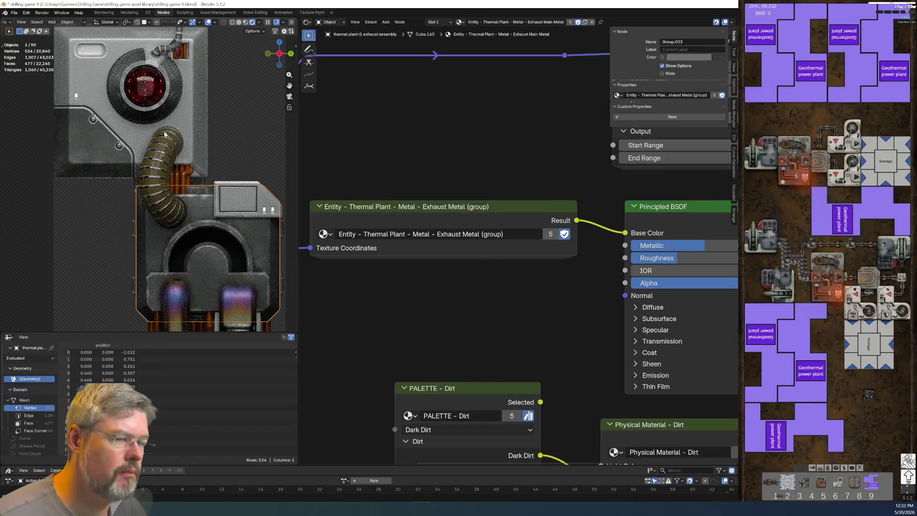
{"action": "left_click", "coordinate": [90, 161]}
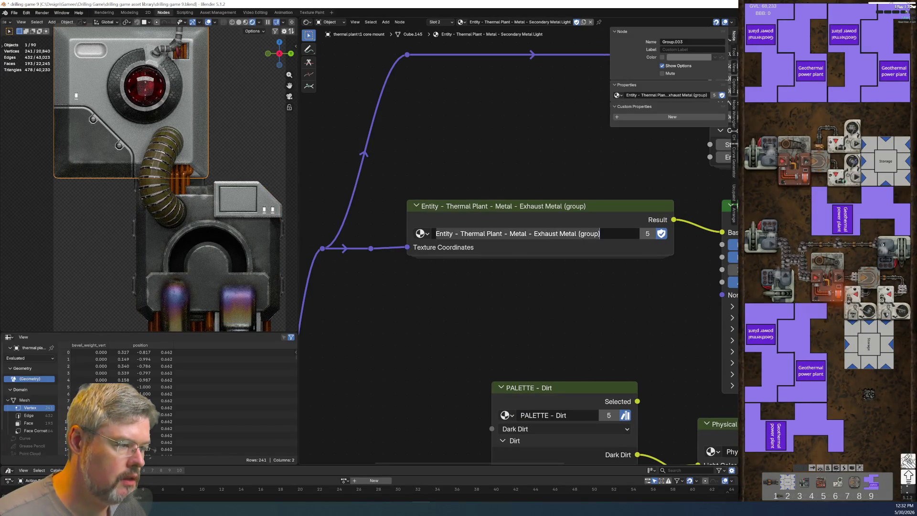
{"action": "type", "text": "Main"}
{"action": "key", "text": "Return"}
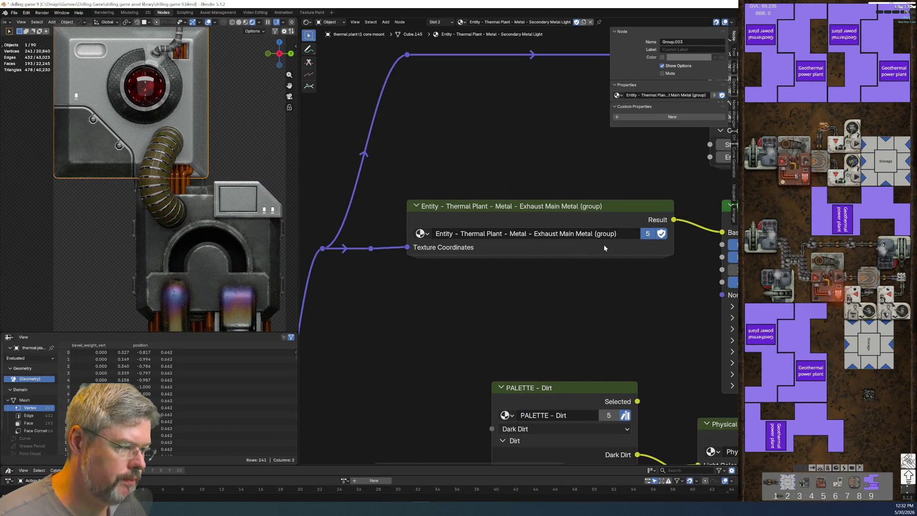
Make the group single-user and rename the copy 'Secondary Metal Light (group)'.
{"action": "left_click", "coordinate": [648, 233]}
{"action": "double_click", "coordinate": [546, 234]}
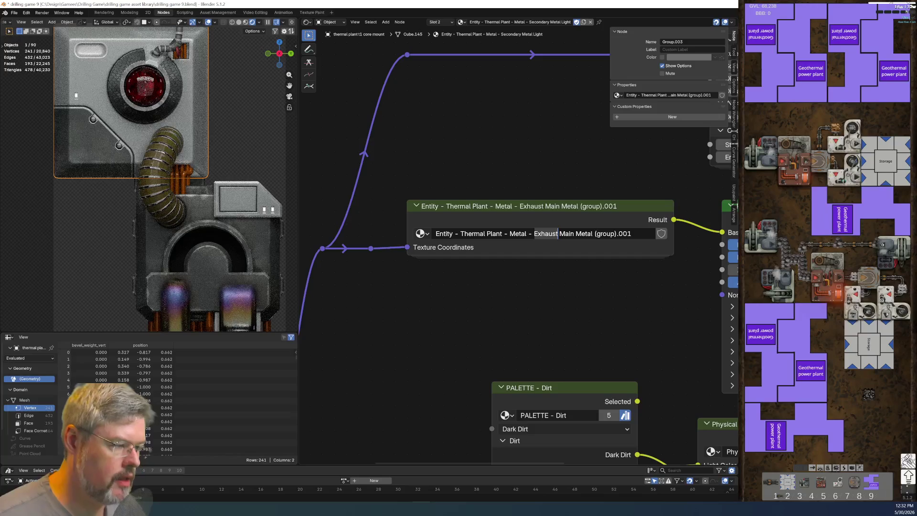
{"action": "type", "text": "Secondary"}
{"action": "key", "text": "ctrl+Delete"}
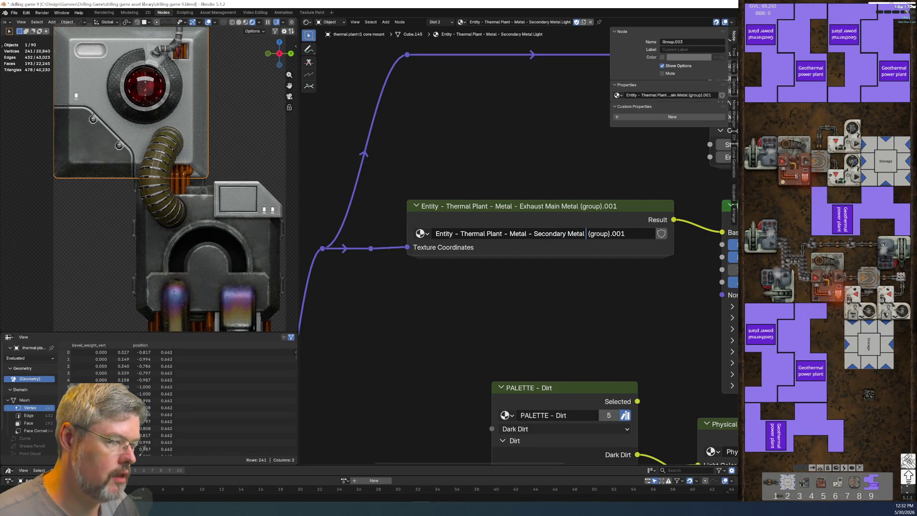
{"action": "type", "text": "Light"}
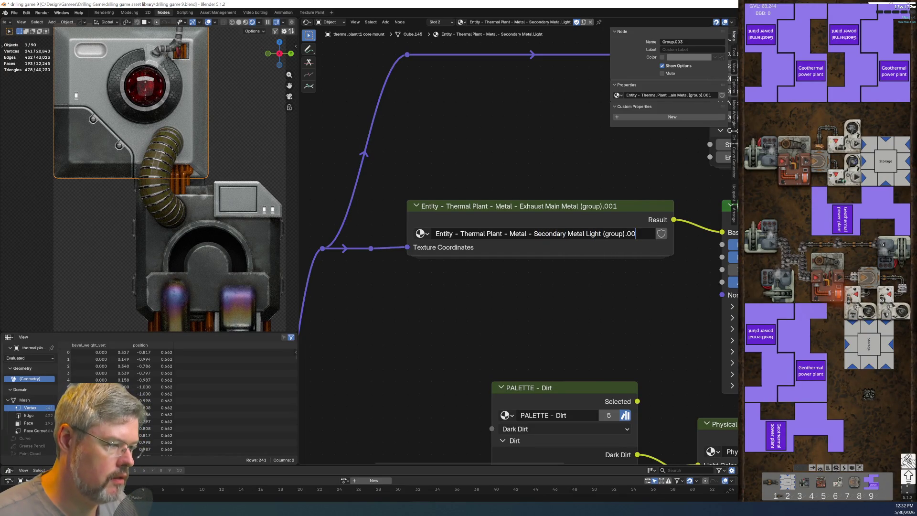
{"action": "key", "text": "Return"}
{"action": "left_click", "coordinate": [661, 233]}
Inside the group, link the palette's Secondary Metal Light output to the HSV Color input.
{"action": "left_click", "coordinate": [641, 218]}
{"action": "key", "text": "Tab"}
{"action": "scroll", "coordinate": [490, 285], "scroll_direction": "up", "scroll_amount": 6}
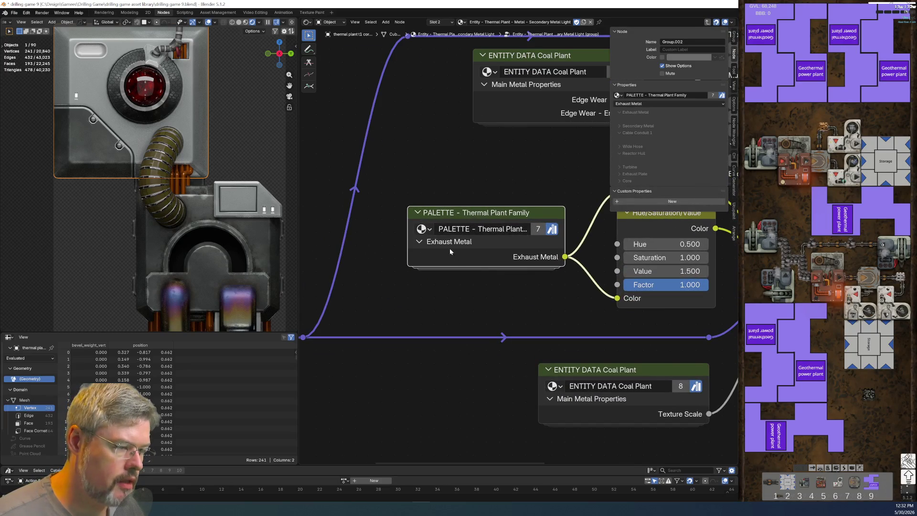
{"action": "key", "text": "ctrl+h"}
{"action": "middle_click_drag", "start_coordinate": [558, 325], "coordinate": [483, 258]}
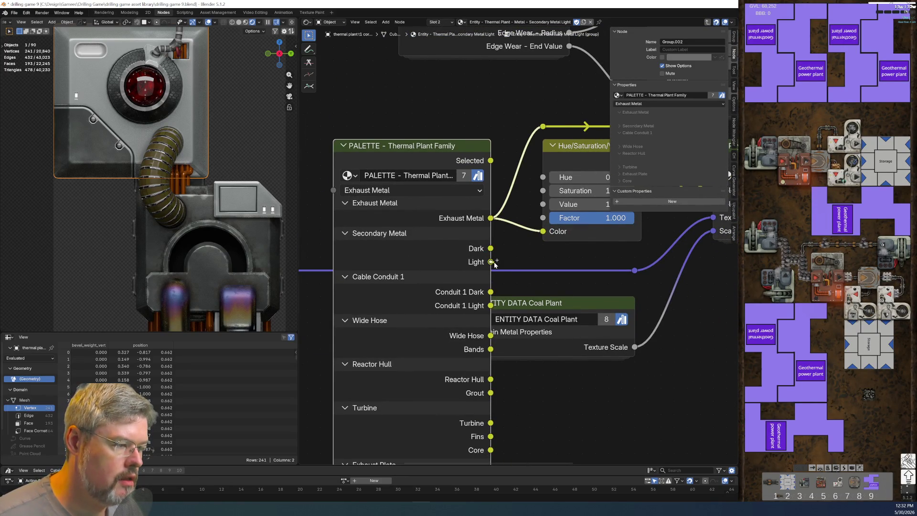
{"action": "mouse_move", "coordinate": [490, 218]}
{"action": "left_mouse_down", "text": "ctrl"}
{"action": "mouse_move", "coordinate": [510, 247]}
{"action": "mouse_move", "coordinate": [491, 262]}
{"action": "left_mouse_up", "text": "ctrl"}
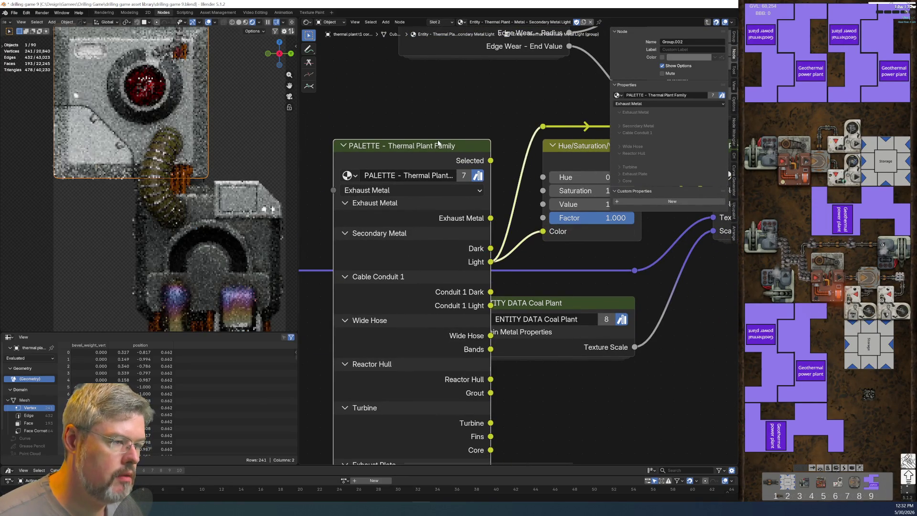
{"action": "key", "text": "ctrl+h"}
{"action": "scroll", "coordinate": [446, 251], "scroll_direction": "down", "scroll_amount": 2}
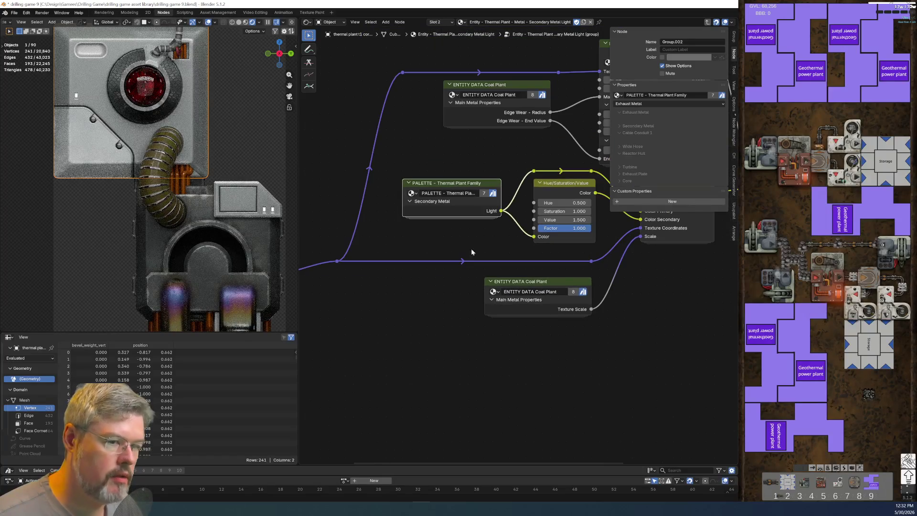
Save the file and return to the material's top-level node tree.
{"action": "left_click", "coordinate": [14, 13]}
{"action": "left_click", "coordinate": [22, 56]}
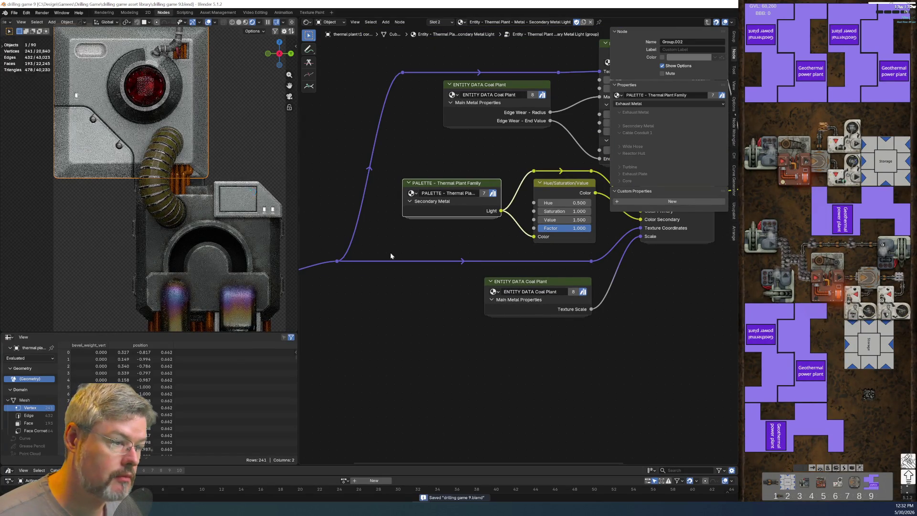
{"action": "scroll", "coordinate": [391, 254], "scroll_direction": "down", "scroll_amount": 1}
{"action": "middle_click_drag", "start_coordinate": [440, 311], "coordinate": [368, 326]}
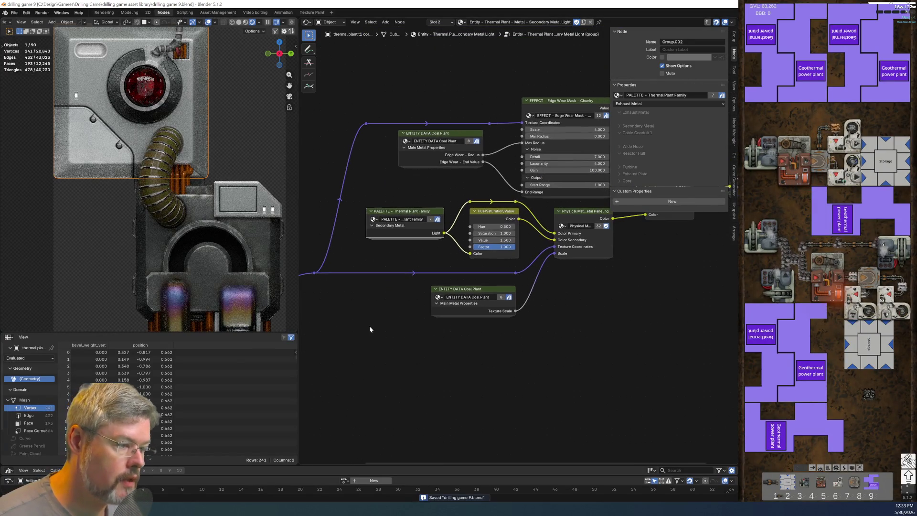
{"action": "key", "text": "Tab"}
{"action": "key", "text": "ctrl+Tab"}
{"action": "key", "text": "ctrl+Tab"}
{"action": "middle_click_drag", "start_coordinate": [455, 263], "coordinate": [429, 289]}
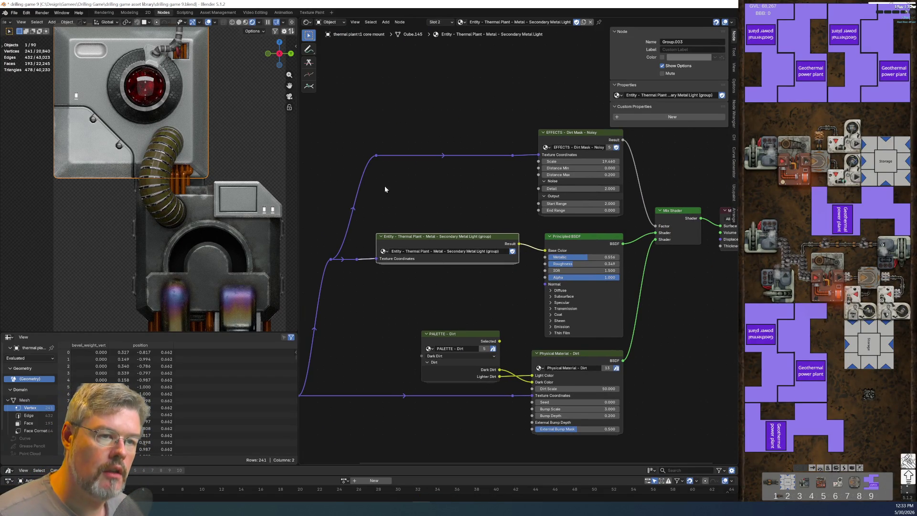
Unlink the Body Mid material from slot 1, leaving the first slot empty.
{"action": "left_click", "coordinate": [448, 34]}
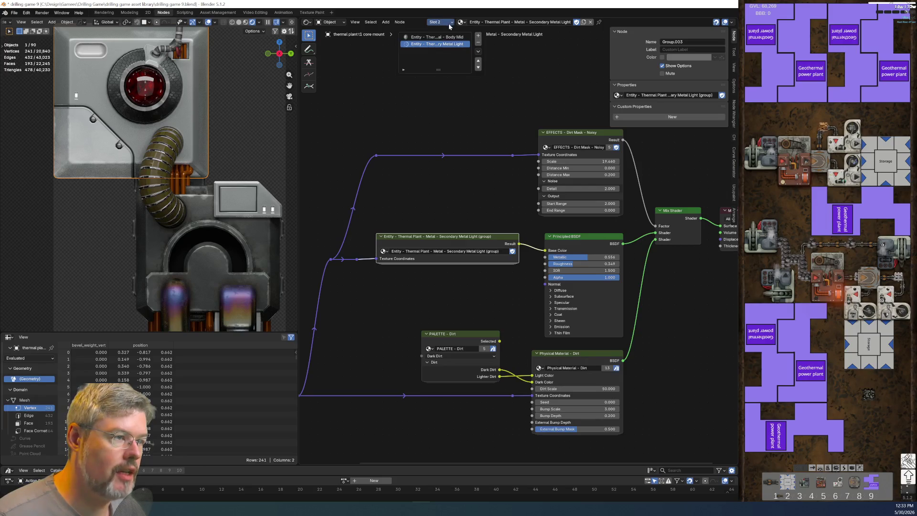
{"action": "left_click", "coordinate": [436, 37]}
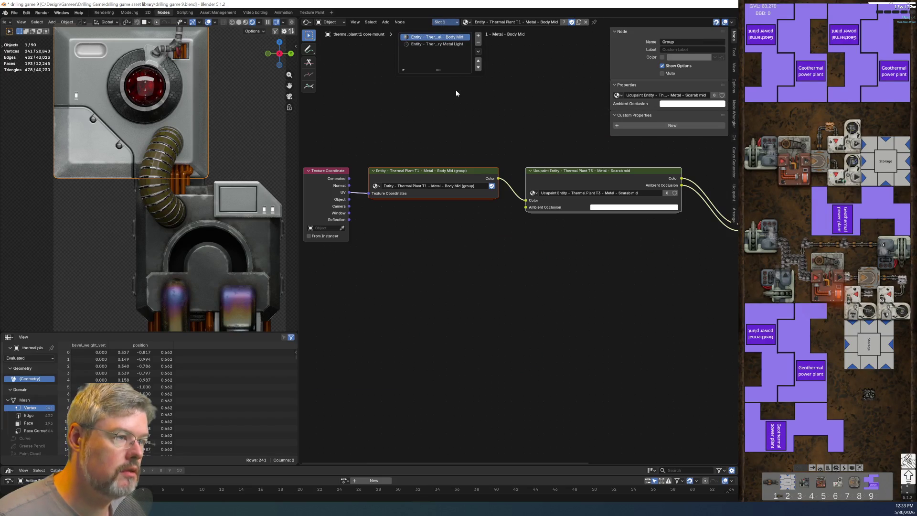
{"action": "left_click", "coordinate": [586, 22]}
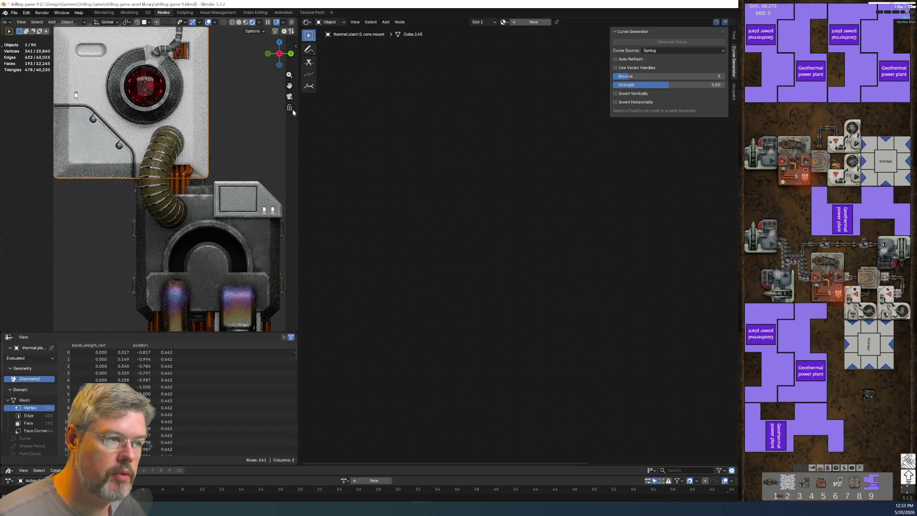
{"action": "left_click", "coordinate": [483, 22]}
{"action": "left_click", "coordinate": [482, 42]}
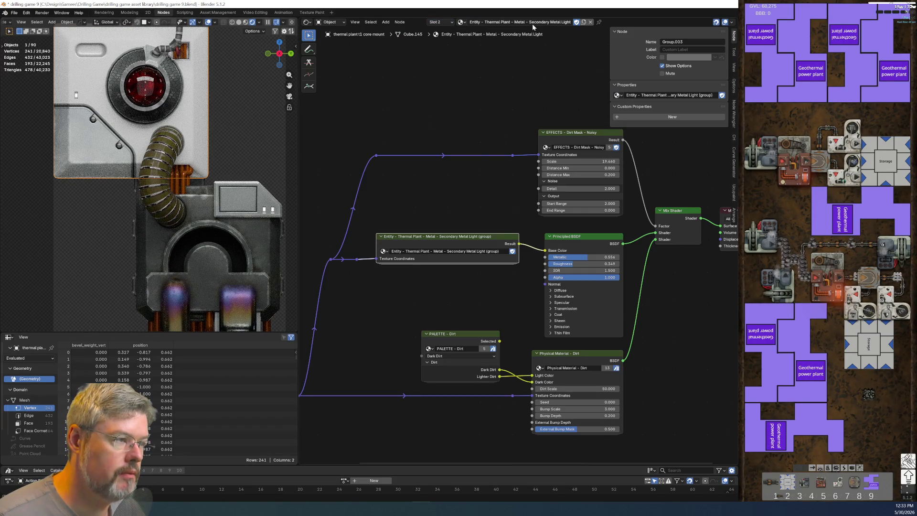
{"action": "left_click", "coordinate": [469, 41]}
{"action": "left_click", "coordinate": [443, 23]}
Fill slot 1 with a single-user copy of Secondary Metal Light renamed 'Secondary Metal Dark'.
{"action": "left_click", "coordinate": [442, 34]}
{"action": "left_click", "coordinate": [503, 22]}
{"action": "type", "text": "Entity - Thermal Plant - Metal - Secondary Metal Light"}
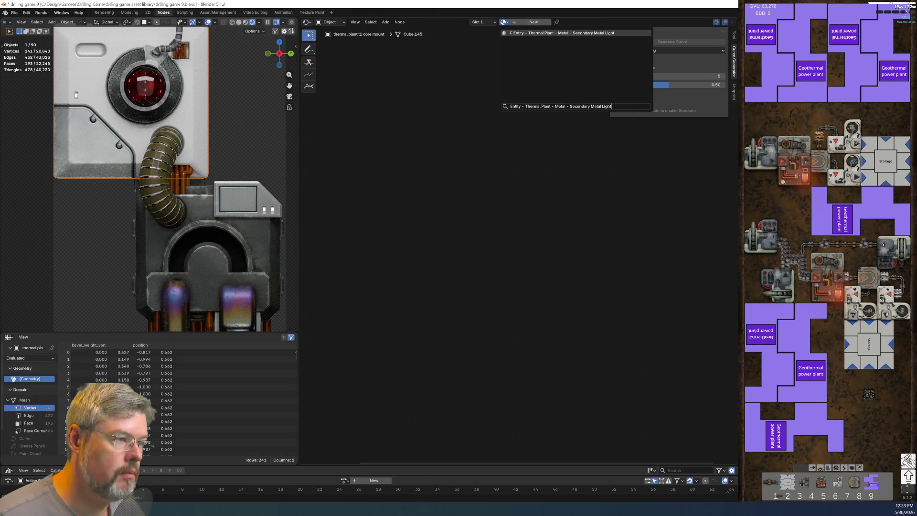
{"action": "key", "text": "Return"}
{"action": "left_click", "coordinate": [589, 22]}
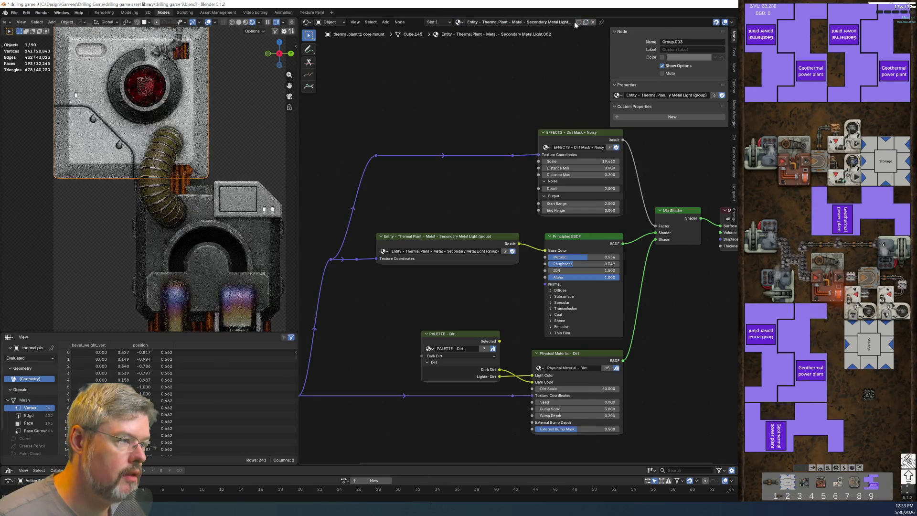
{"action": "left_click", "coordinate": [568, 22]}
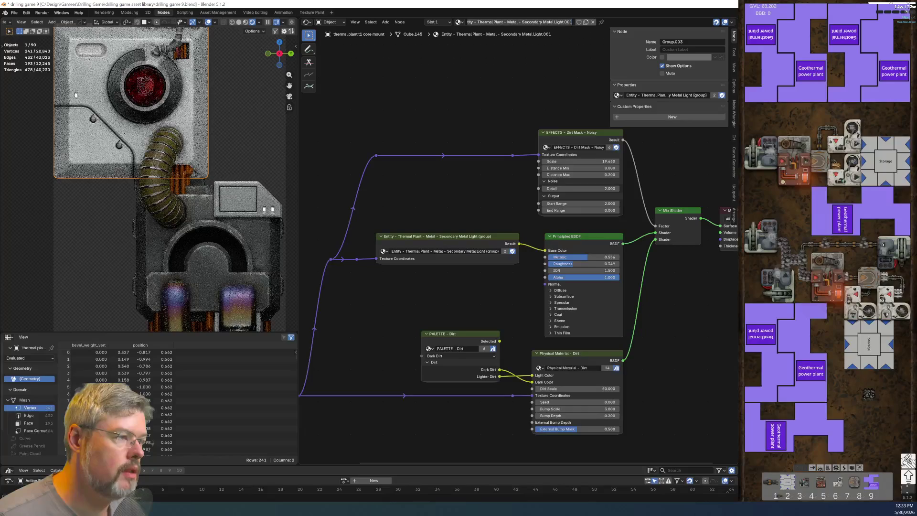
{"action": "key", "text": "BackSpace"}
{"action": "key", "text": "BackSpace"}
{"action": "key", "text": "BackSpace"}
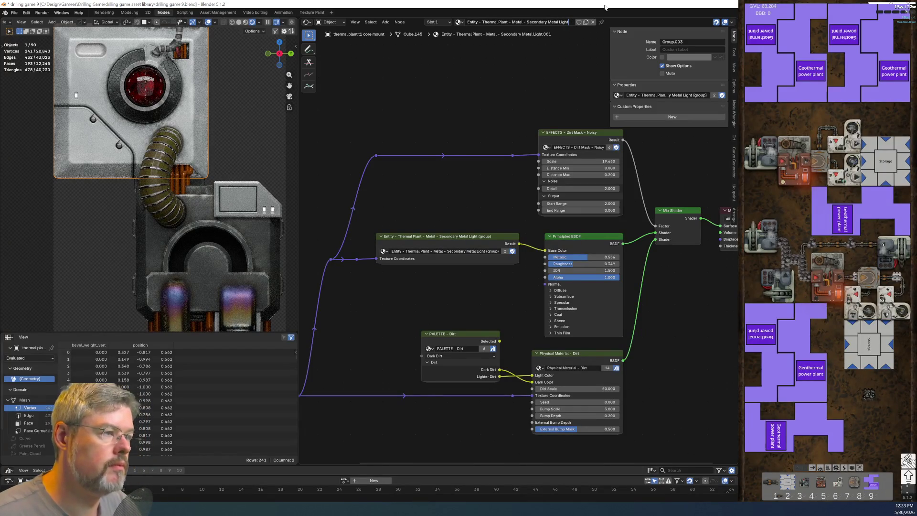
{"action": "key", "text": "ctrl+BackSpace"}
{"action": "type", "text": "Dark"}
{"action": "key", "text": "Return"}
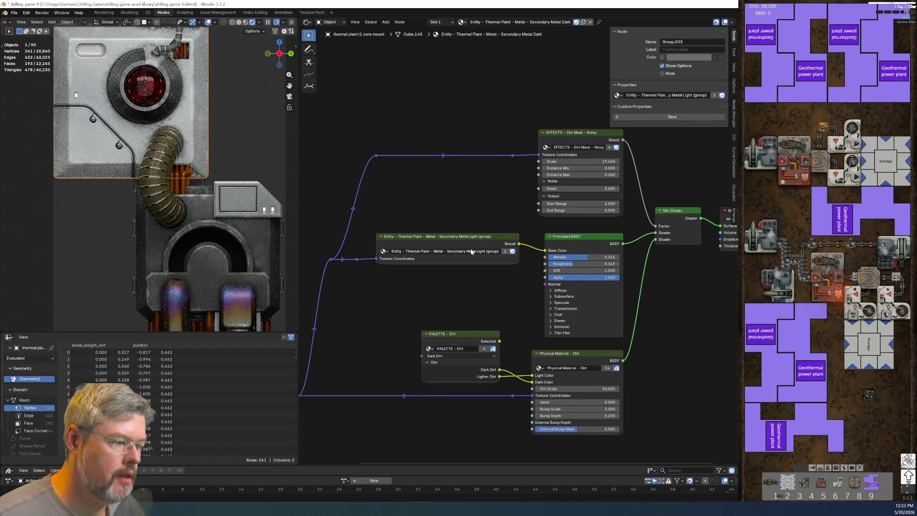
Make the material's node group single-user and rename it 'Secondary Metal Dark (group)'.
{"action": "left_click", "coordinate": [505, 251]}
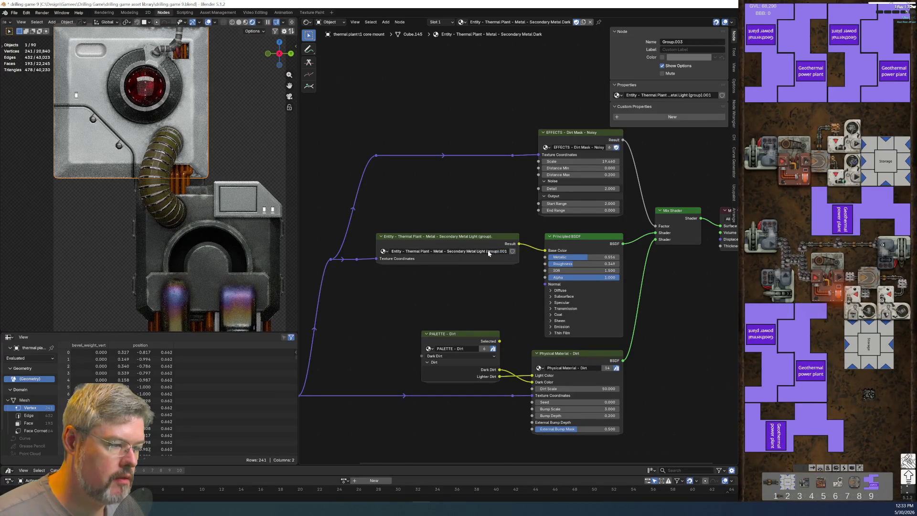
{"action": "double_click", "coordinate": [478, 252]}
{"action": "type", "text": "Dark"}
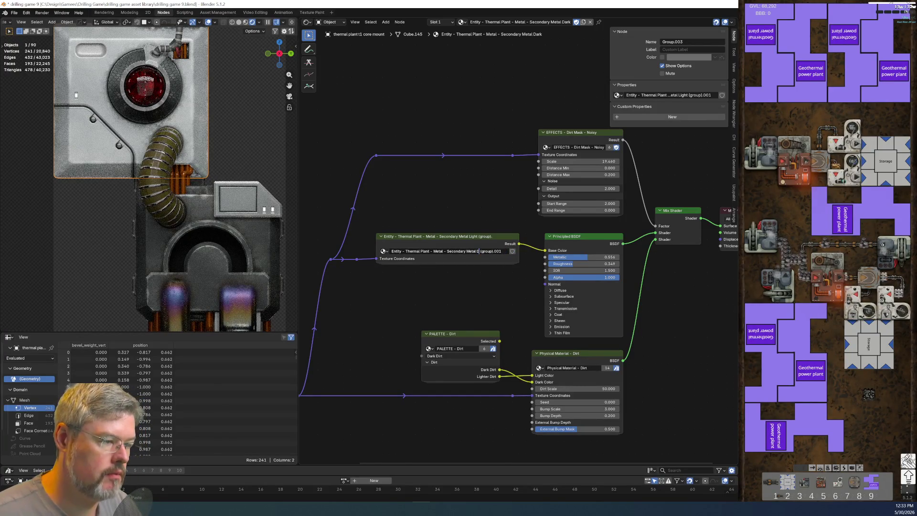
{"action": "key", "text": "Return"}
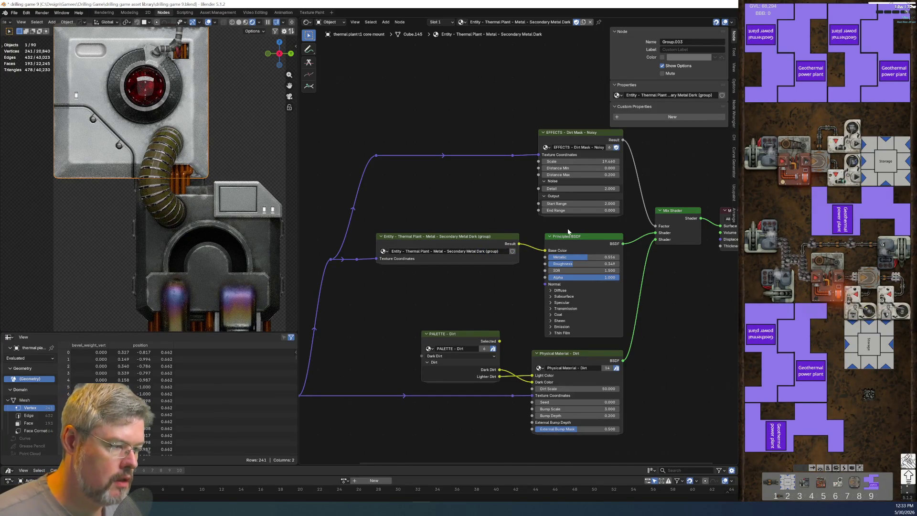
{"action": "key", "text": "Tab"}
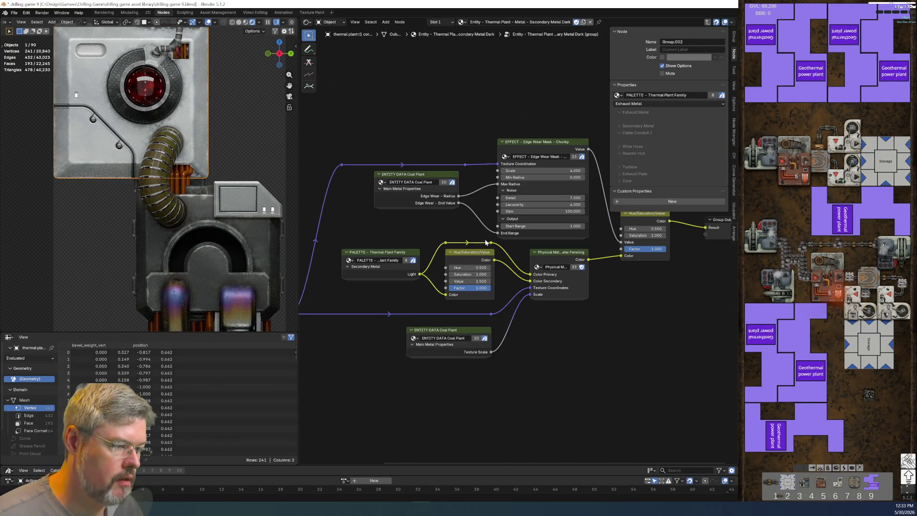
{"action": "scroll", "coordinate": [417, 188], "scroll_direction": "up", "scroll_amount": 2}
{"action": "middle_click_drag", "start_coordinate": [374, 216], "coordinate": [493, 201]}
{"action": "double_click", "coordinate": [447, 250]}
{"action": "key", "text": "Return"}
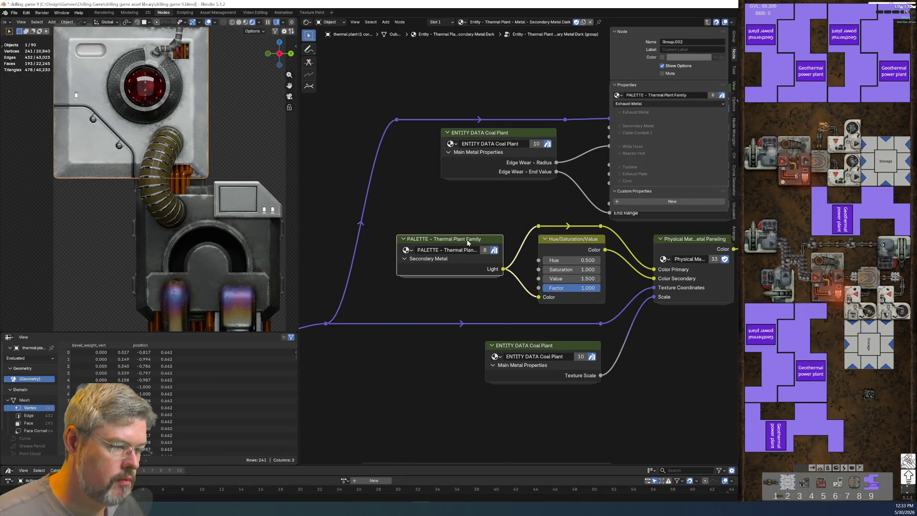
{"action": "key", "text": "ctrl+h"}
{"action": "left_click_drag", "start_coordinate": [503, 309], "coordinate": [538, 297]}
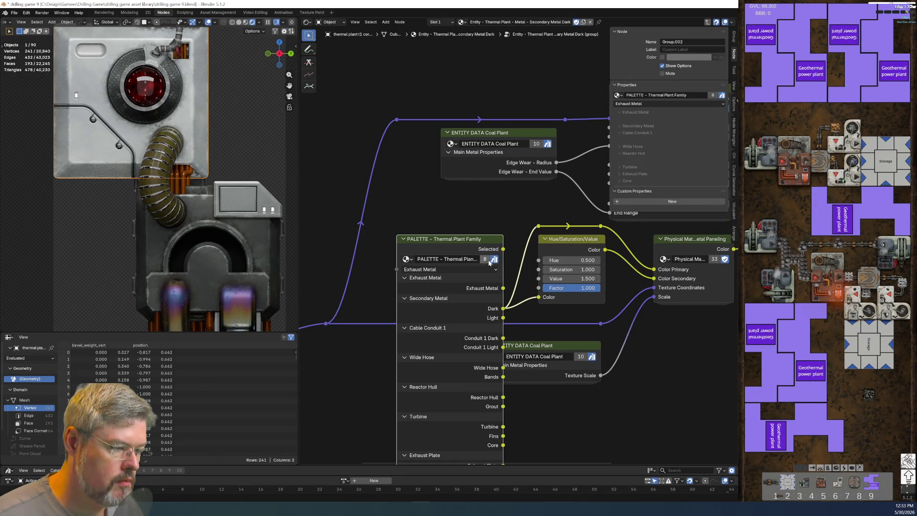
{"action": "key", "text": "ctrl+h"}
{"action": "middle_click_drag", "start_coordinate": [201, 201], "coordinate": [232, 330]}
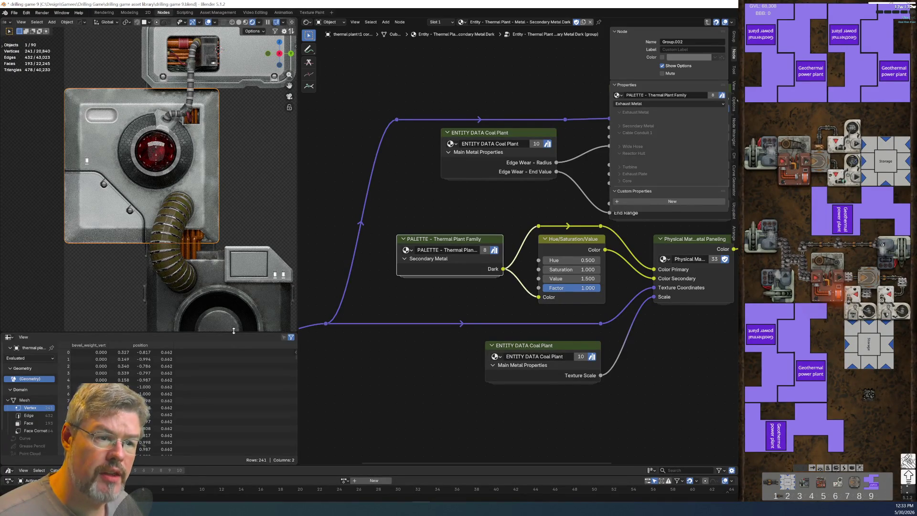
{"action": "left_click", "coordinate": [14, 13]}
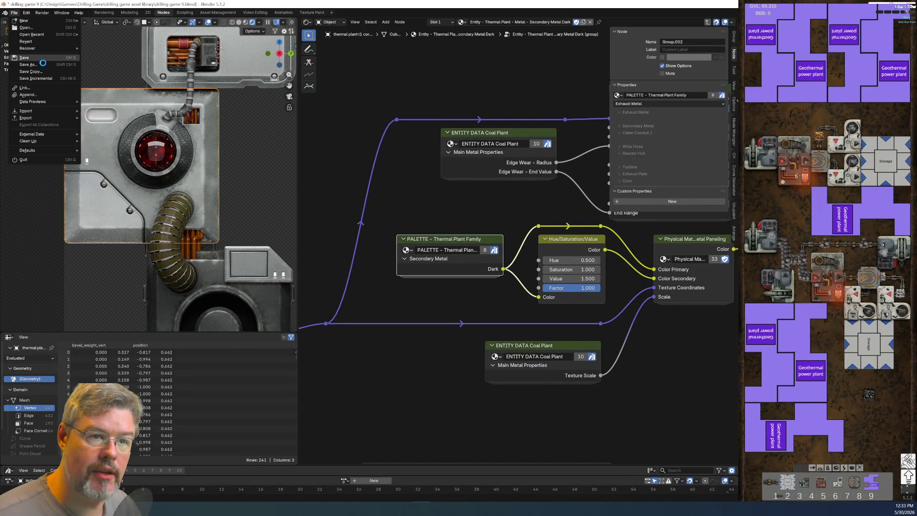
{"action": "middle_click_drag", "start_coordinate": [580, 210], "coordinate": [431, 221]}
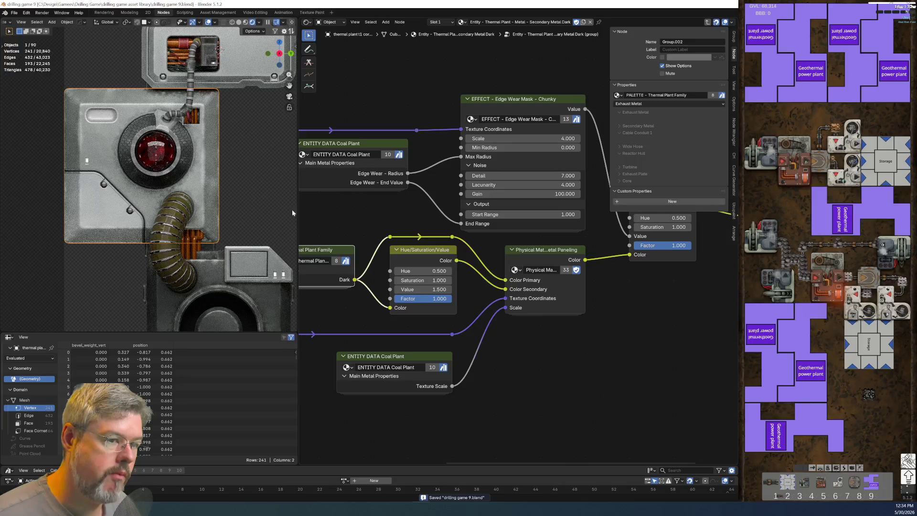
{"action": "scroll", "coordinate": [200, 165], "scroll_direction": "down", "scroll_amount": 3}
{"action": "scroll", "coordinate": [186, 143], "scroll_direction": "up", "scroll_amount": 4}
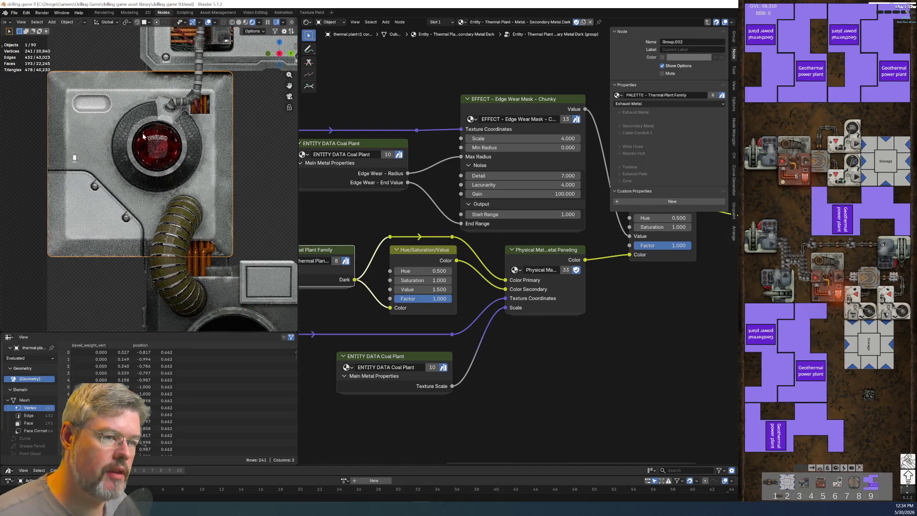
{"action": "scroll", "coordinate": [191, 215], "scroll_direction": "down", "scroll_amount": 1}
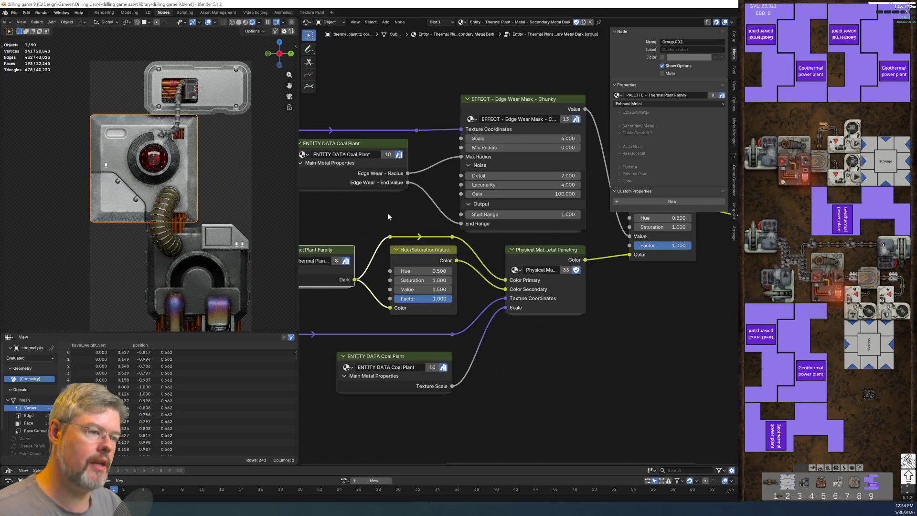
{"action": "scroll", "coordinate": [401, 210], "scroll_direction": "down", "scroll_amount": 1}
{"action": "scroll", "coordinate": [405, 210], "scroll_direction": "up", "scroll_amount": 2}
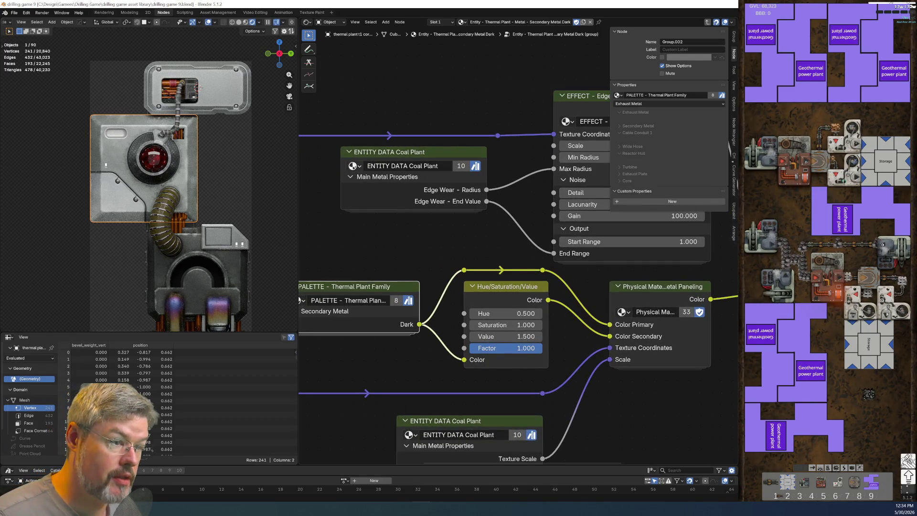
Switch both ENTITY DATA nodes to Thermal Plant T1, mark it as an asset, and save.
{"action": "left_click", "coordinate": [352, 166]}
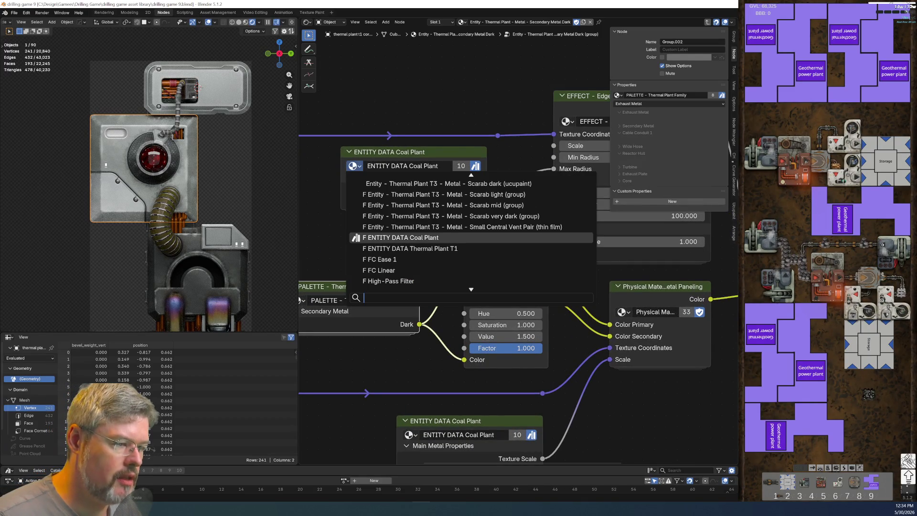
{"action": "left_click", "coordinate": [424, 249]}
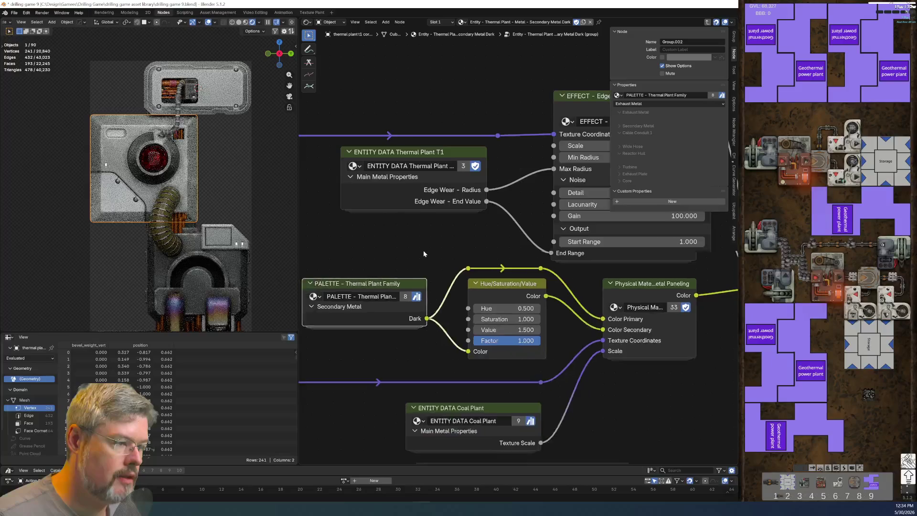
{"action": "scroll", "coordinate": [423, 254], "scroll_direction": "down", "scroll_amount": 3}
{"action": "left_click", "coordinate": [383, 344]}
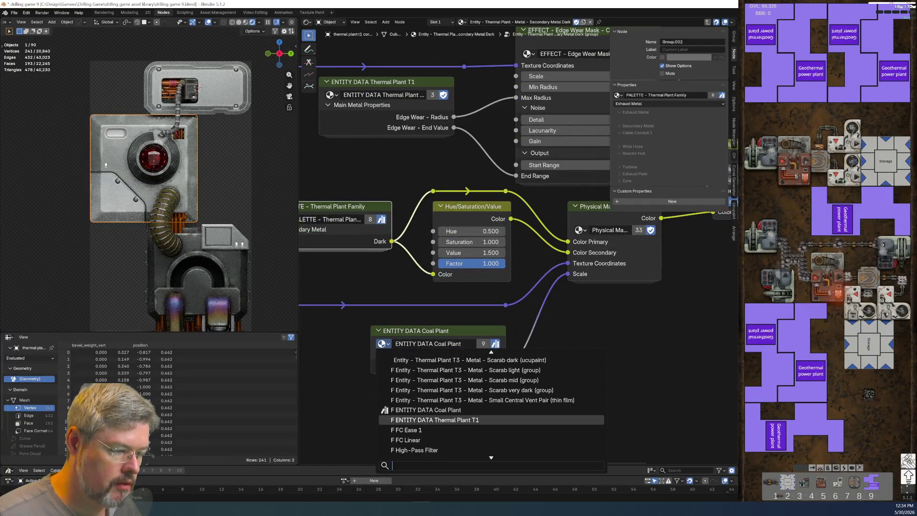
{"action": "left_click", "coordinate": [417, 415]}
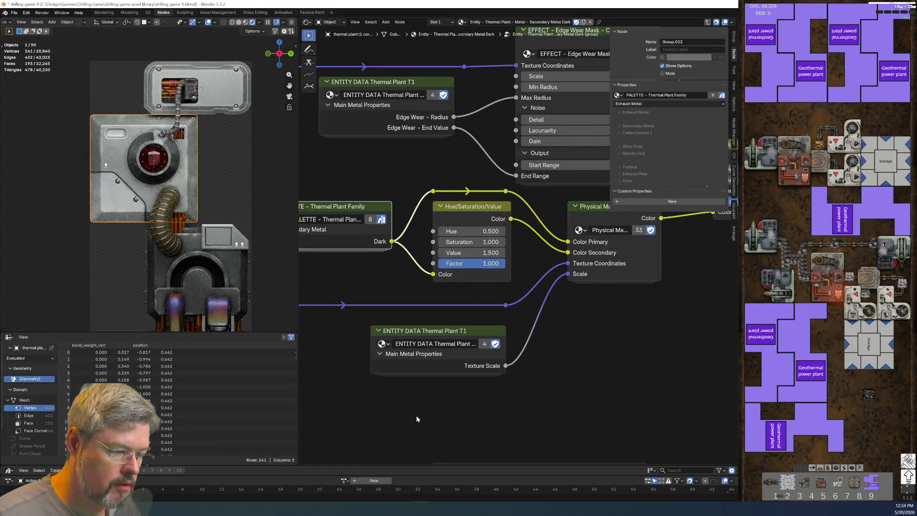
{"action": "right_click", "coordinate": [449, 343]}
{"action": "left_click", "coordinate": [454, 344]}
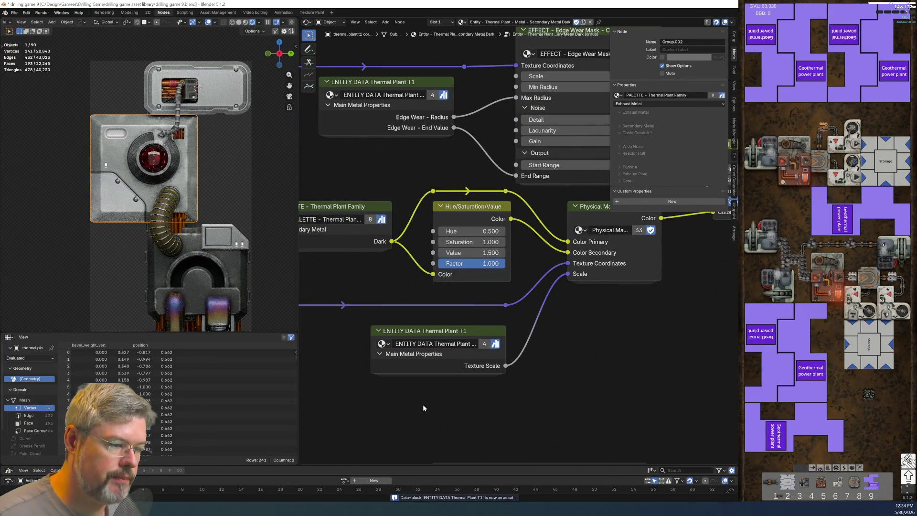
{"action": "left_click", "coordinate": [13, 16]}
{"action": "left_click", "coordinate": [33, 55]}
In the Secondary Metal Light group, switch both entity-data nodes to Thermal Plant T1.
{"action": "left_click", "coordinate": [435, 22]}
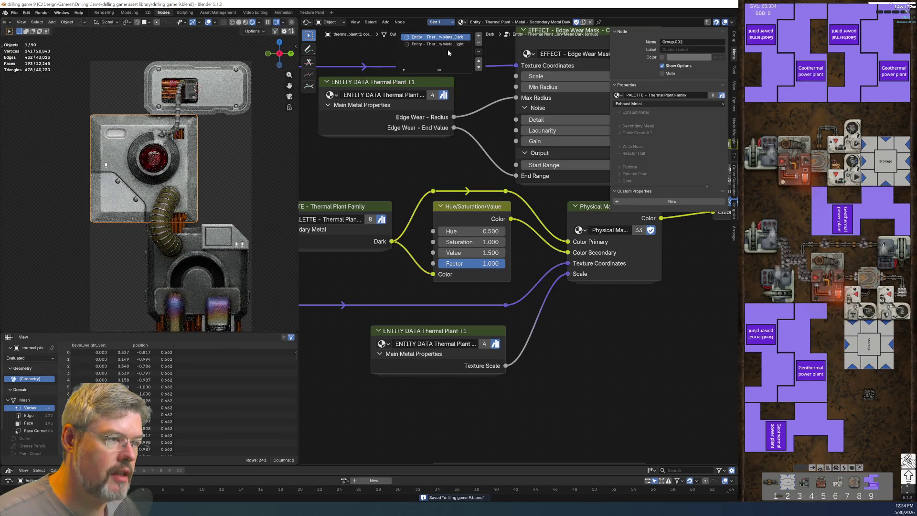
{"action": "left_click", "coordinate": [437, 44]}
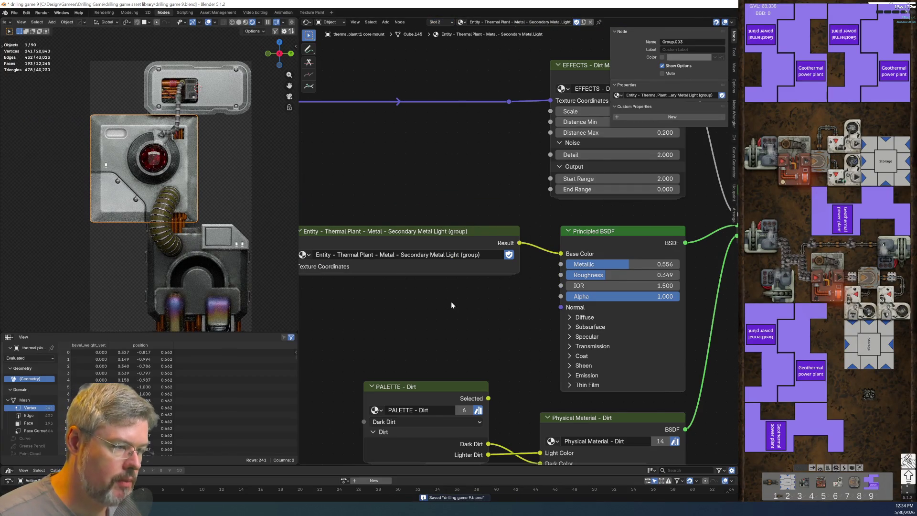
{"action": "scroll", "coordinate": [452, 303], "scroll_direction": "down", "scroll_amount": 2}
{"action": "key", "text": "Tab"}
{"action": "scroll", "coordinate": [416, 185], "scroll_direction": "up", "scroll_amount": 3}
{"action": "scroll", "coordinate": [439, 195], "scroll_direction": "up", "scroll_amount": 1}
{"action": "left_click", "coordinate": [405, 158]}
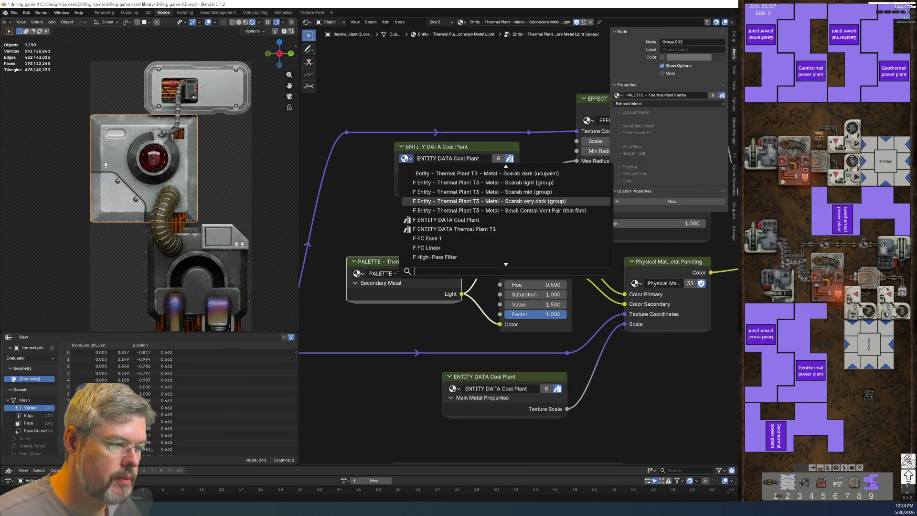
{"action": "left_click", "coordinate": [429, 229]}
{"action": "left_click", "coordinate": [453, 389]}
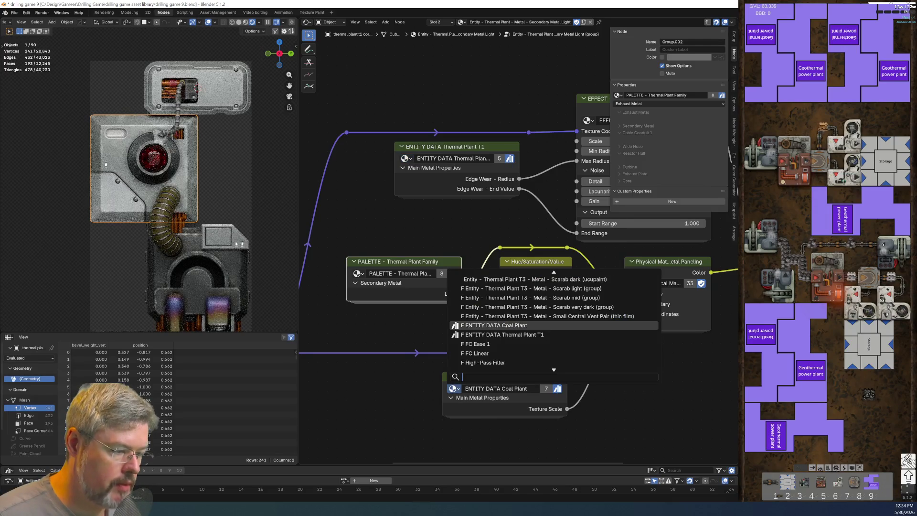
{"action": "left_click", "coordinate": [502, 334]}
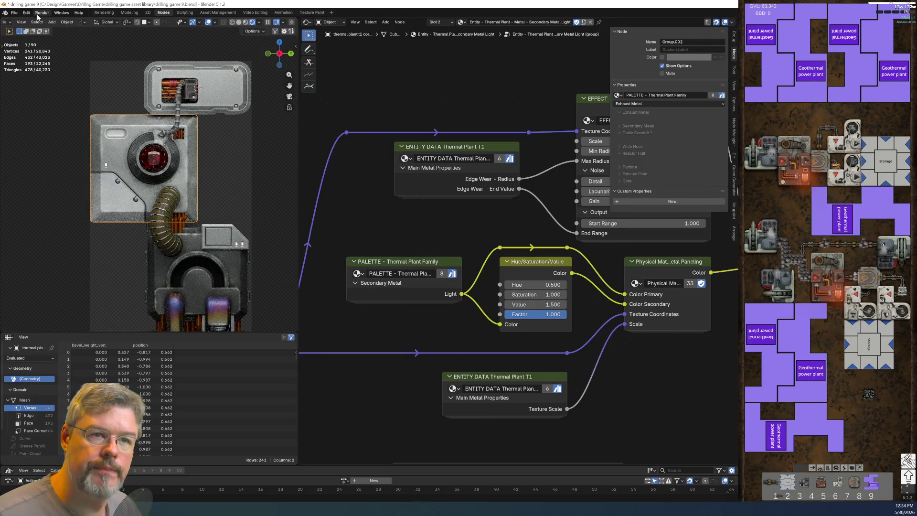
Open the File menu, then select the upper cable box panel in the viewport.
{"action": "left_click", "coordinate": [15, 12]}
{"action": "mouse_move", "coordinate": [21, 50]}
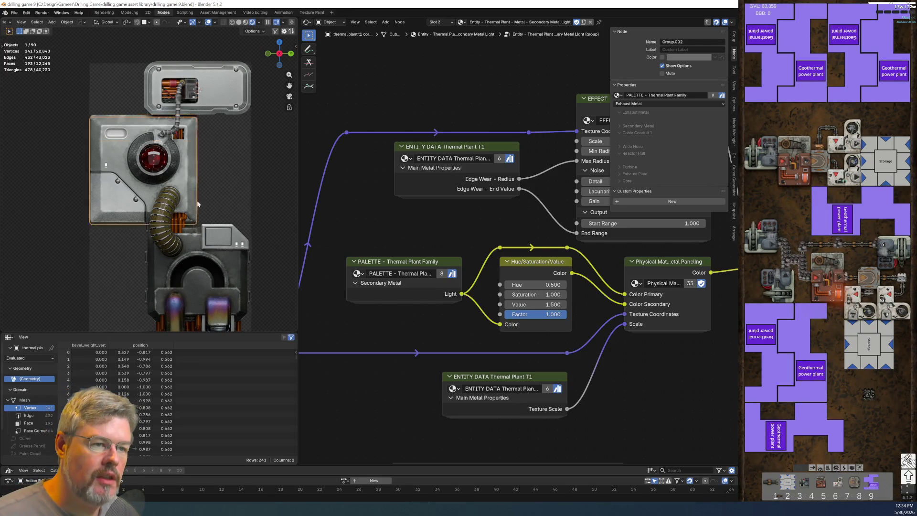
{"action": "scroll", "coordinate": [219, 111], "scroll_direction": "up", "scroll_amount": 4}
{"action": "left_click", "coordinate": [247, 191]}
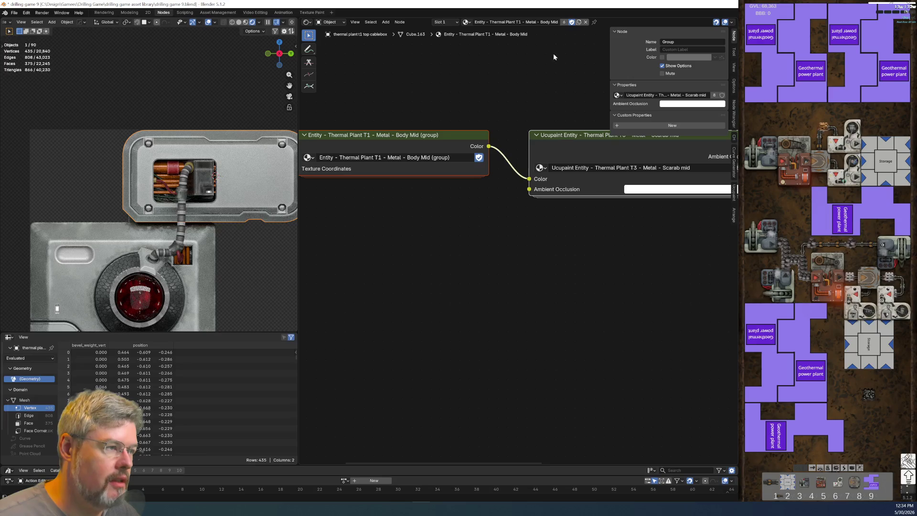
Turn off fake user and unlink Body Mid from the top cable box.
{"action": "left_click", "coordinate": [571, 22]}
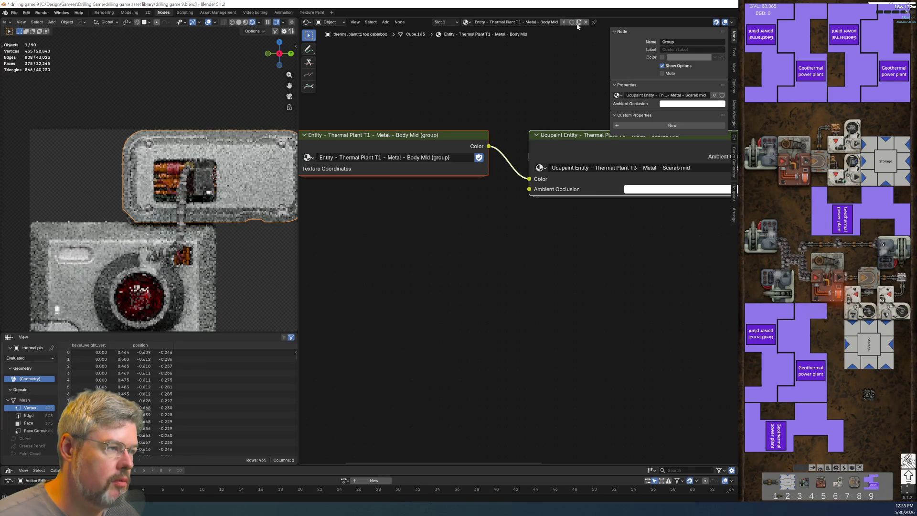
{"action": "left_click", "coordinate": [585, 22]}
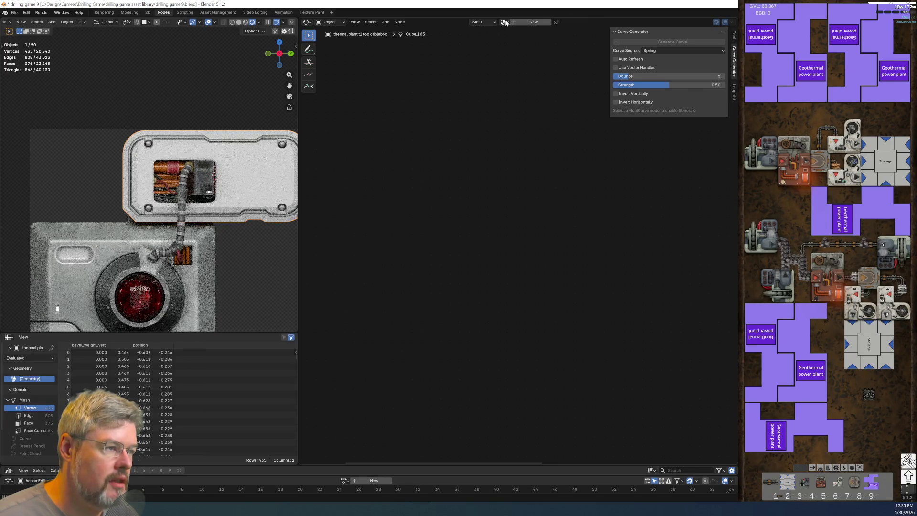
{"action": "left_click", "coordinate": [112, 239]}
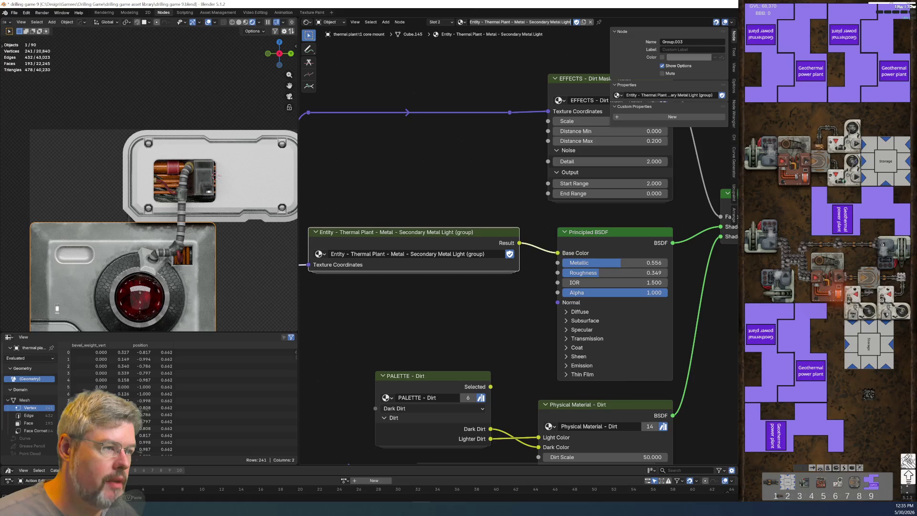
{"action": "left_click", "coordinate": [264, 159]}
Search 'secondary' and assign Secondary Metal Light to the top cable box.
{"action": "left_click", "coordinate": [504, 22]}
{"action": "type", "text": "secondary"}
{"action": "key", "text": "Return"}
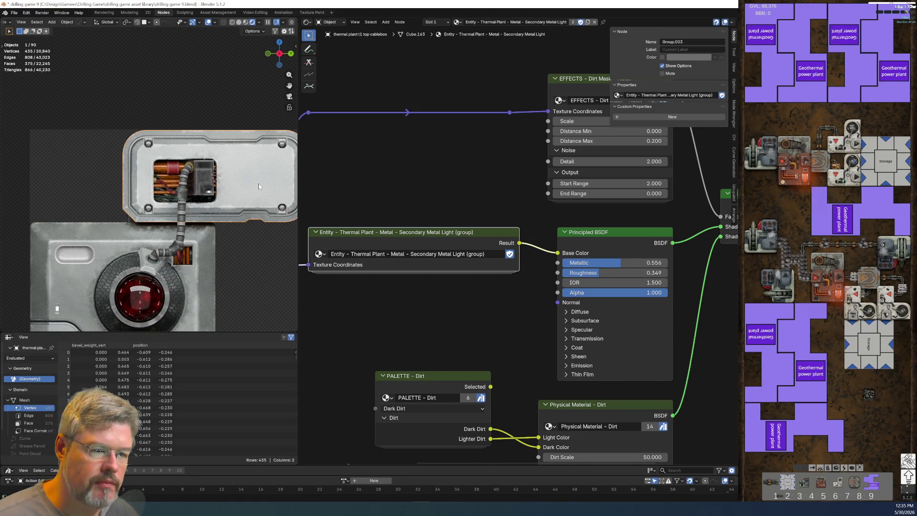
{"action": "scroll", "coordinate": [259, 183], "scroll_direction": "down", "scroll_amount": 3}
{"action": "scroll", "coordinate": [182, 208], "scroll_direction": "up", "scroll_amount": 5}
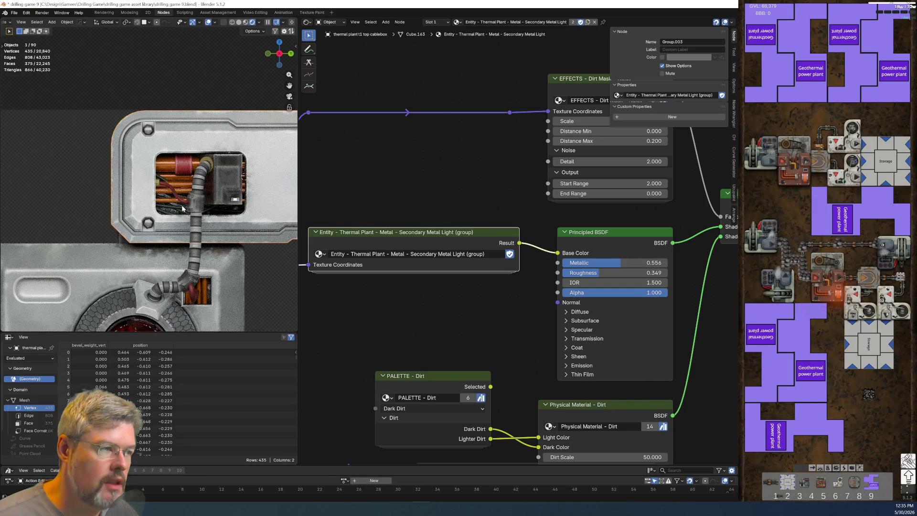
{"action": "left_click", "coordinate": [458, 22]}
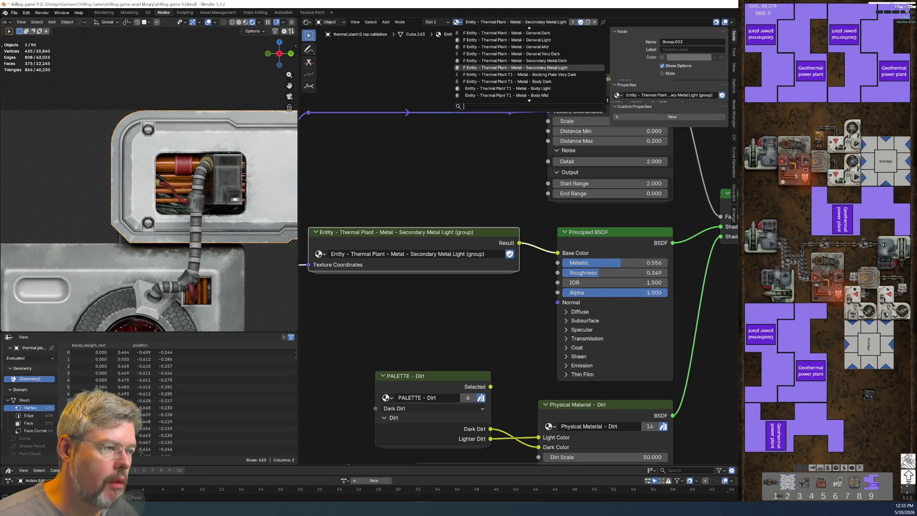
Set the cable box to Secondary Metal Dark and link that material to the exhaust corner box.
{"action": "left_click", "coordinate": [515, 61]}
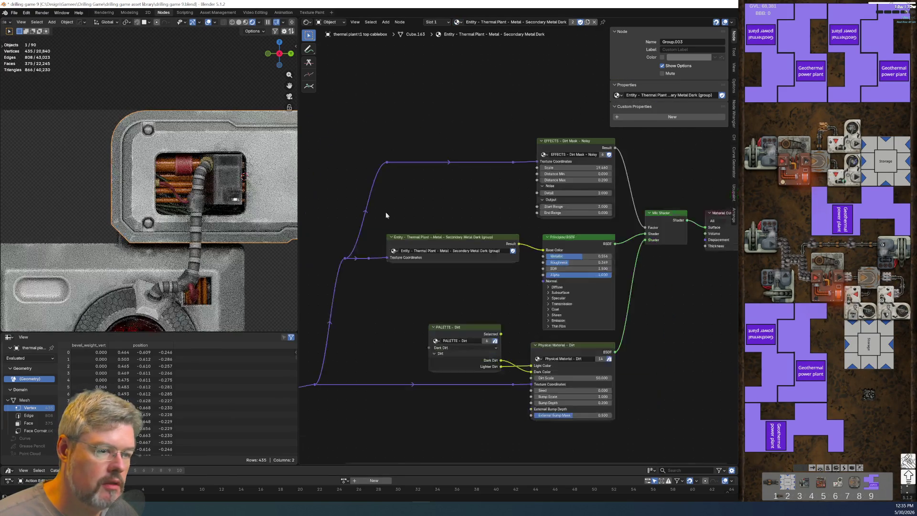
{"action": "scroll", "coordinate": [248, 232], "scroll_direction": "down", "scroll_amount": 3}
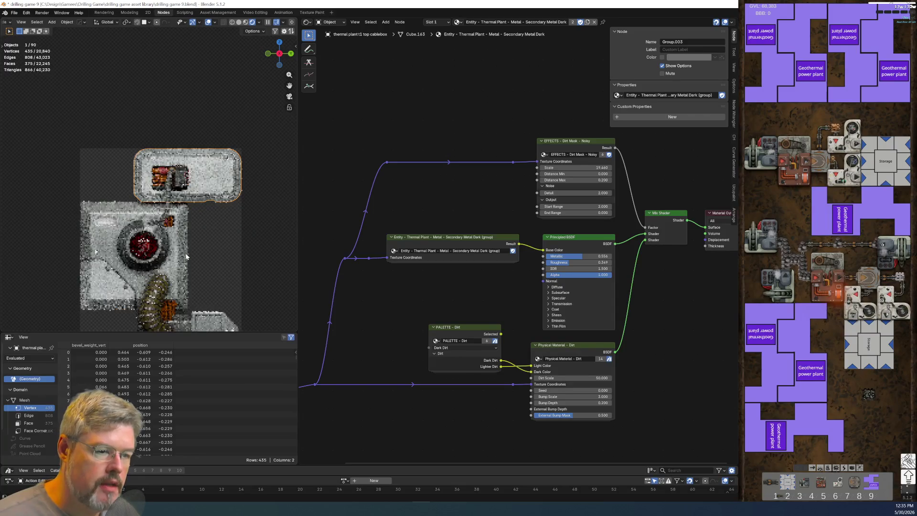
{"action": "middle_click_drag", "start_coordinate": [194, 269], "coordinate": [195, 182], "text": "shift"}
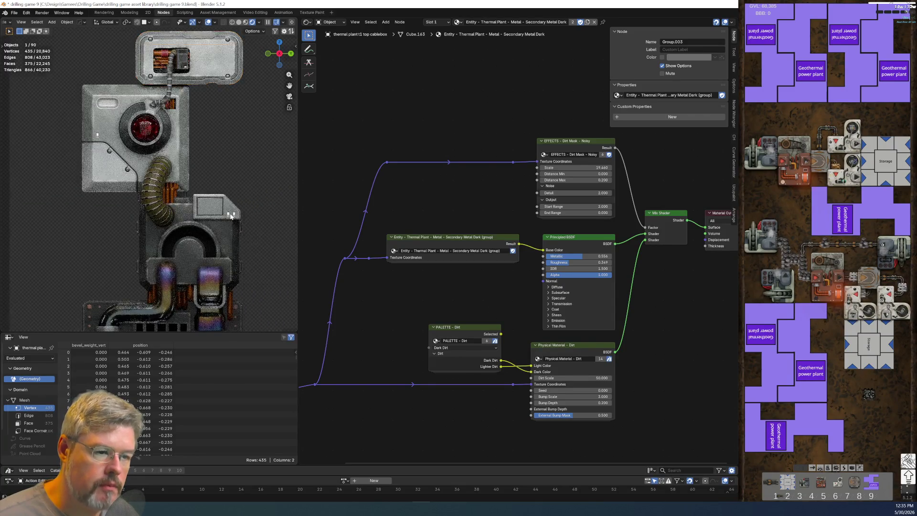
{"action": "scroll", "coordinate": [220, 215], "scroll_direction": "up", "scroll_amount": 5}
{"action": "scroll", "coordinate": [220, 215], "scroll_direction": "down", "scroll_amount": 4}
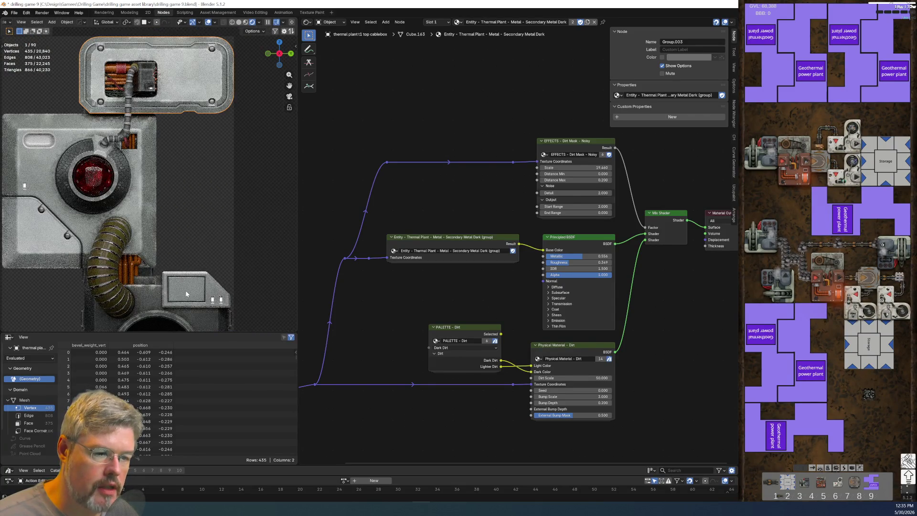
{"action": "left_click", "coordinate": [186, 300]}
{"action": "left_click", "coordinate": [188, 75], "text": "shift"}
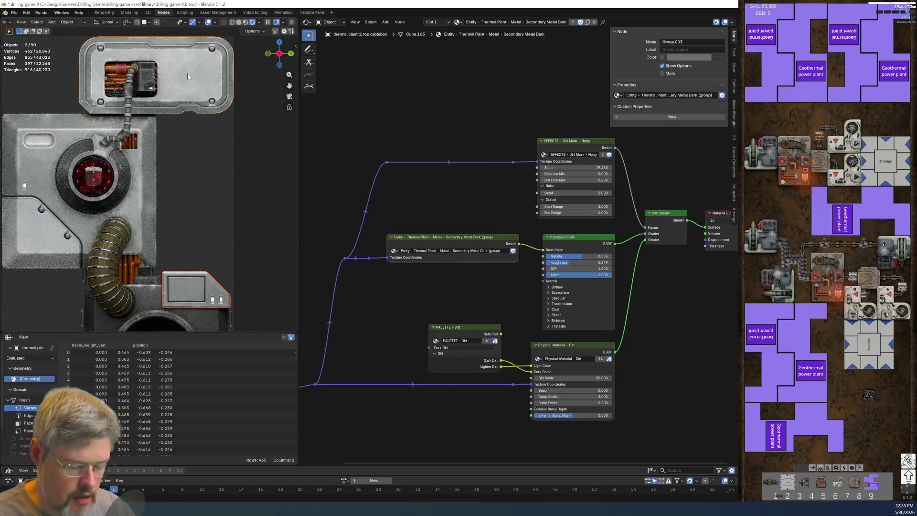
{"action": "key", "text": "ctrl+l"}
{"action": "left_click", "coordinate": [157, 91]}
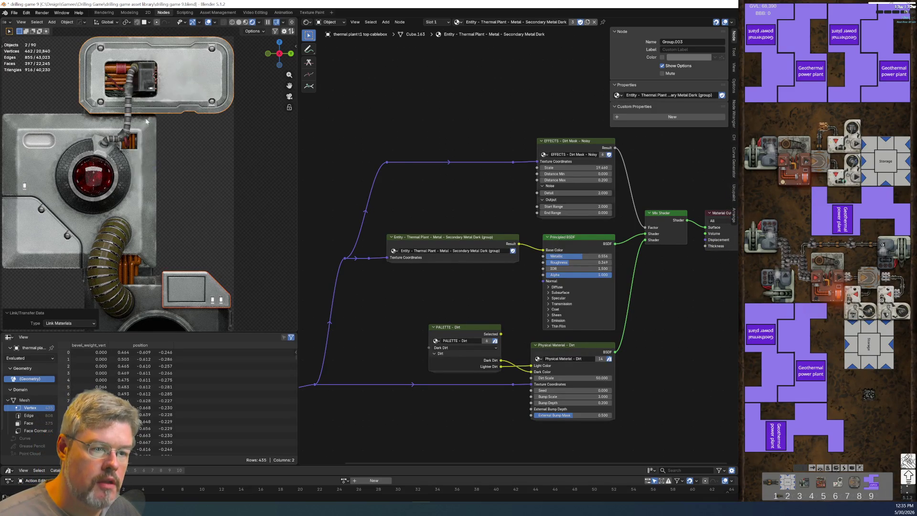
{"action": "left_click", "coordinate": [204, 219]}
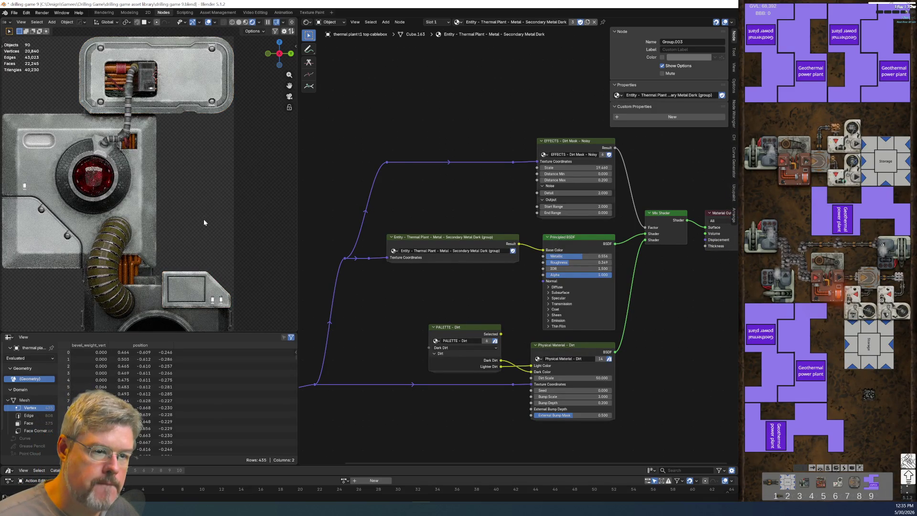
Give the small exhaust box Secondary Metal Light, then select the top cablebox protrusion.
{"action": "left_click", "coordinate": [196, 289]}
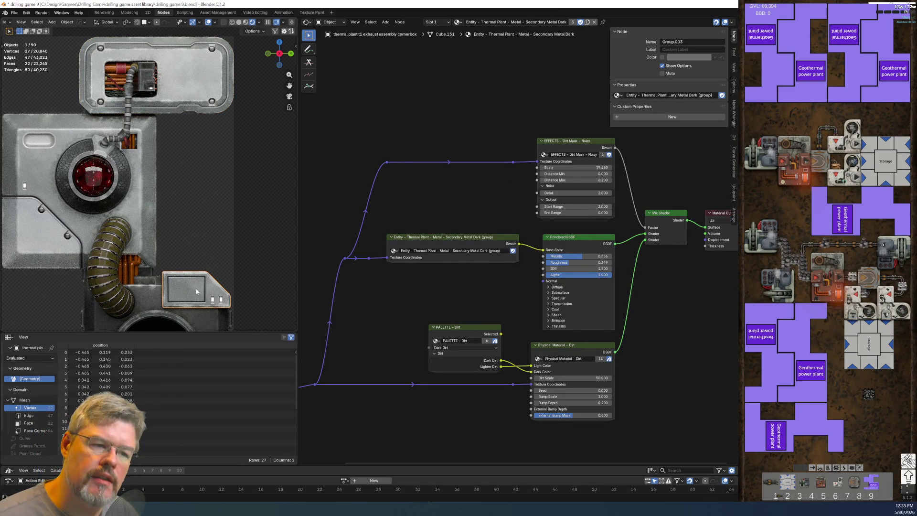
{"action": "left_click", "coordinate": [457, 23]}
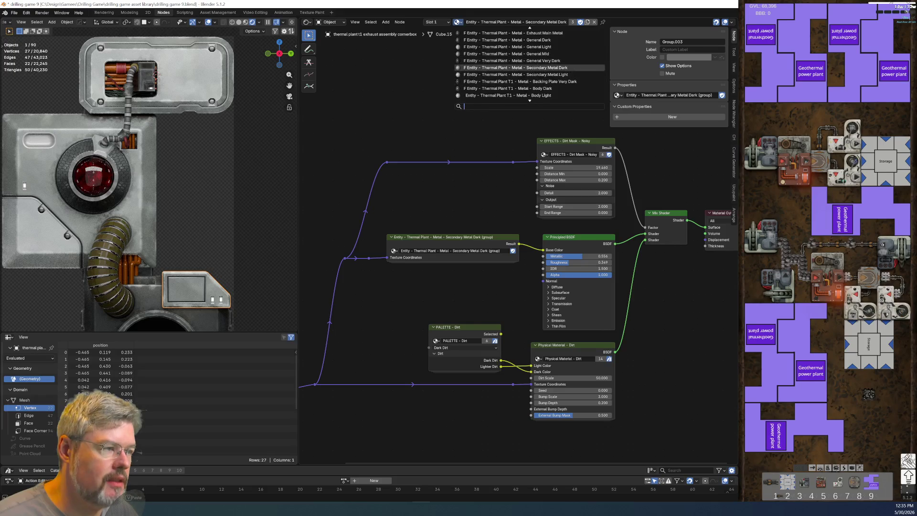
{"action": "left_click", "coordinate": [494, 75]}
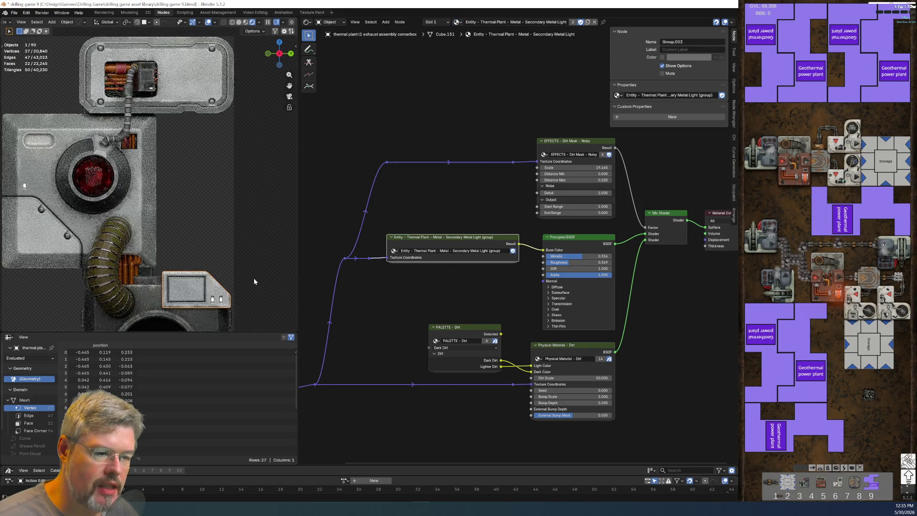
{"action": "left_click", "coordinate": [15, 12]}
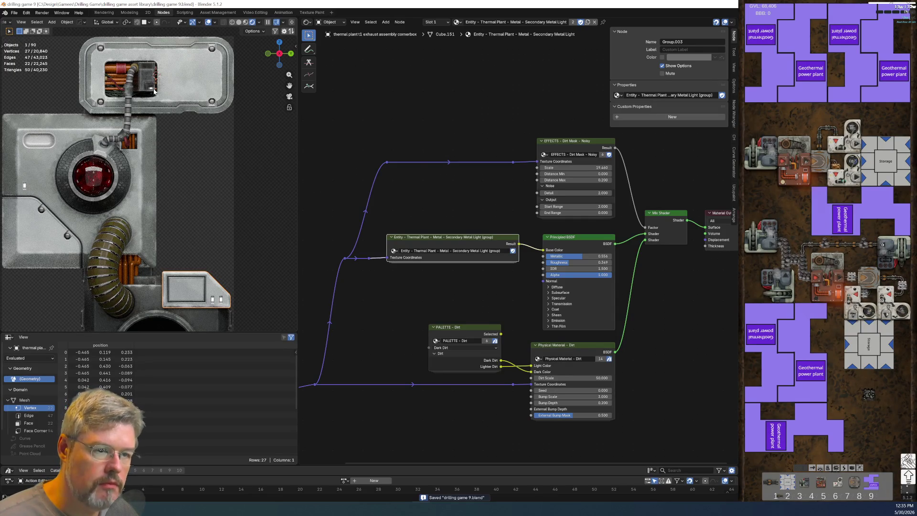
{"action": "left_click", "coordinate": [146, 75]}
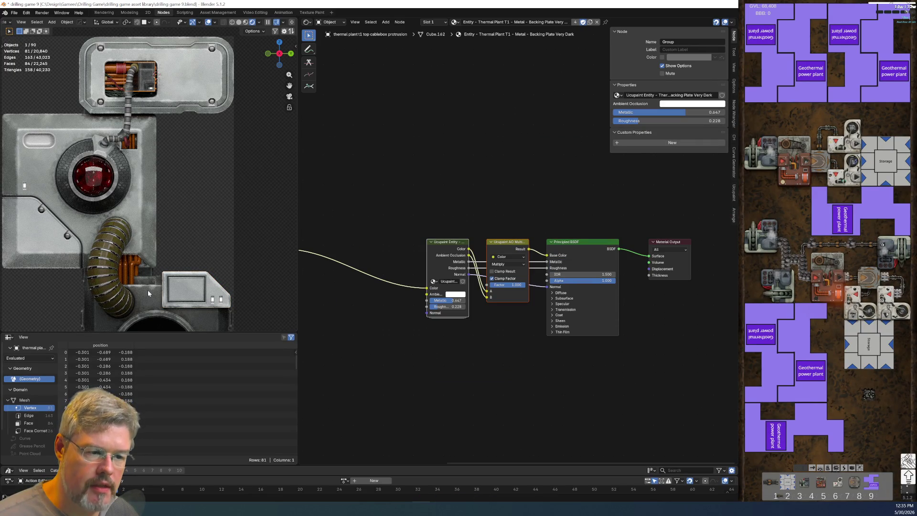
Link the exhaust assembly's Exhaust Main Metal material onto the protrusion and verify it.
{"action": "left_click", "coordinate": [147, 291], "text": "shift"}
{"action": "key", "text": "ctrl+l"}
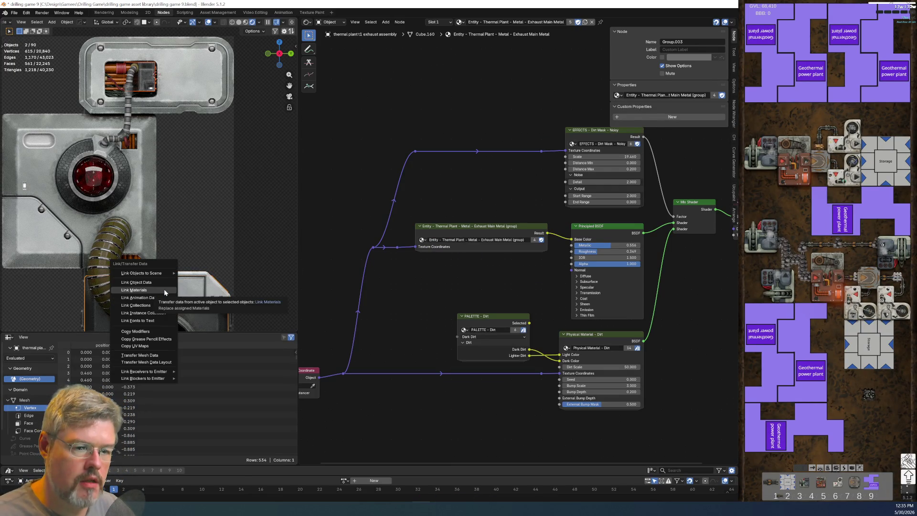
{"action": "left_click", "coordinate": [165, 292]}
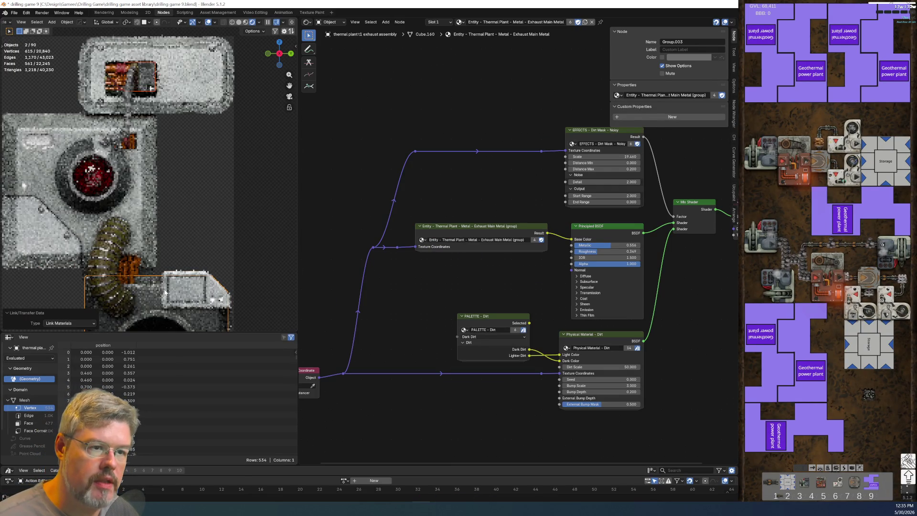
{"action": "left_click", "coordinate": [258, 197]}
{"action": "left_click", "coordinate": [147, 74]}
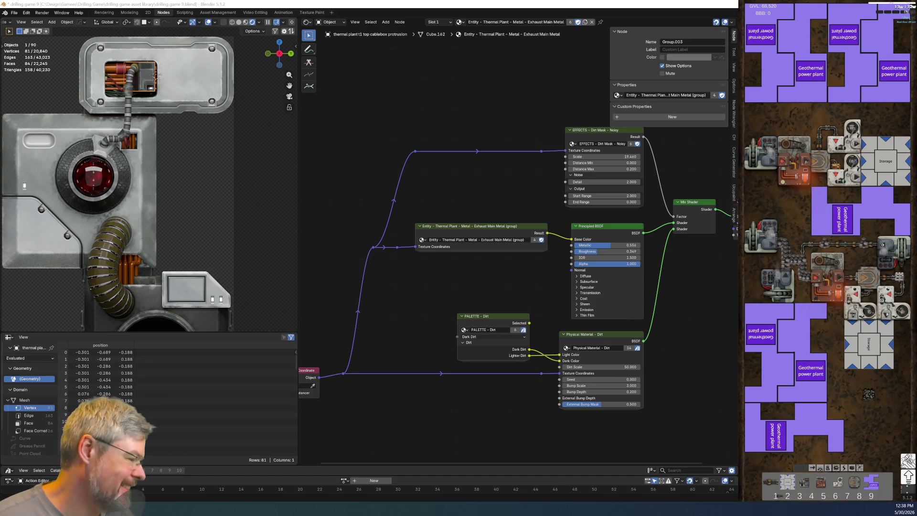
{"action": "left_click", "coordinate": [14, 13]}
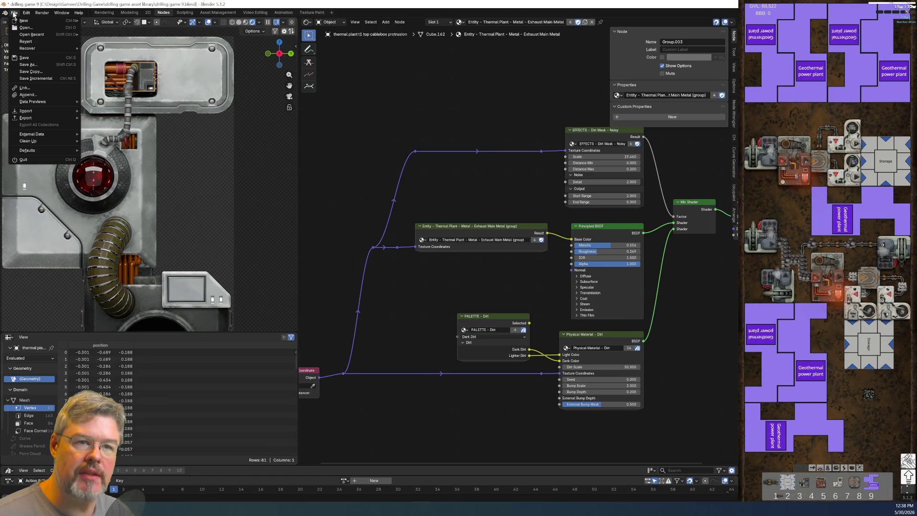
Save the file, switch to the Modeling workspace, and zoom to frame the whole thermal plant.
{"action": "left_click", "coordinate": [23, 56]}
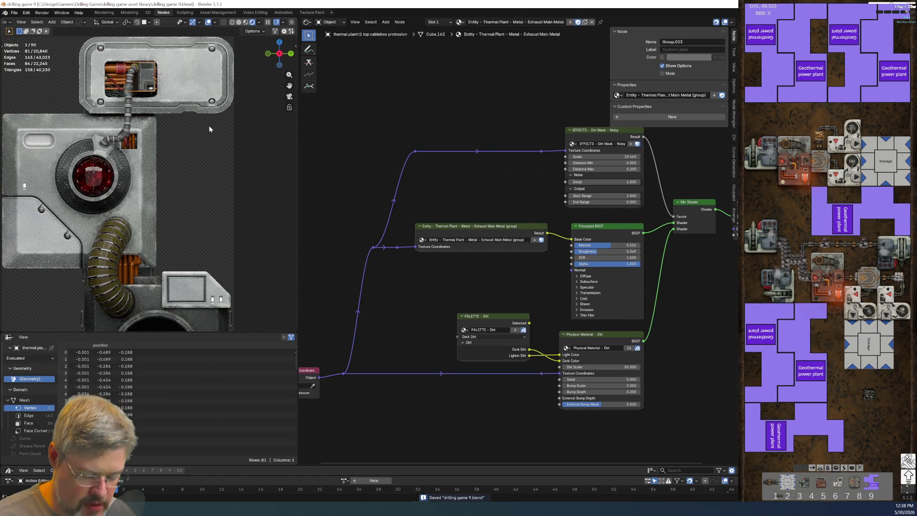
{"action": "left_click", "coordinate": [129, 14]}
{"action": "scroll", "coordinate": [329, 165], "scroll_direction": "down", "scroll_amount": 5}
{"action": "scroll", "coordinate": [328, 165], "scroll_direction": "up", "scroll_amount": 3}
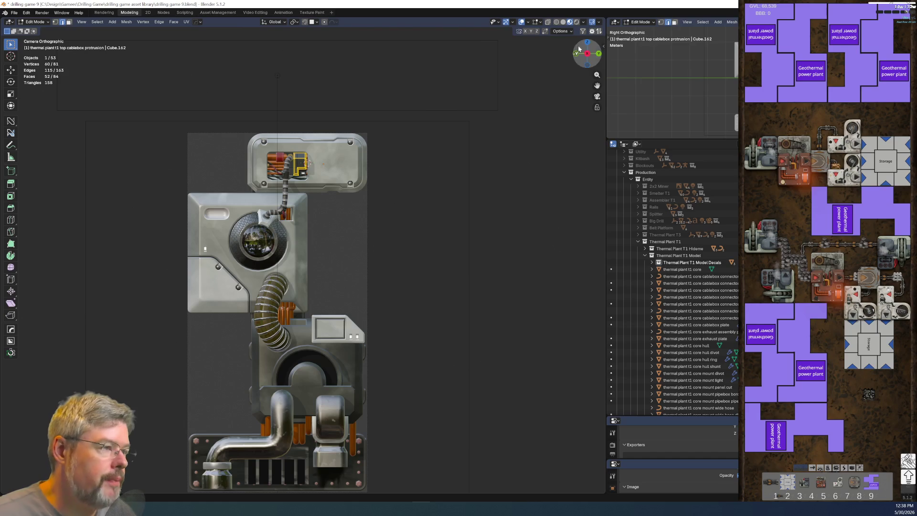
Choose the Coal Plant N render setup in the sidebar and return to Object Mode.
{"action": "key", "text": "n"}
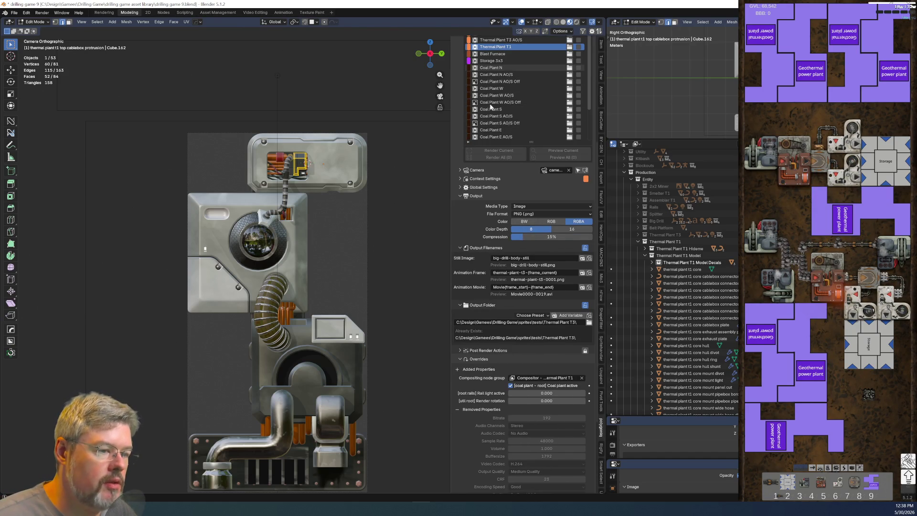
{"action": "left_click", "coordinate": [491, 67]}
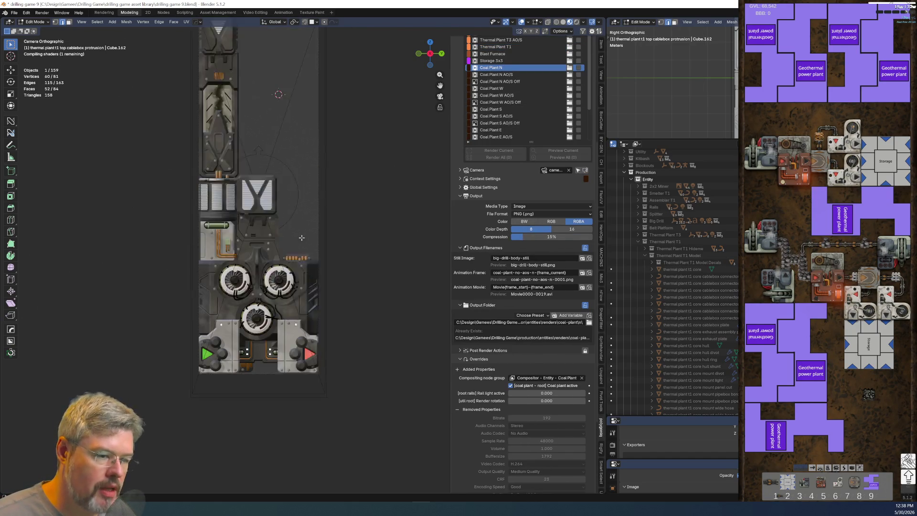
{"action": "scroll", "coordinate": [303, 356], "scroll_direction": "up", "scroll_amount": 10}
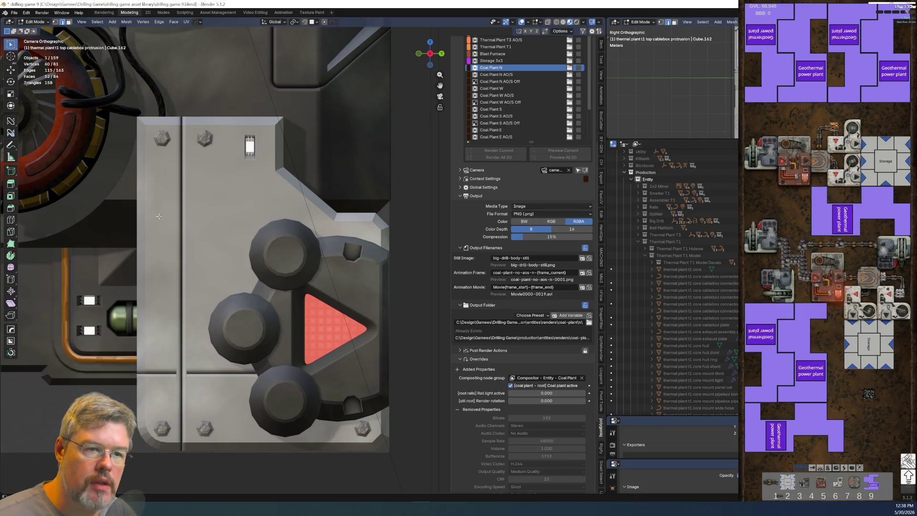
{"action": "key", "text": "Tab"}
{"action": "left_click", "coordinate": [316, 214]}
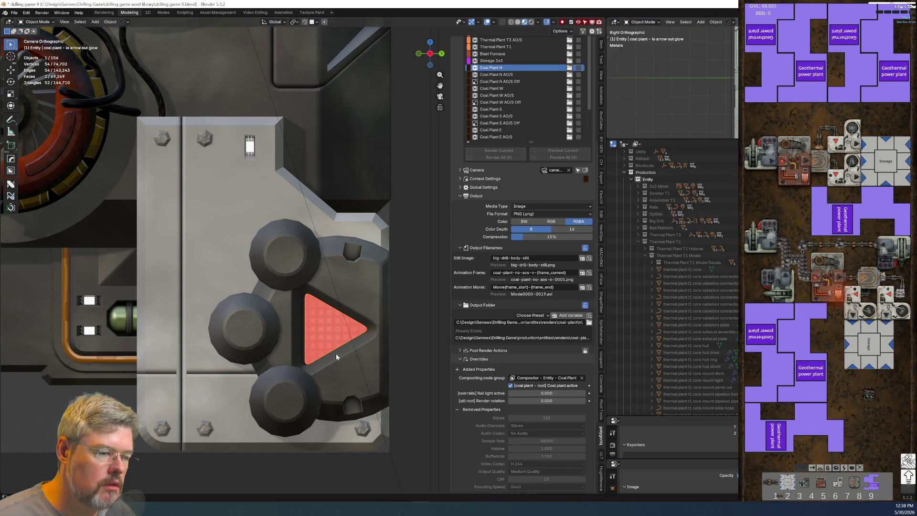
Rotate the port bezel behind the red arrow by 180 degrees.
{"action": "left_click", "coordinate": [337, 361]}
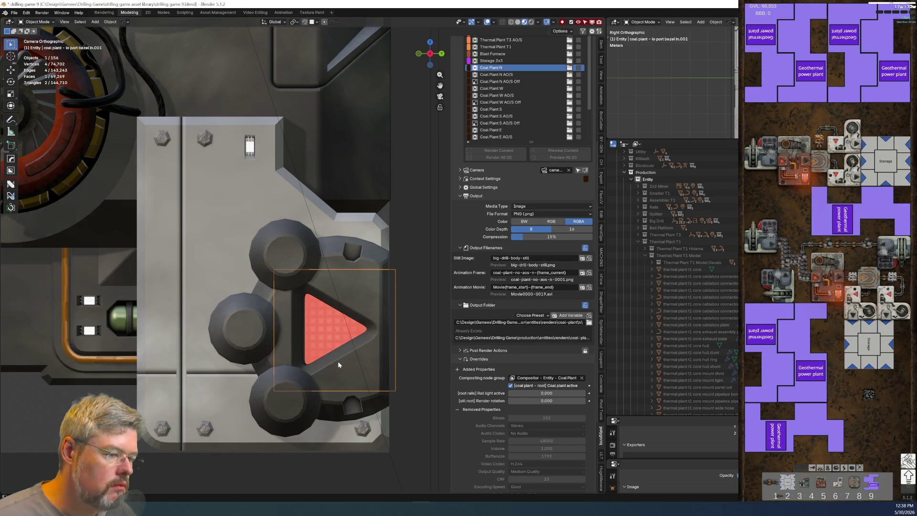
{"action": "type", "text": "r"}
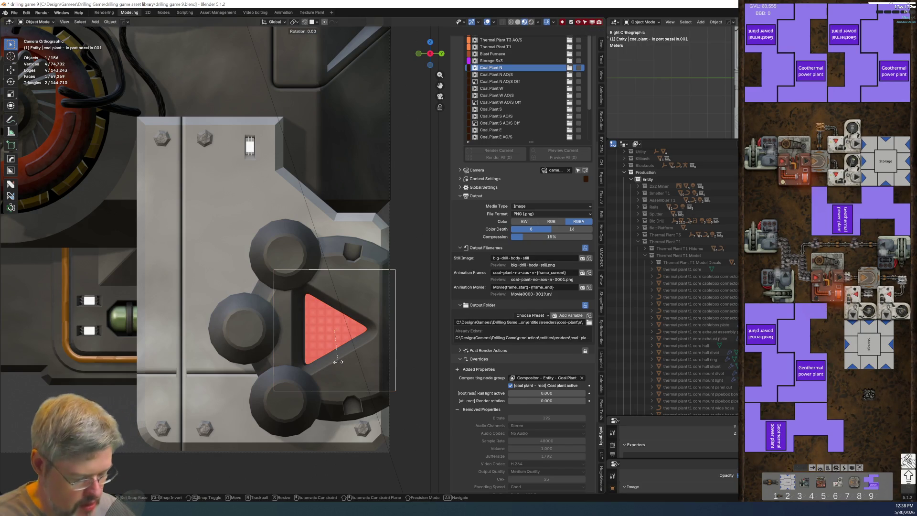
{"action": "type", "text": "180"}
{"action": "key", "text": "Return"}
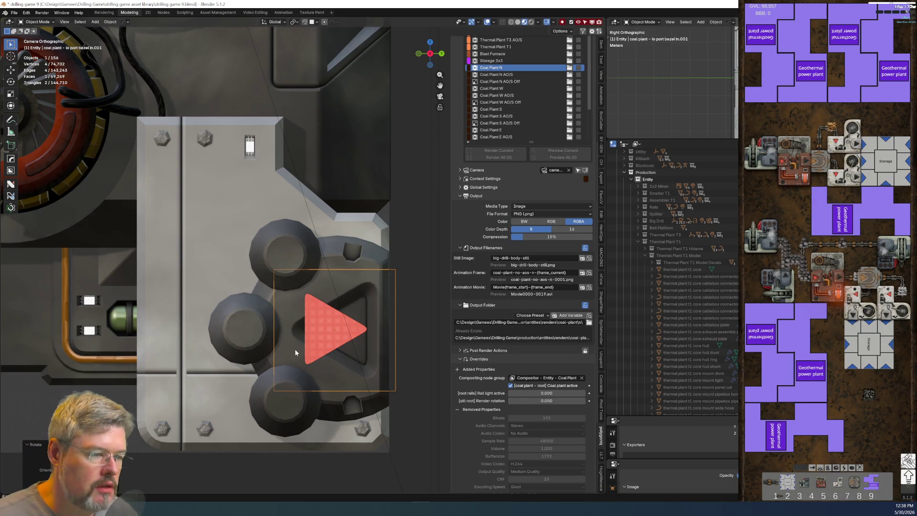
{"action": "scroll", "coordinate": [421, 334], "scroll_direction": "down", "scroll_amount": 3}
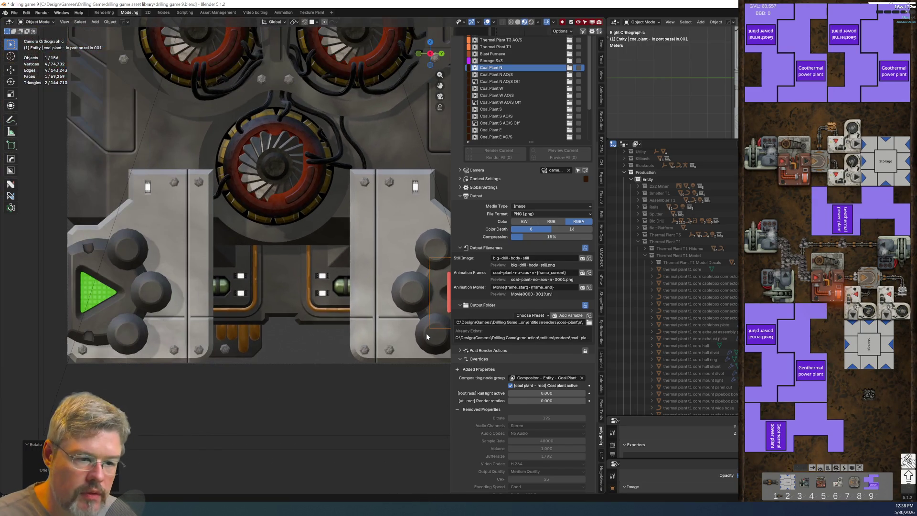
{"action": "scroll", "coordinate": [315, 323], "scroll_direction": "up", "scroll_amount": 6}
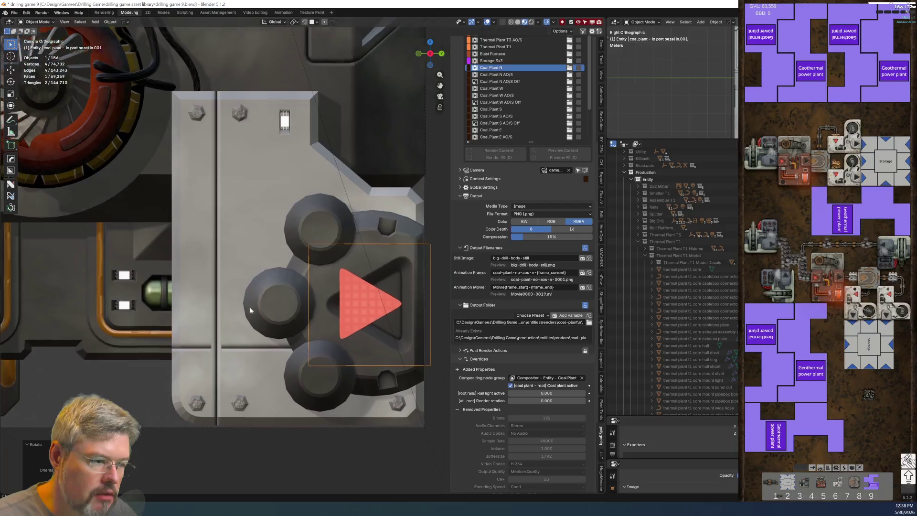
{"action": "middle_click_drag", "start_coordinate": [249, 309], "coordinate": [209, 301], "text": "shift"}
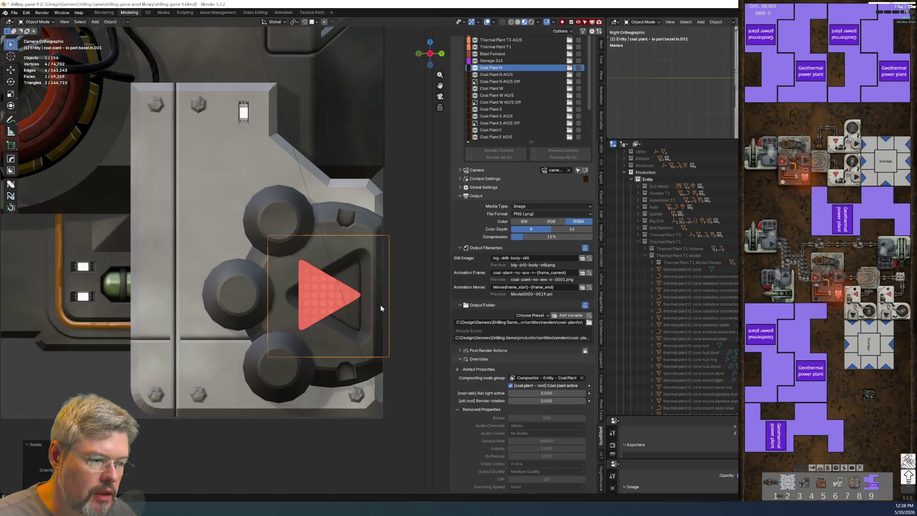
Shift the bezel slightly along the Y axis.
{"action": "key", "text": "g"}
{"action": "key", "text": "y"}
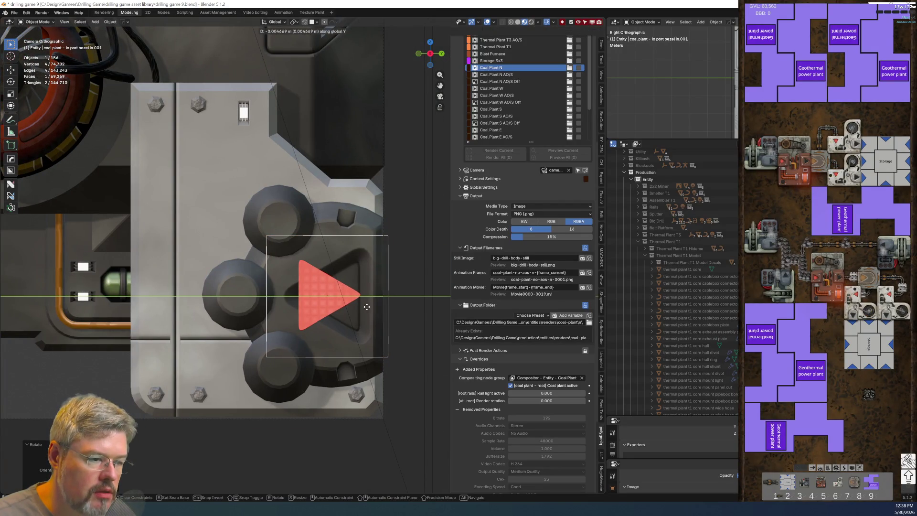
{"action": "left_click", "coordinate": [366, 307]}
{"action": "scroll", "coordinate": [285, 302], "scroll_direction": "down", "scroll_amount": 5}
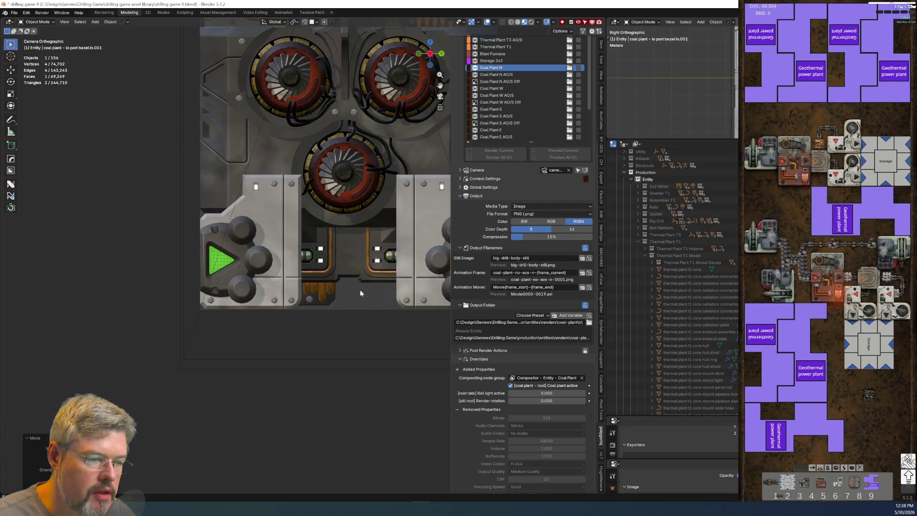
{"action": "middle_click_drag", "start_coordinate": [360, 290], "coordinate": [178, 249], "text": "shift"}
{"action": "scroll", "coordinate": [178, 245], "scroll_direction": "up", "scroll_amount": 4}
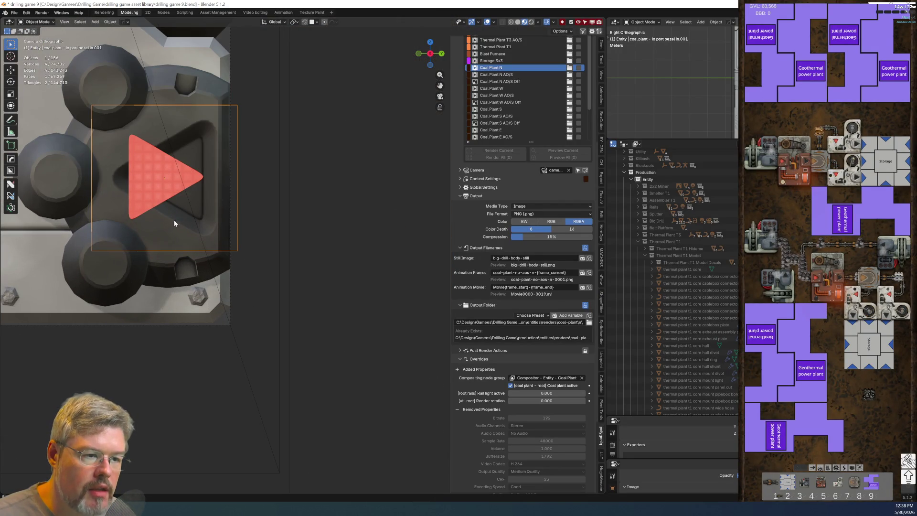
Locate the red arrow glow in the outliner, frame the plant, and select the green arrow.
{"action": "left_click", "coordinate": [166, 179]}
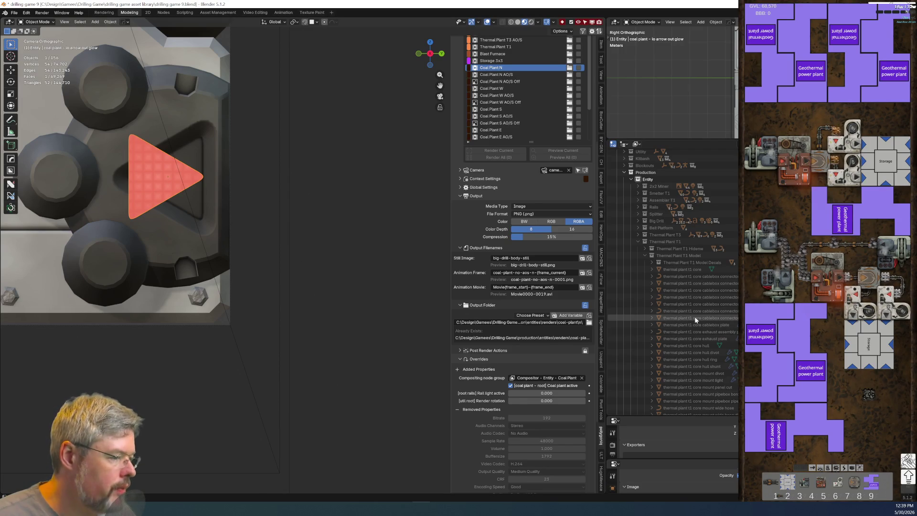
{"action": "key", "text": "period"}
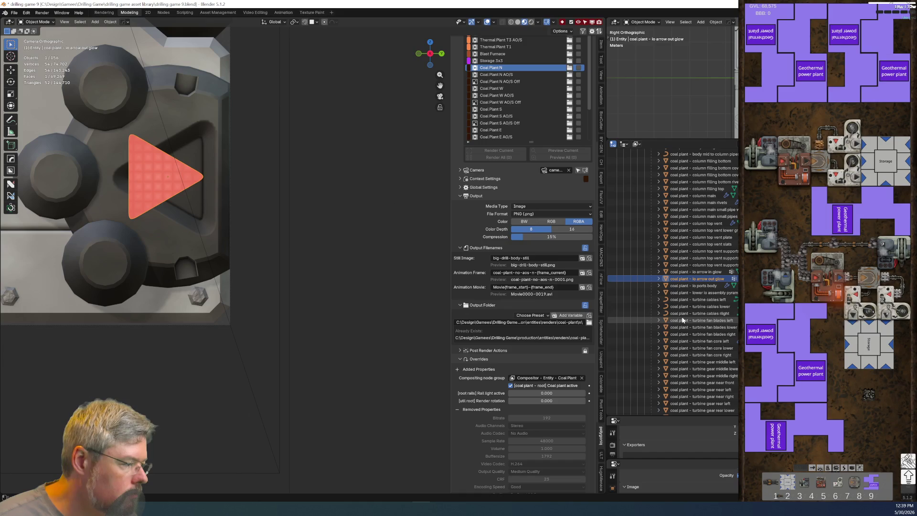
{"action": "scroll", "coordinate": [160, 282], "scroll_direction": "down", "scroll_amount": 4}
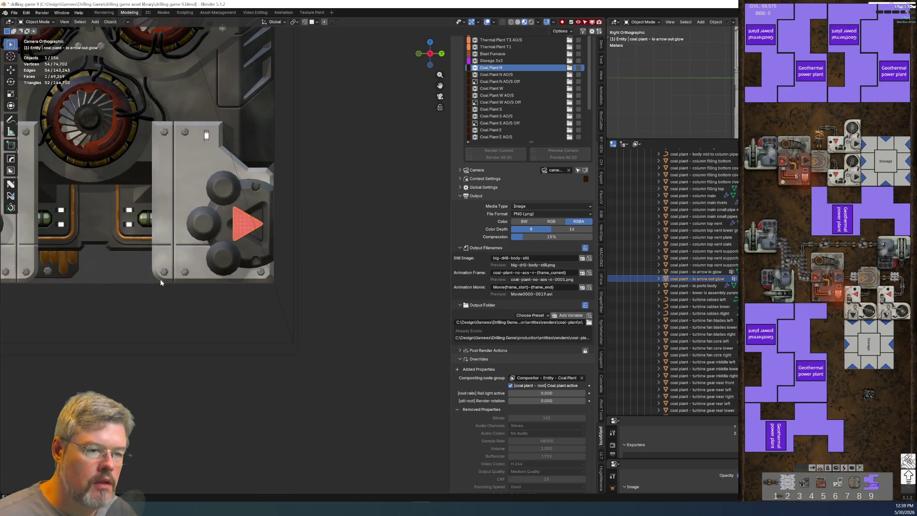
{"action": "key", "text": "Home"}
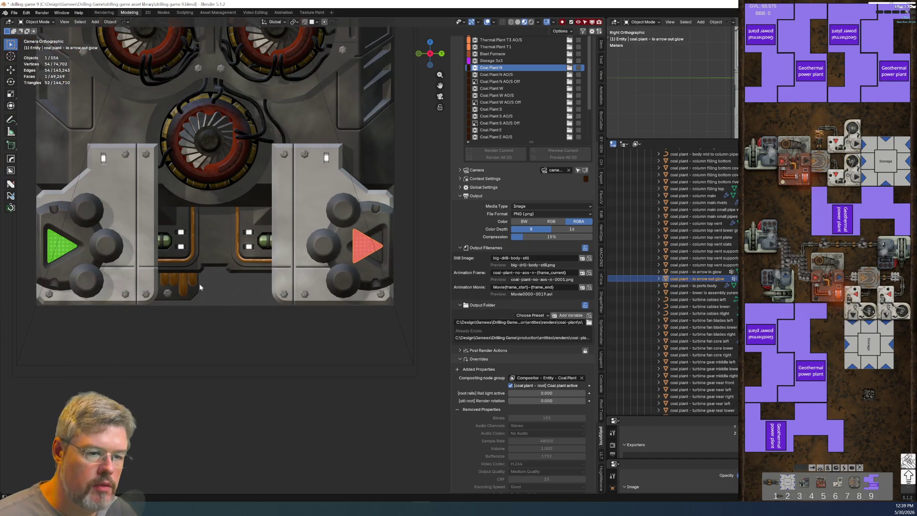
{"action": "left_click", "coordinate": [70, 252]}
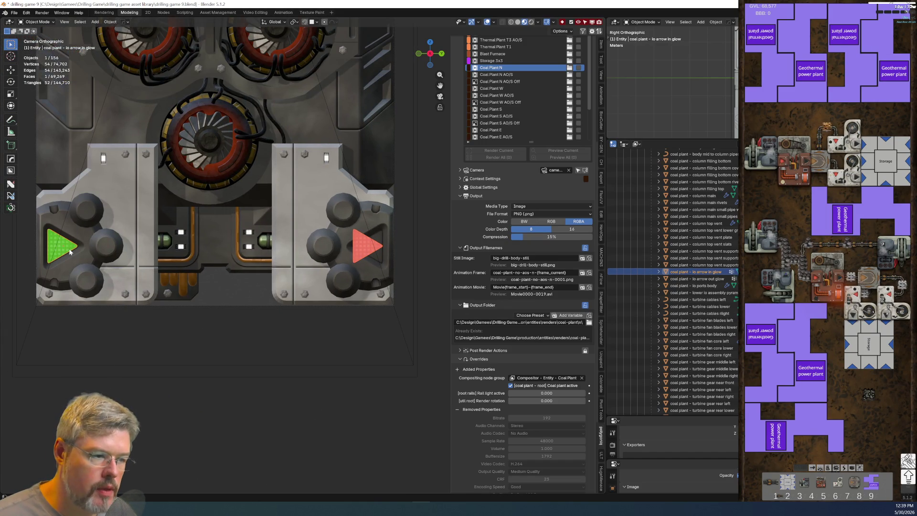
Replace the red arrow with a duplicate green arrow, rotated 180 degrees, at its location.
{"action": "key", "text": "shift+d"}
{"action": "left_click", "coordinate": [207, 349]}
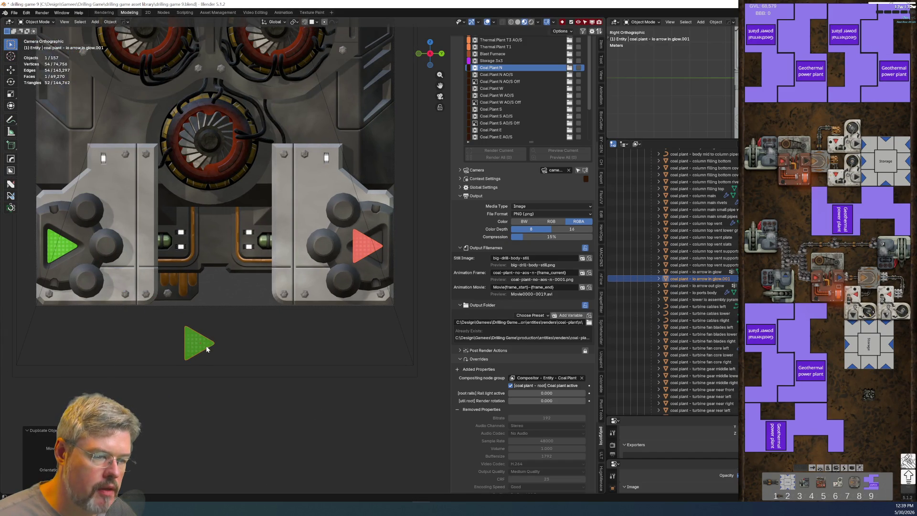
{"action": "left_click", "coordinate": [365, 254], "text": "shift"}
{"action": "key", "text": "ctrl+c"}
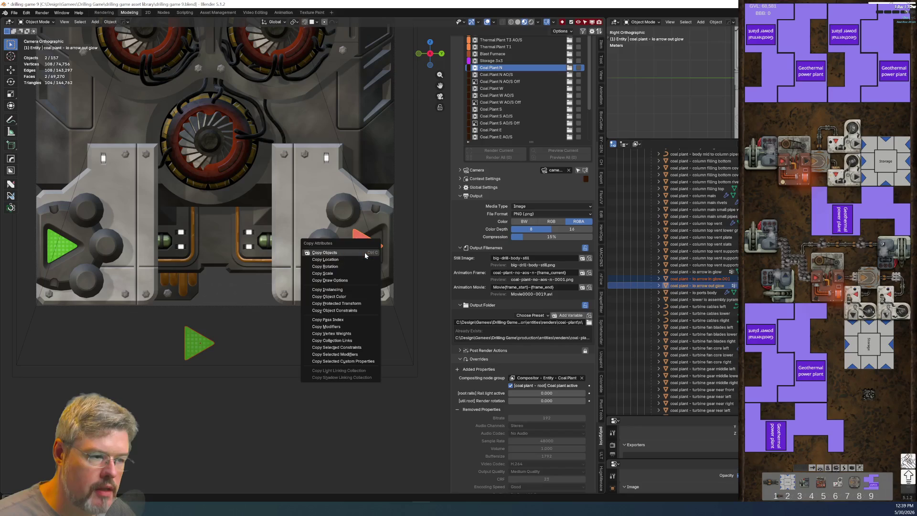
{"action": "left_click", "coordinate": [361, 259]}
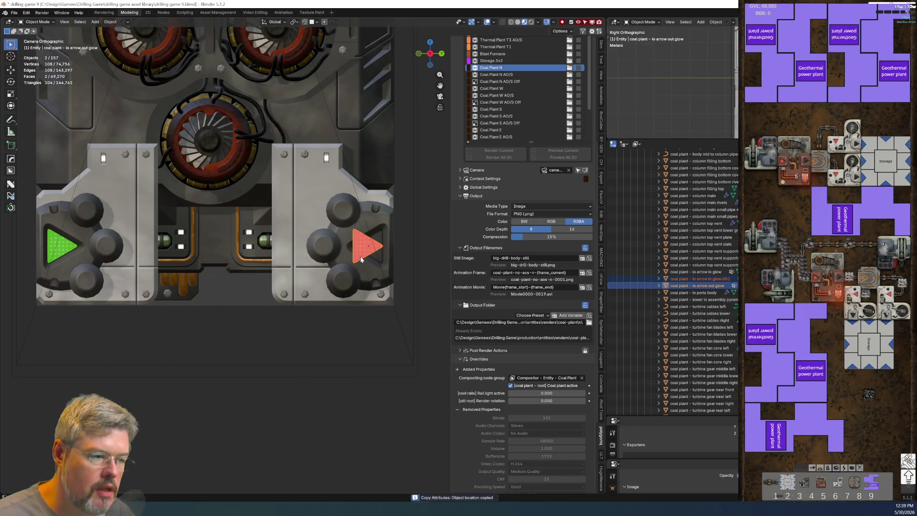
{"action": "type", "text": "r180"}
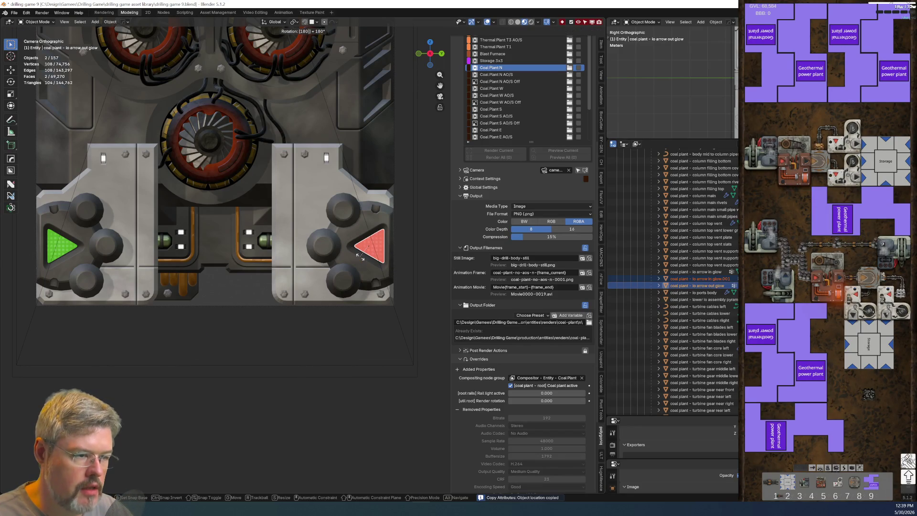
{"action": "key", "text": "Return"}
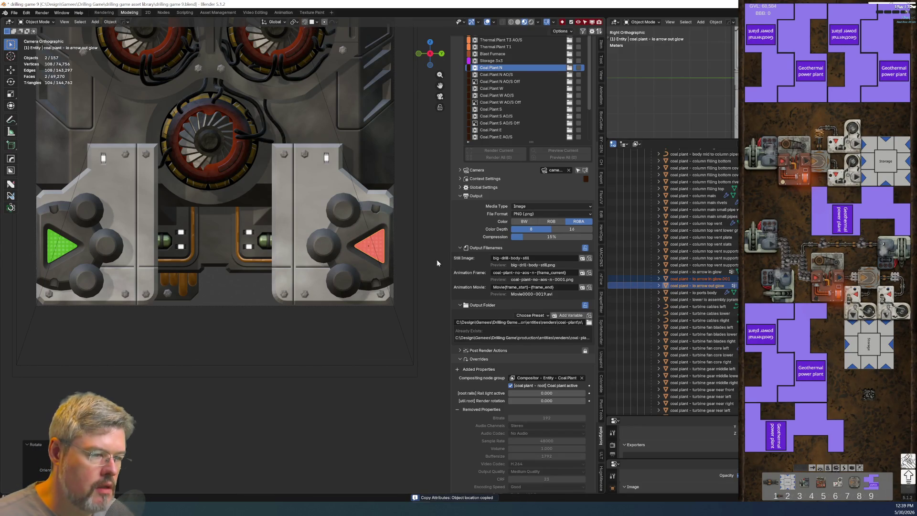
{"action": "scroll", "coordinate": [354, 307], "scroll_direction": "up", "scroll_amount": 3}
{"action": "scroll", "coordinate": [316, 314], "scroll_direction": "up", "scroll_amount": 2}
{"action": "middle_click_drag", "start_coordinate": [316, 315], "coordinate": [151, 320], "text": "shift"}
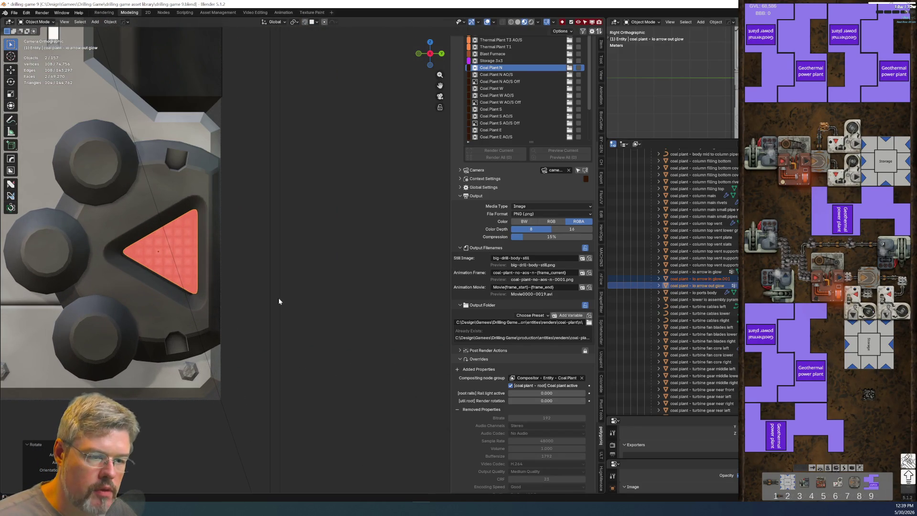
{"action": "key", "text": "alt+a"}
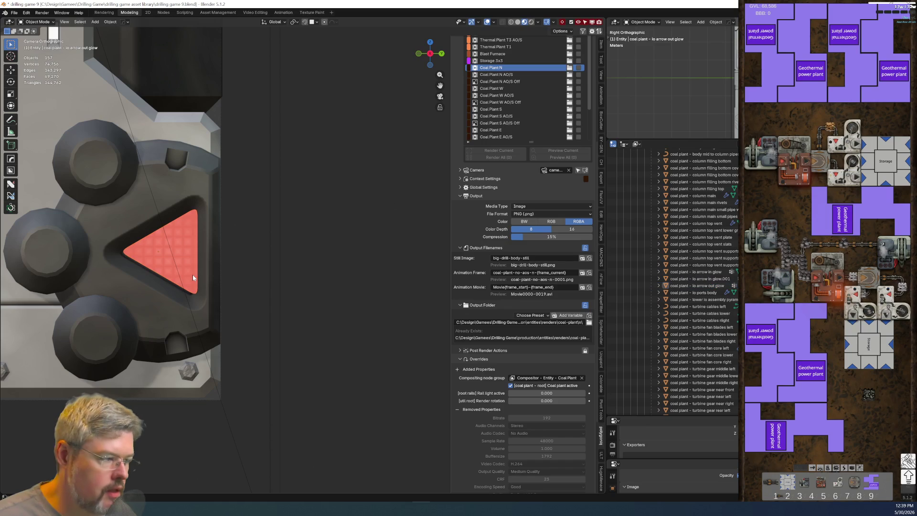
{"action": "left_click", "coordinate": [193, 277]}
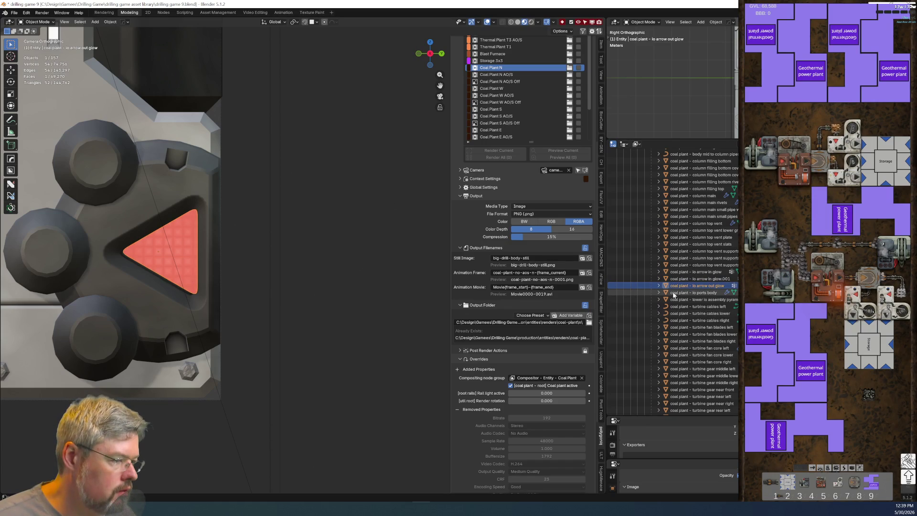
{"action": "key", "text": "Delete"}
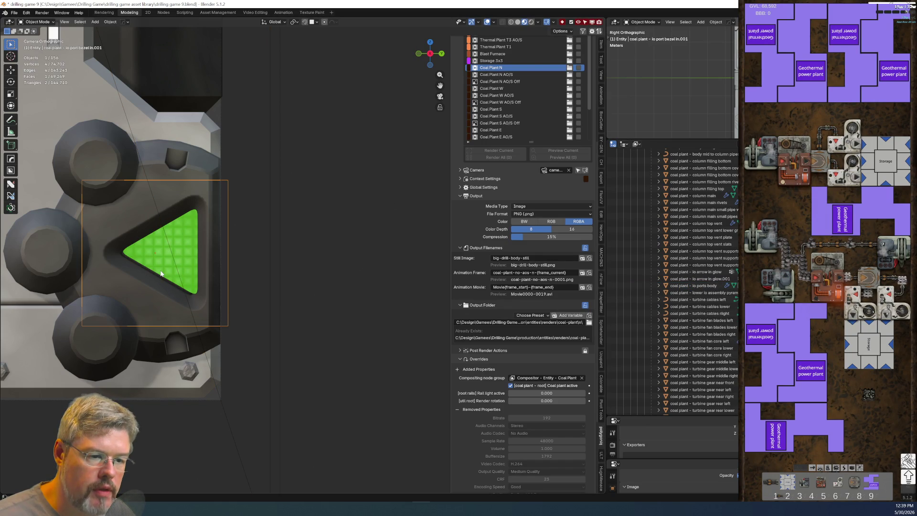
Nudge the green arrow glow slightly along Y, then clear the selection.
{"action": "left_click", "coordinate": [160, 273]}
{"action": "mouse_move", "coordinate": [161, 274]}
{"action": "middle_mouse_down", "text": "shift"}
{"action": "mouse_move", "coordinate": [323, 275]}
{"action": "mouse_move", "coordinate": [301, 273]}
{"action": "middle_mouse_up", "text": "shift"}
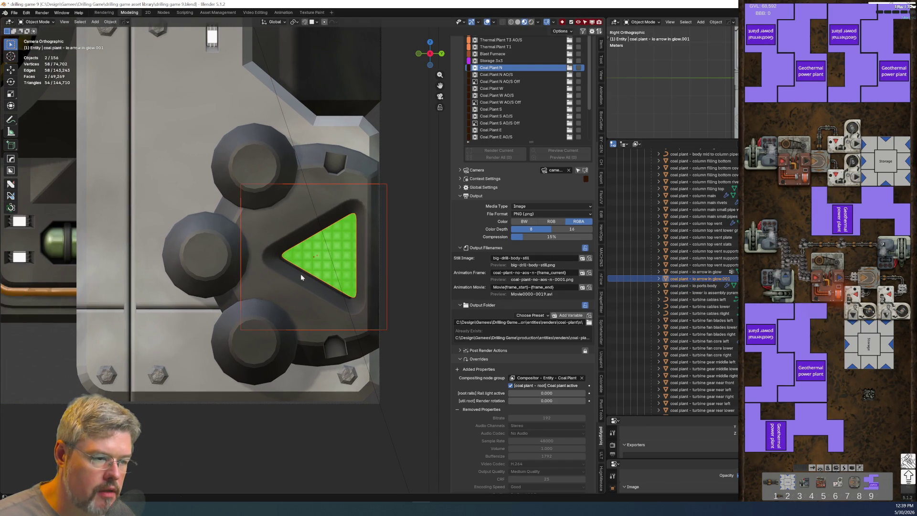
{"action": "key", "text": "g"}
{"action": "key", "text": "y"}
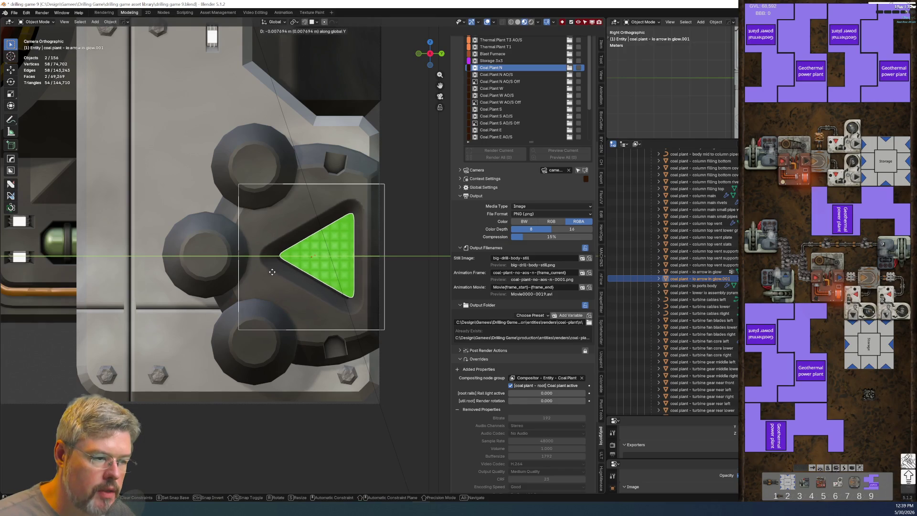
{"action": "left_click", "coordinate": [282, 272]}
{"action": "left_click", "coordinate": [233, 422]}
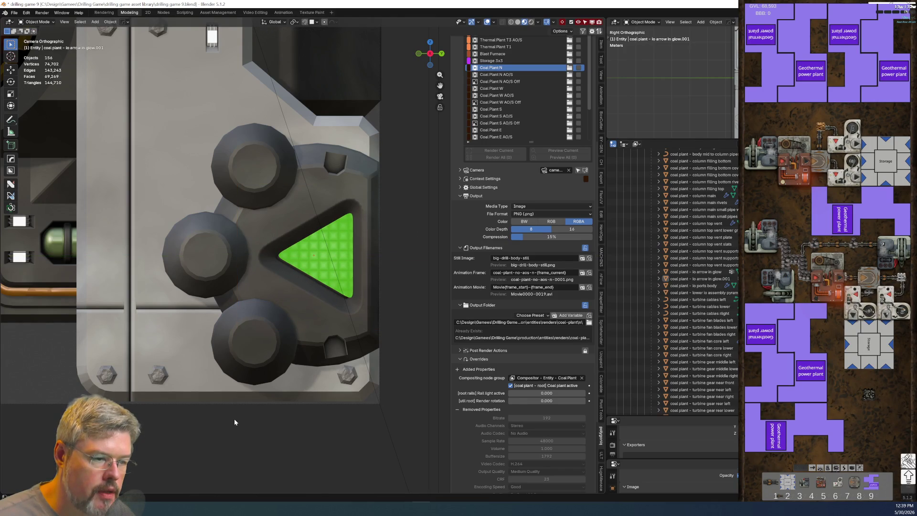
{"action": "key", "text": "Home"}
{"action": "scroll", "coordinate": [323, 336], "scroll_direction": "down", "scroll_amount": 3}
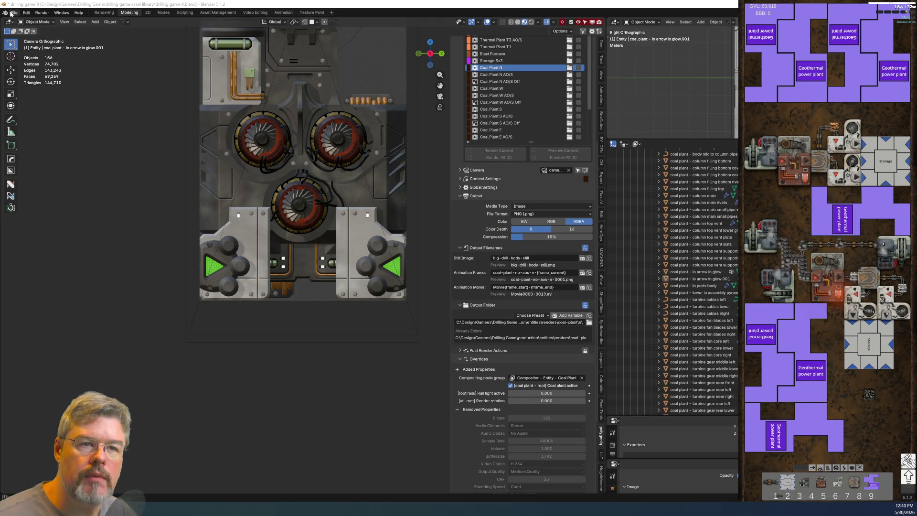
Save 'drilling game 9.blend' from the File menu.
{"action": "left_click", "coordinate": [14, 13]}
{"action": "left_click", "coordinate": [23, 57]}
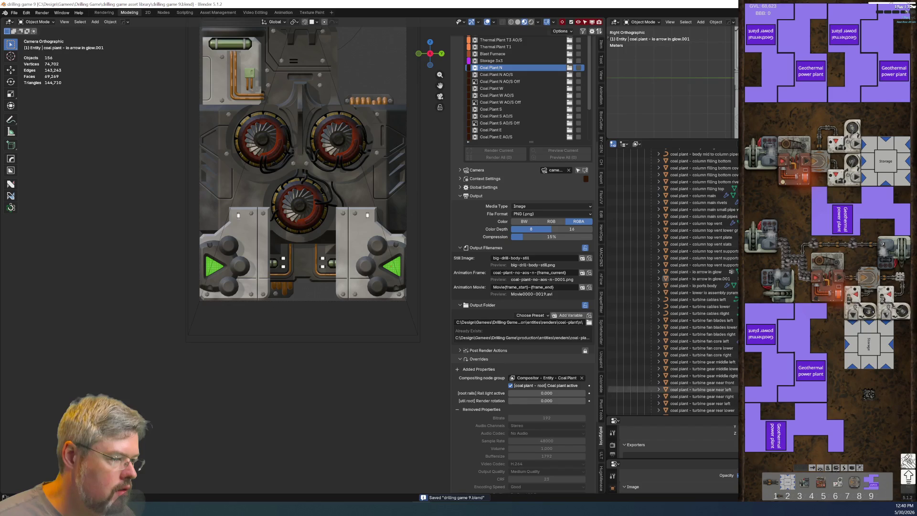
Rename the two arrow glow objects to 'io arrow in glow left' and 'io arrow in glow right'.
{"action": "left_click", "coordinate": [703, 271]}
{"action": "double_click", "coordinate": [702, 271]}
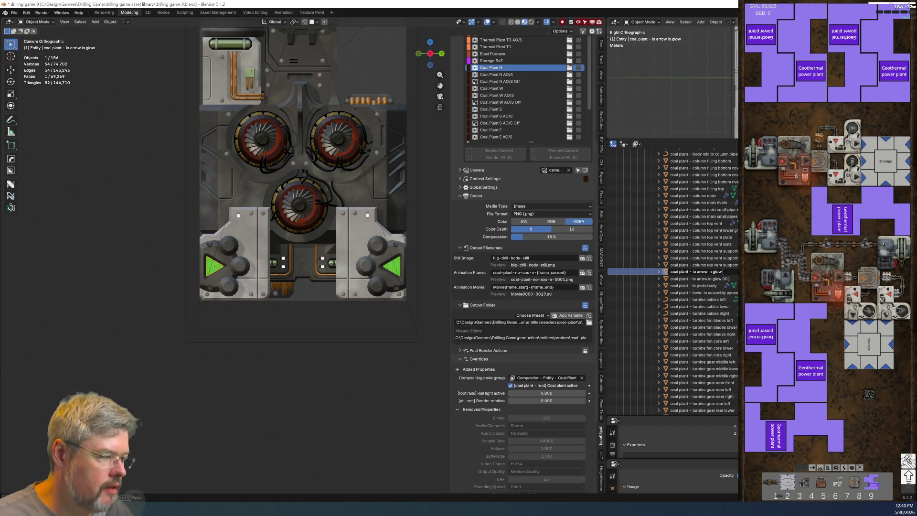
{"action": "type", "text": "left"}
{"action": "key", "text": "Return"}
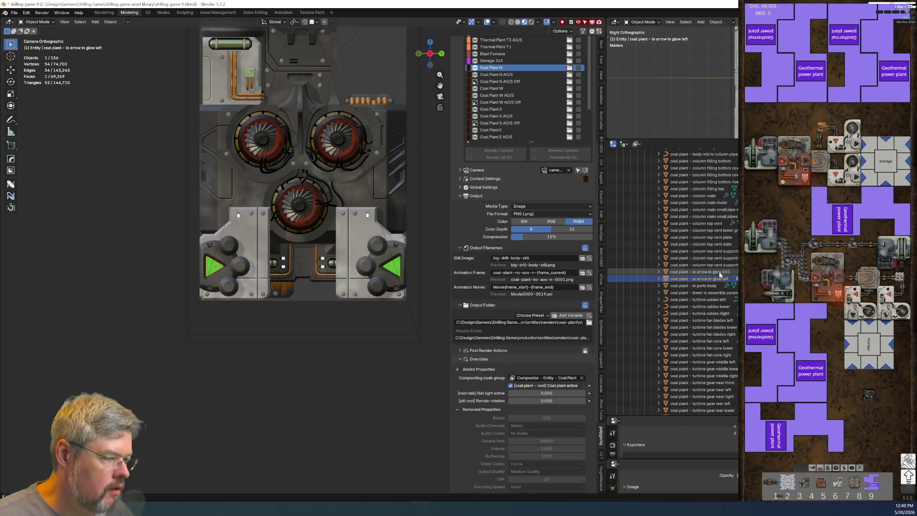
{"action": "double_click", "coordinate": [703, 272]}
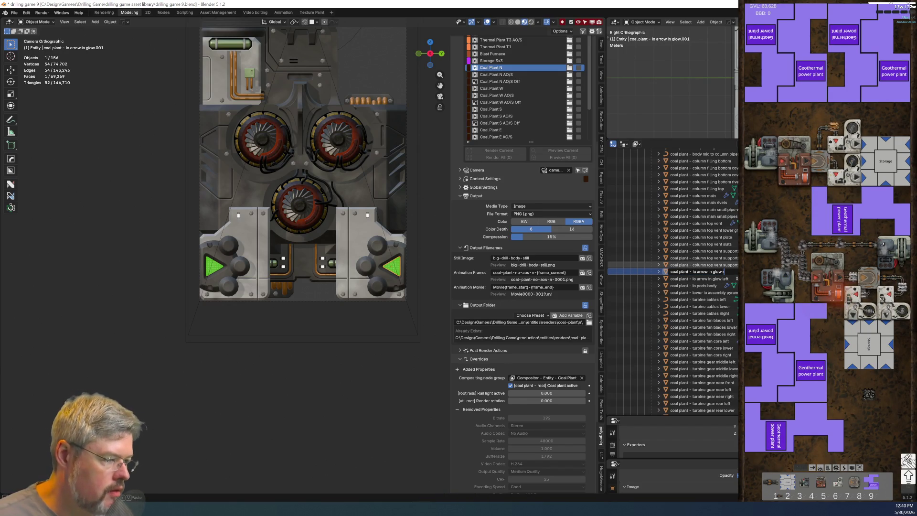
{"action": "key", "text": "Return"}
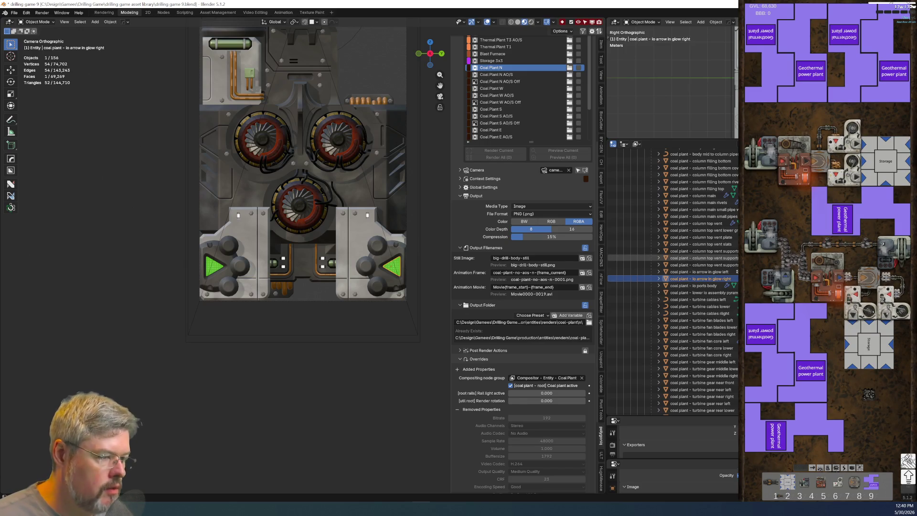
Rename the two port bezels to 'io port bezel in right' and 'io port bezel in left'.
{"action": "left_click", "coordinate": [394, 281]}
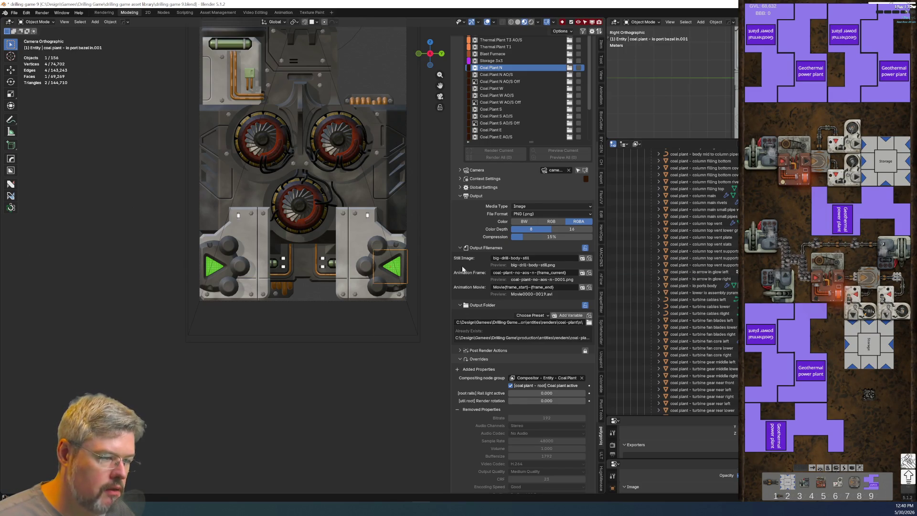
{"action": "key", "text": "F2"}
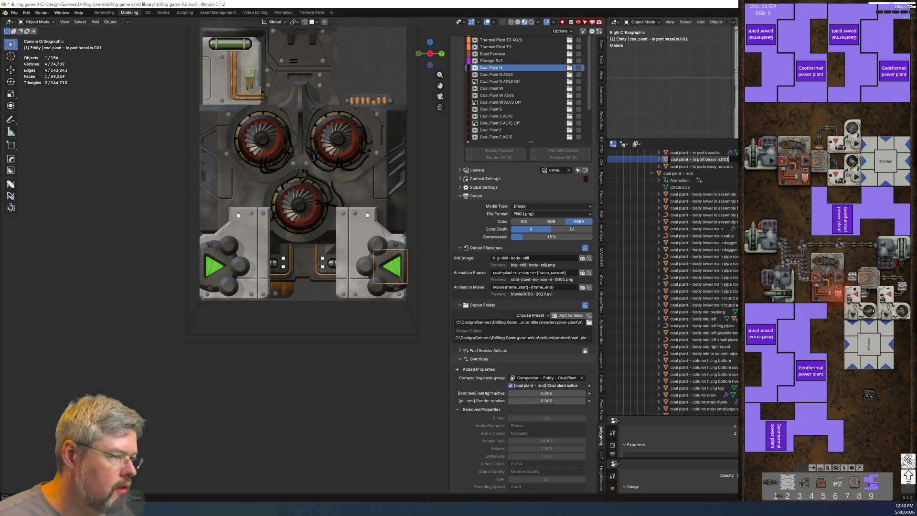
{"action": "key", "text": "End"}
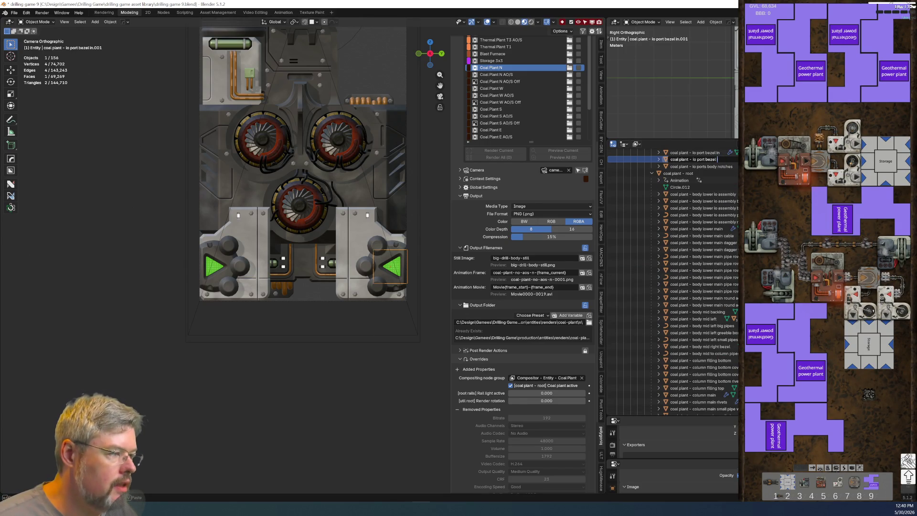
{"action": "type", "text": "in right"}
{"action": "key", "text": "Return"}
{"action": "scroll", "coordinate": [719, 215], "scroll_direction": "up", "scroll_amount": 3}
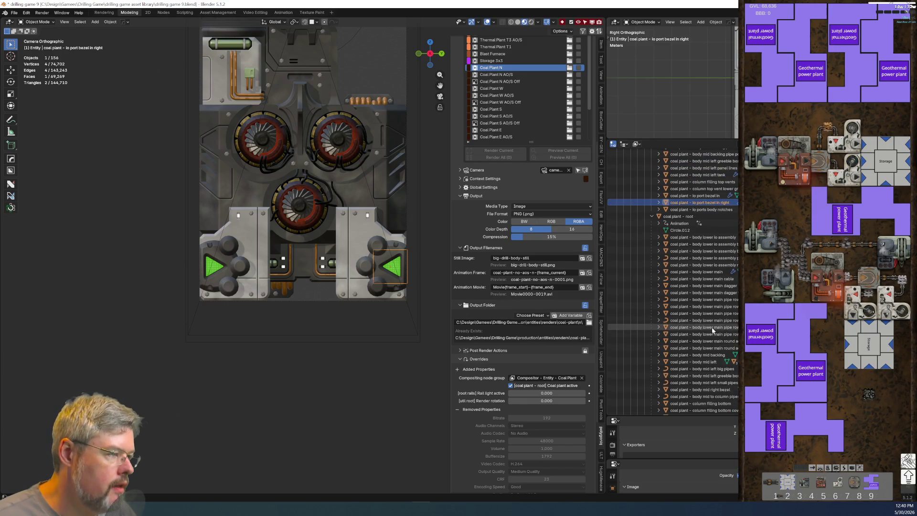
{"action": "double_click", "coordinate": [722, 196]}
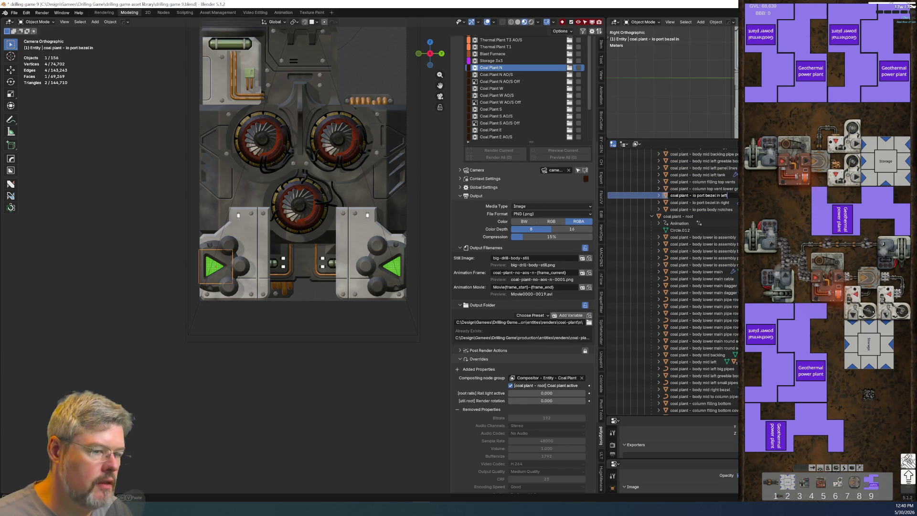
{"action": "key", "text": "Return"}
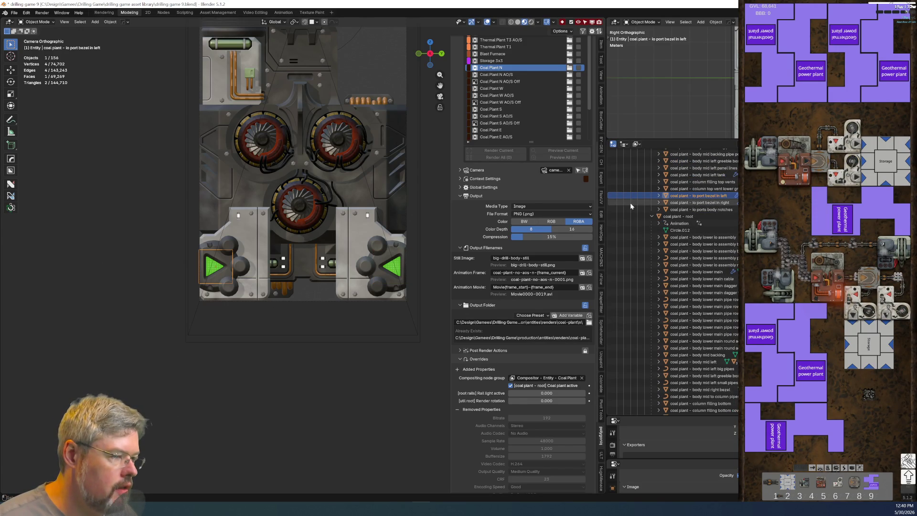
{"action": "key", "text": "period"}
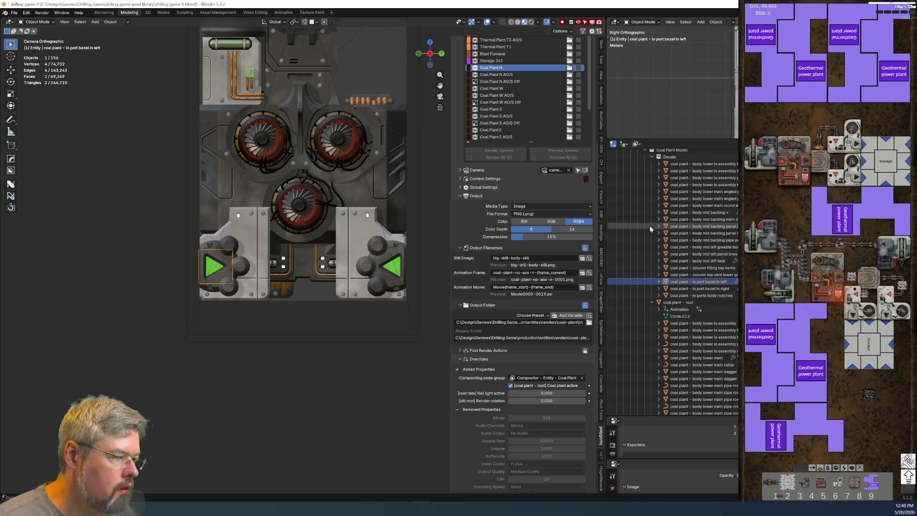
{"action": "left_click", "coordinate": [652, 158]}
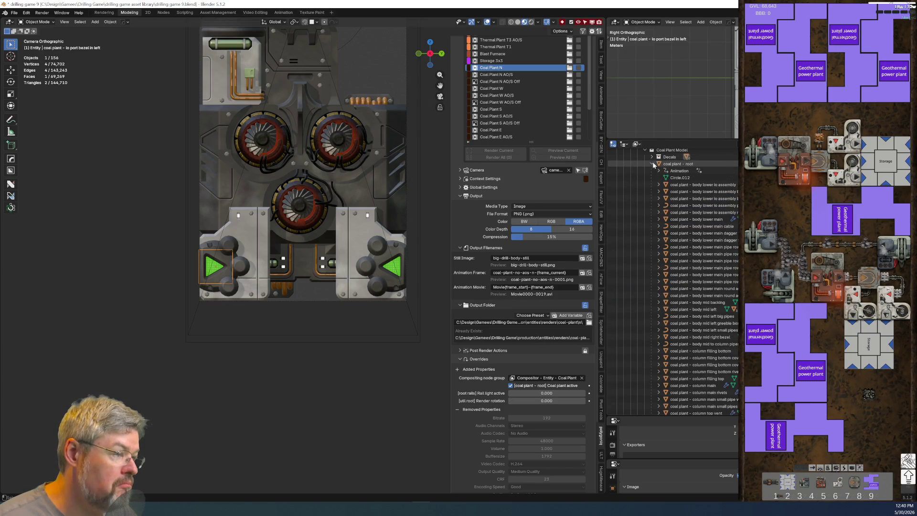
Collapse the coal plant root, Coal Plant Model and Coal Plant collections, then save the file.
{"action": "left_click", "coordinate": [654, 164]}
{"action": "left_click", "coordinate": [644, 332]}
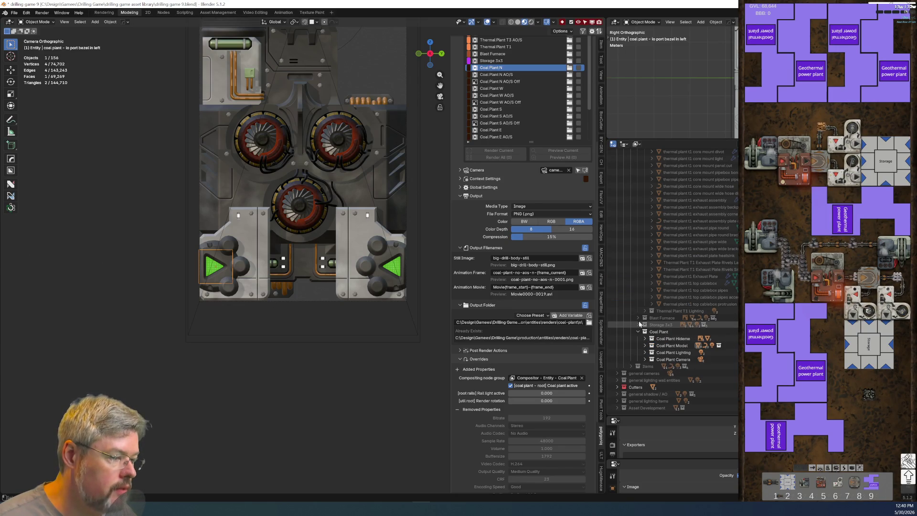
{"action": "left_click", "coordinate": [638, 331]}
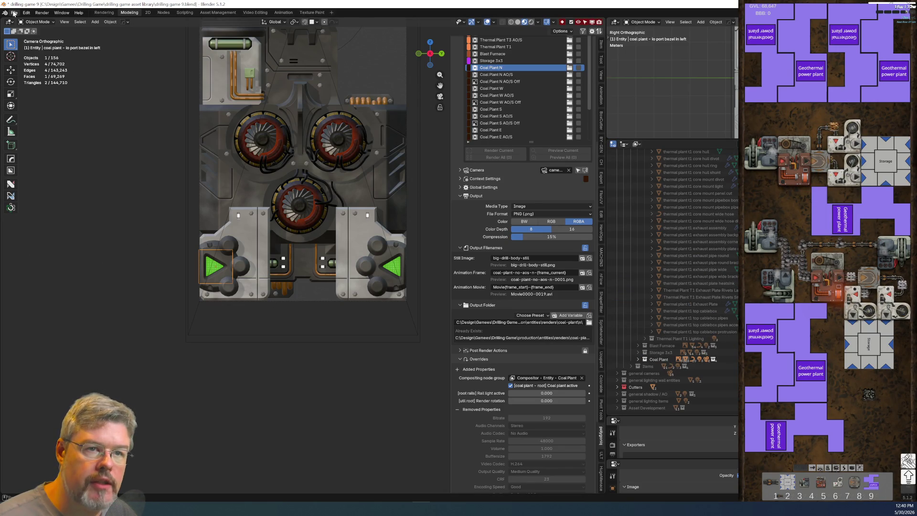
{"action": "left_click", "coordinate": [14, 13]}
{"action": "left_click", "coordinate": [24, 57]}
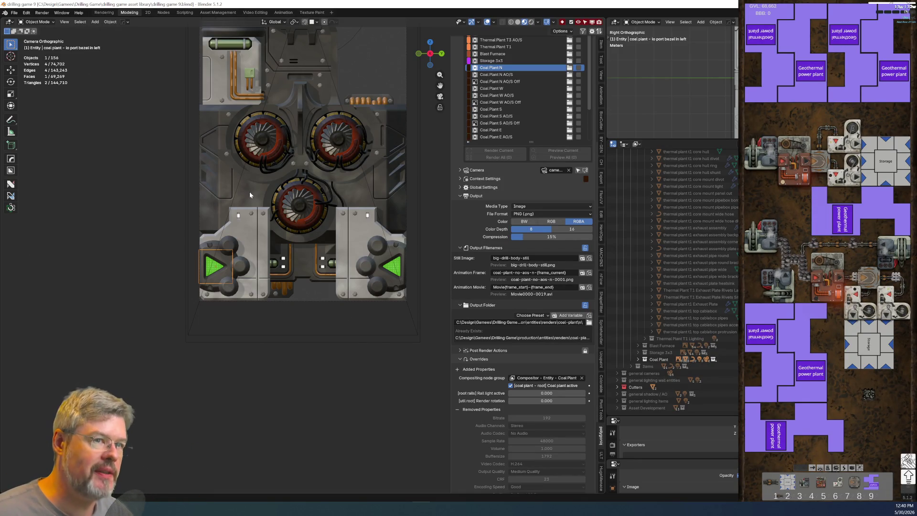
Collapse the Thermal Plant T1 collections and switch the render setup to Thermal Plant T1.
{"action": "scroll", "coordinate": [614, 279], "scroll_direction": "up", "scroll_amount": 2}
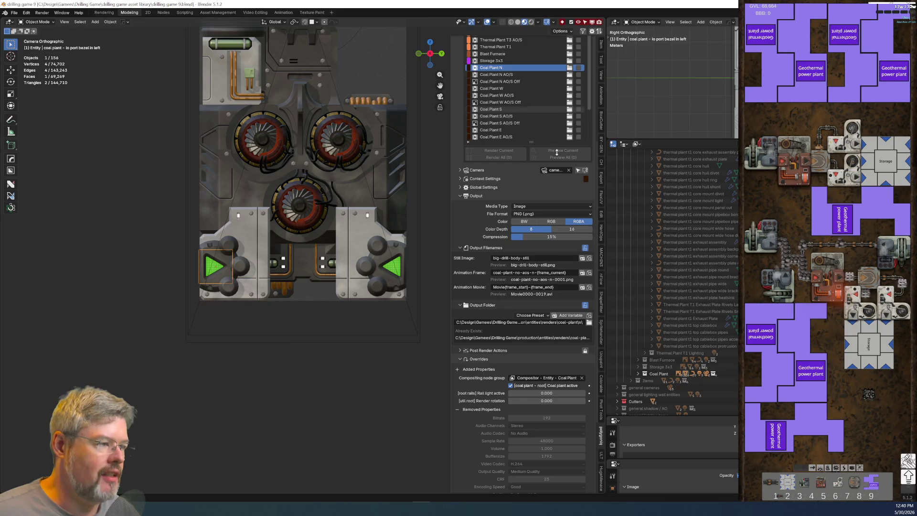
{"action": "scroll", "coordinate": [642, 269], "scroll_direction": "up", "scroll_amount": 10}
{"action": "left_click", "coordinate": [643, 270]}
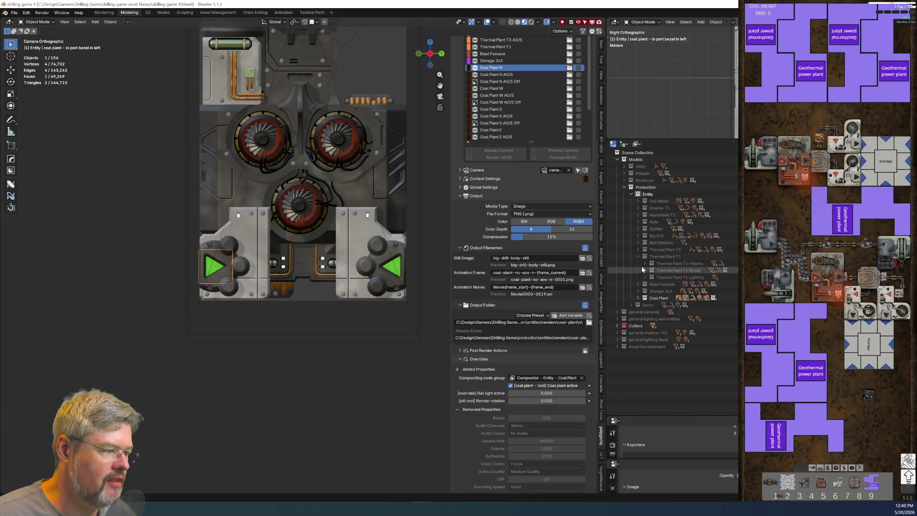
{"action": "left_click", "coordinate": [637, 256]}
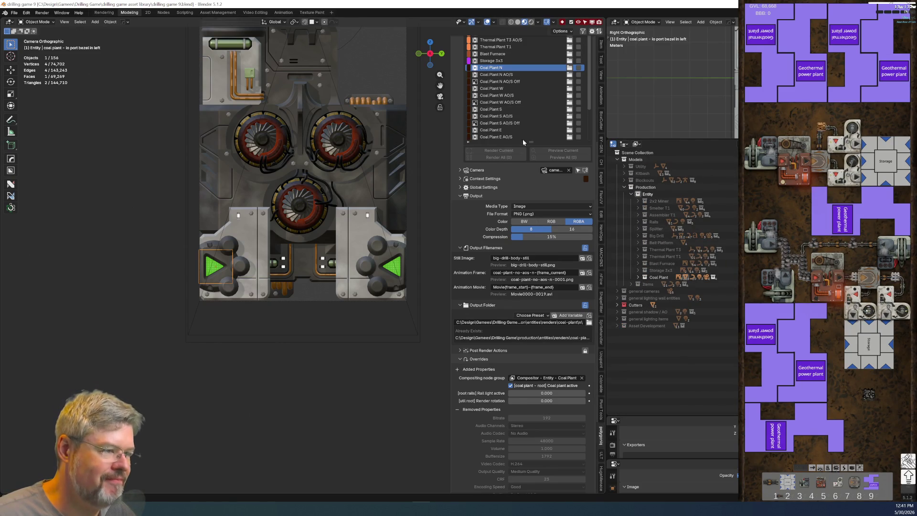
{"action": "scroll", "coordinate": [518, 122], "scroll_direction": "up", "scroll_amount": 3}
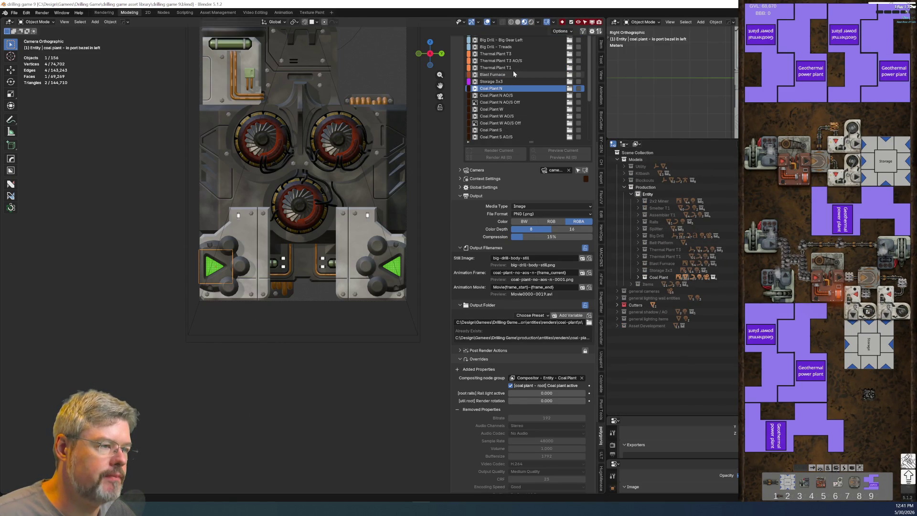
{"action": "left_click", "coordinate": [514, 67]}
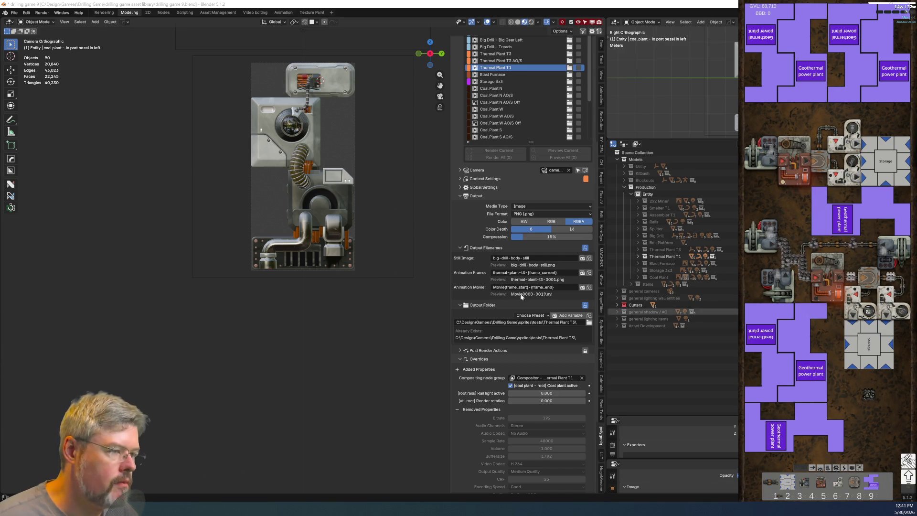
Zoom into the camera view and pan up to the Thermal Plant T1 machine's upper parts.
{"action": "scroll", "coordinate": [394, 247], "scroll_direction": "up", "scroll_amount": 4}
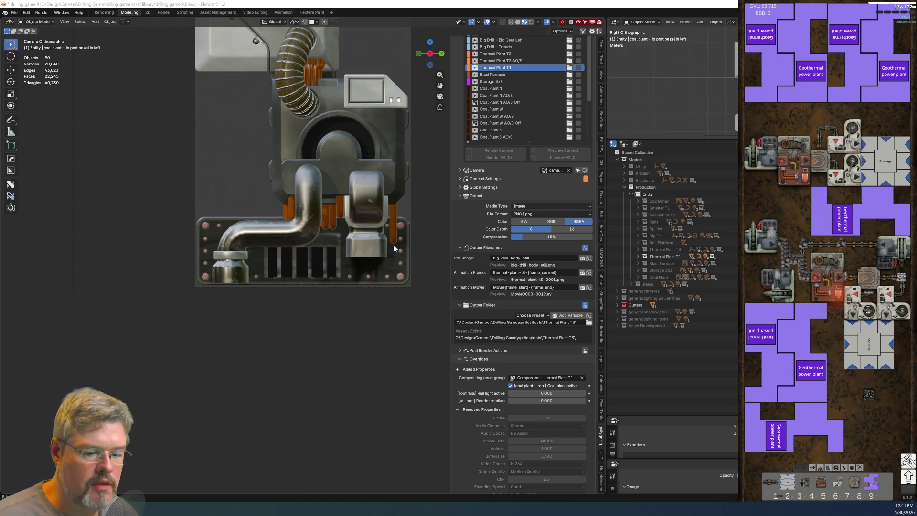
{"action": "middle_click_drag", "start_coordinate": [285, 256], "coordinate": [312, 371], "text": "shift"}
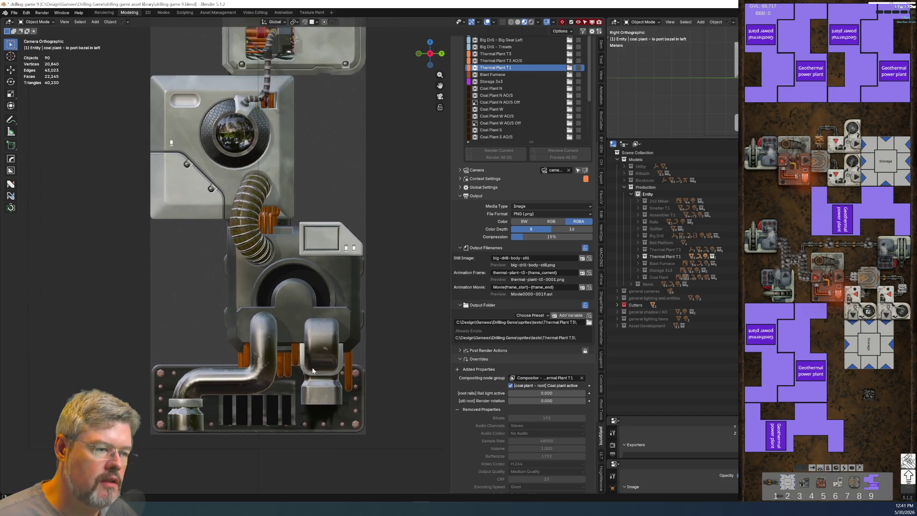
{"action": "left_click", "coordinate": [14, 12]}
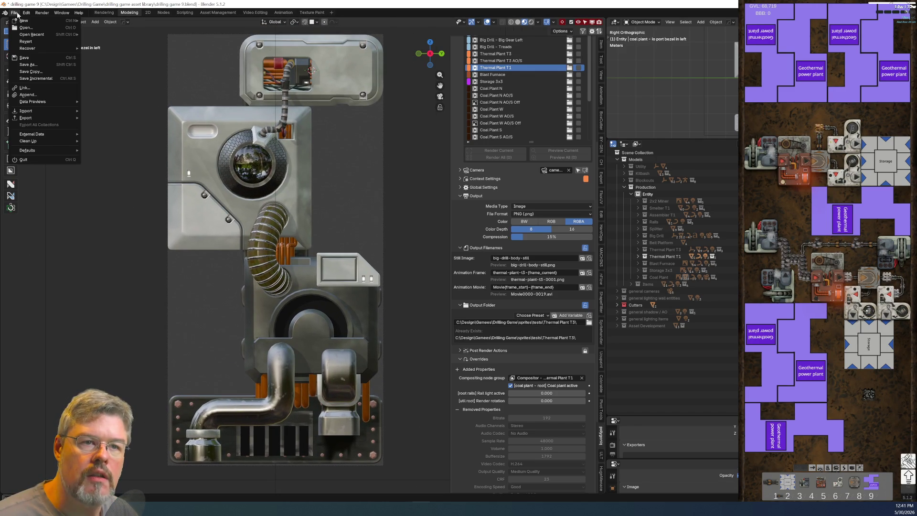
Save the file, switch the viewport to Rendered shading, and select the bottom exhaust plate.
{"action": "left_click", "coordinate": [35, 57]}
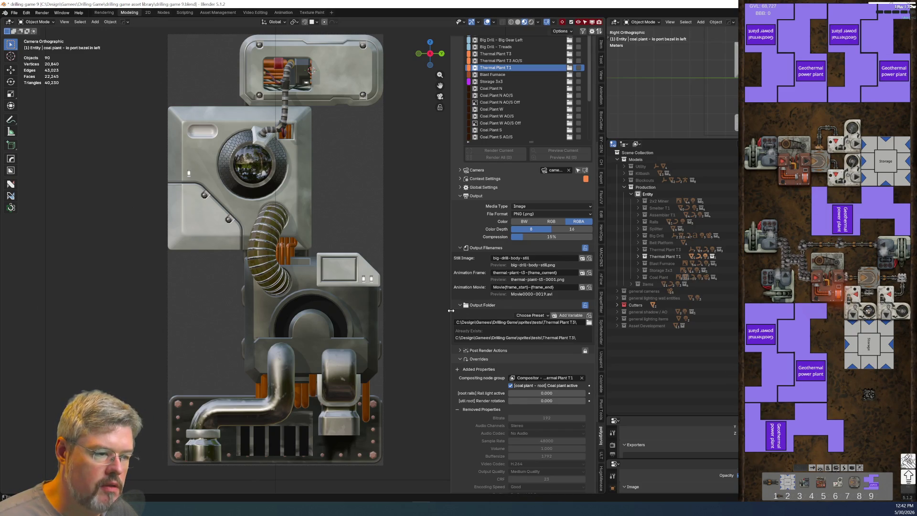
{"action": "left_click", "coordinate": [530, 22]}
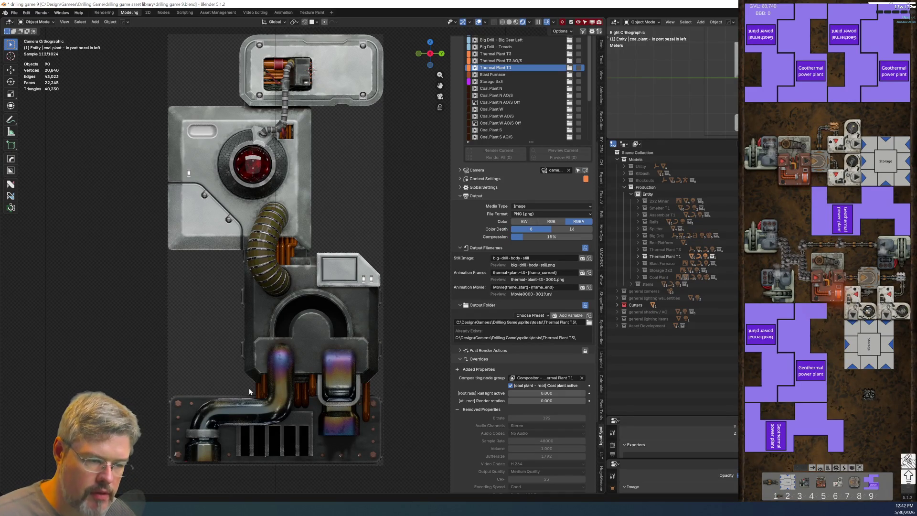
{"action": "left_click", "coordinate": [184, 416]}
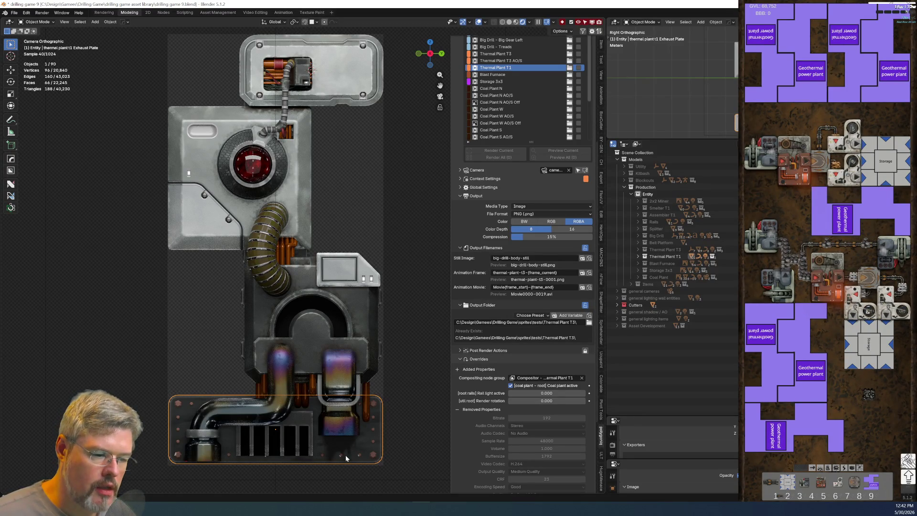
Link the exhaust assembly cornerbox materials onto the round and wide exhaust pipe brackets, then save.
{"action": "left_click", "coordinate": [215, 436]}
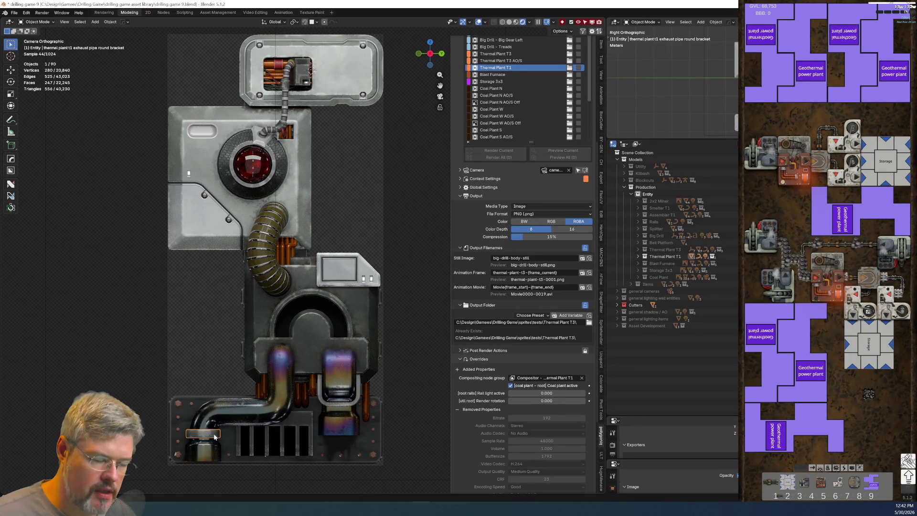
{"action": "left_click", "coordinate": [325, 405], "text": "shift"}
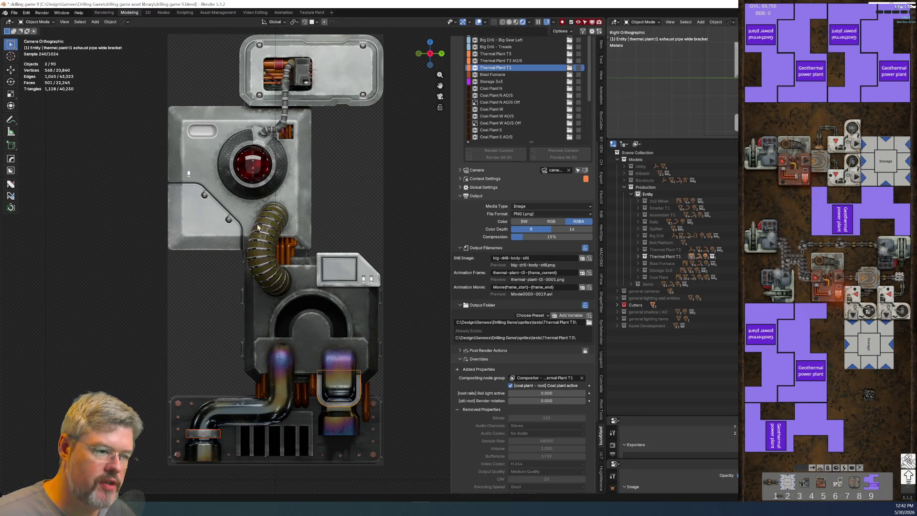
{"action": "left_click", "coordinate": [336, 268], "text": "shift"}
{"action": "key", "text": "ctrl+l"}
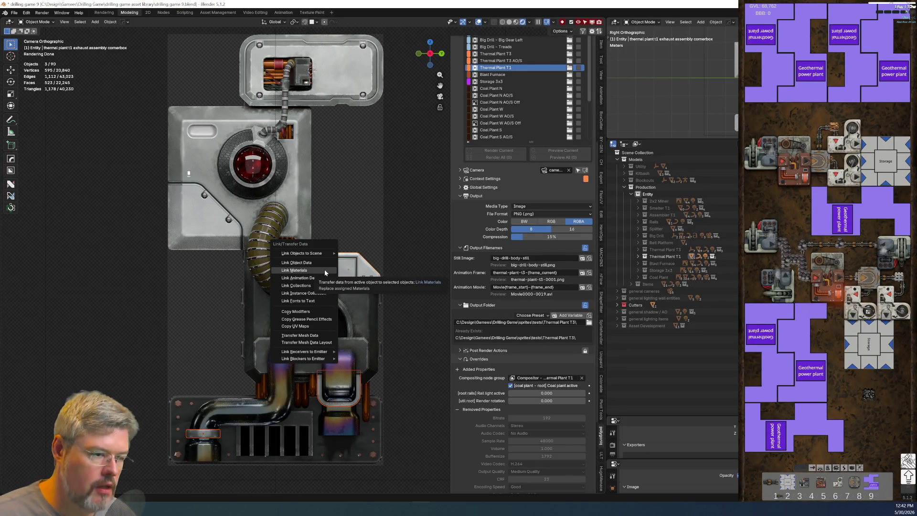
{"action": "left_click", "coordinate": [325, 270]}
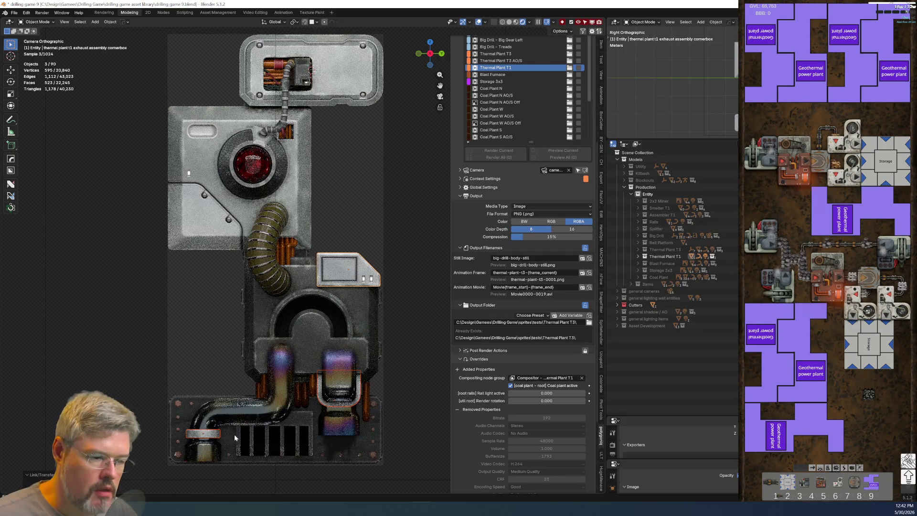
{"action": "left_click", "coordinate": [211, 434]}
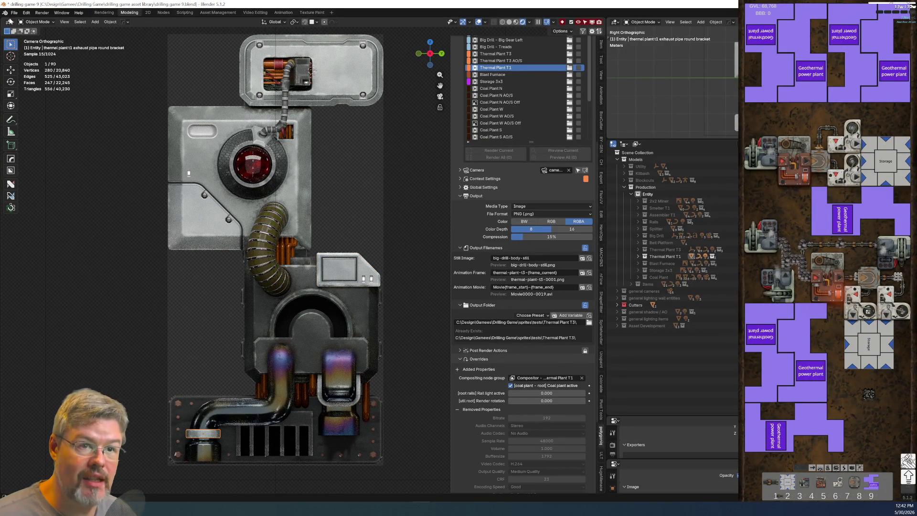
{"action": "left_click", "coordinate": [15, 12]}
{"action": "left_click", "coordinate": [34, 57]}
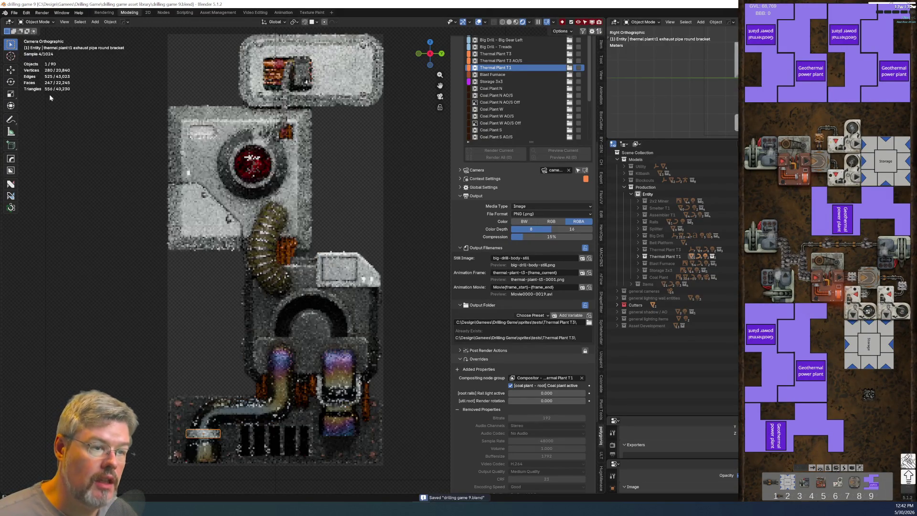
Link the cornerbox materials onto the core hull shunt and check the render.
{"action": "left_click", "coordinate": [262, 143]}
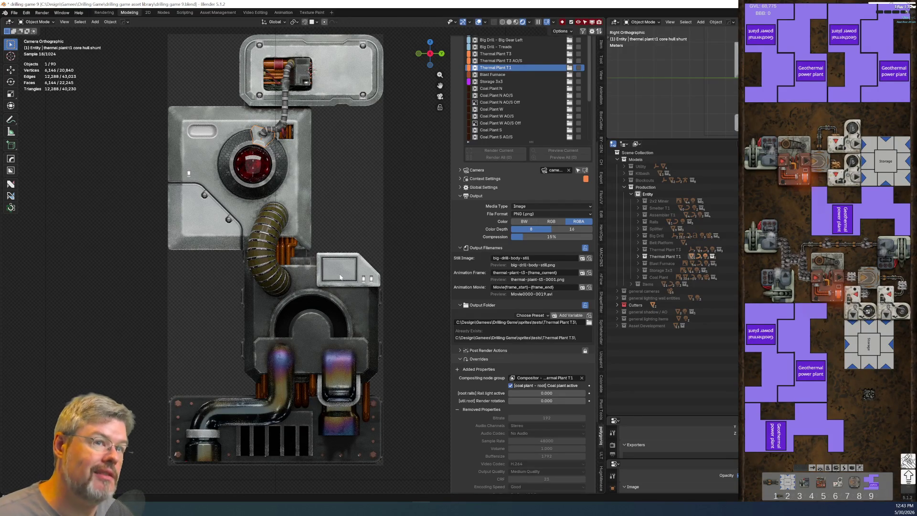
{"action": "left_click", "coordinate": [338, 272], "text": "shift"}
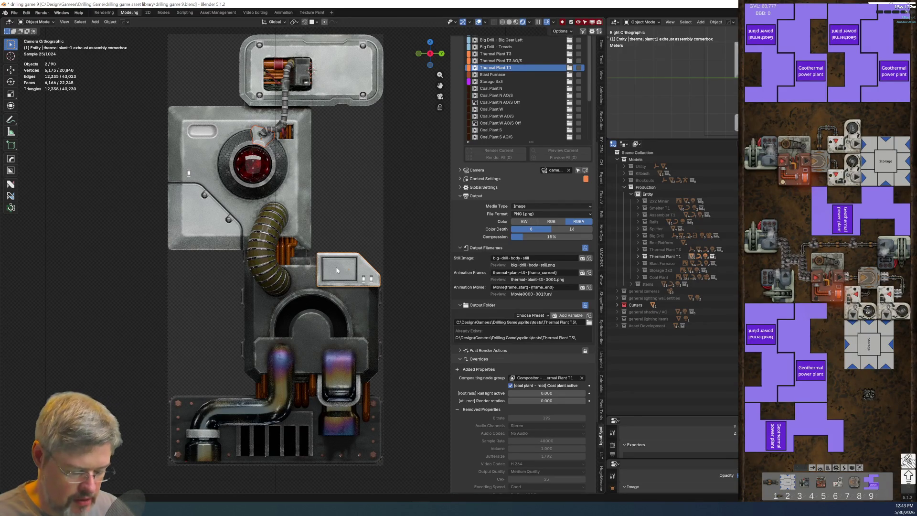
{"action": "key", "text": "ctrl+l"}
{"action": "left_click", "coordinate": [336, 271]}
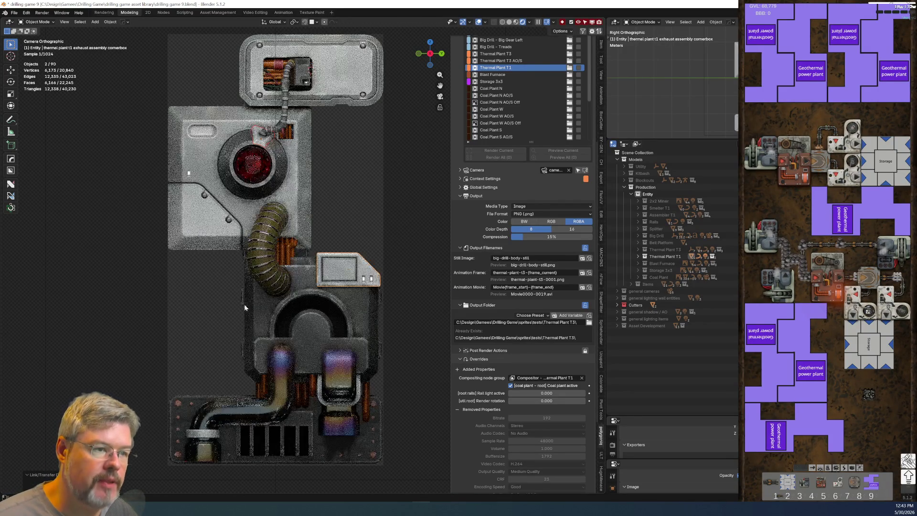
{"action": "left_click", "coordinate": [123, 327]}
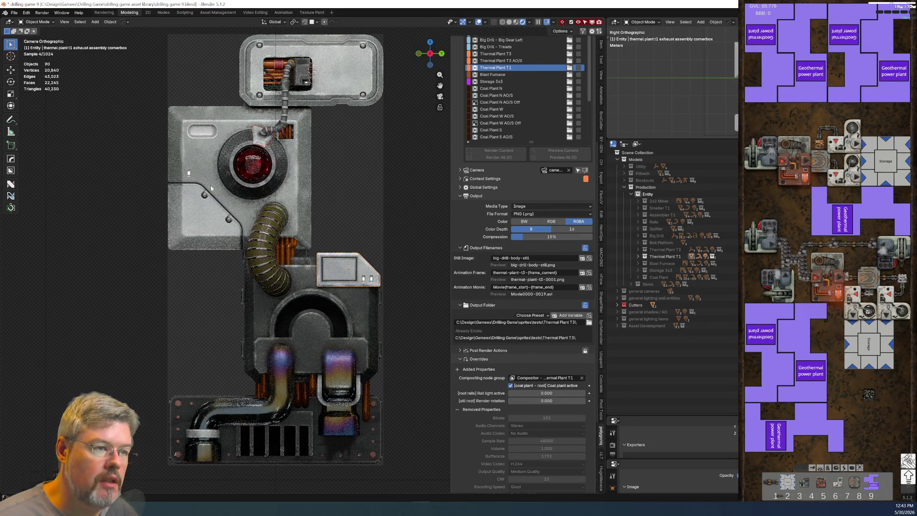
{"action": "left_click", "coordinate": [258, 142]}
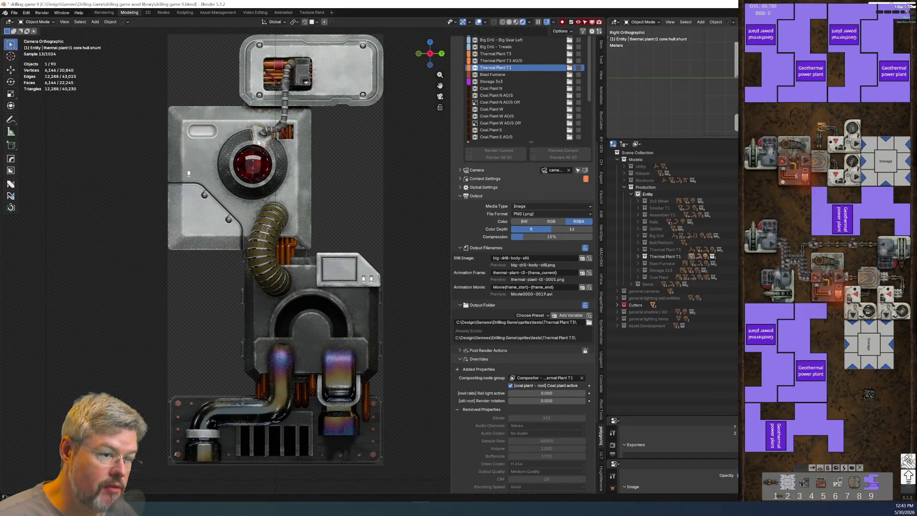
{"action": "left_click", "coordinate": [111, 339]}
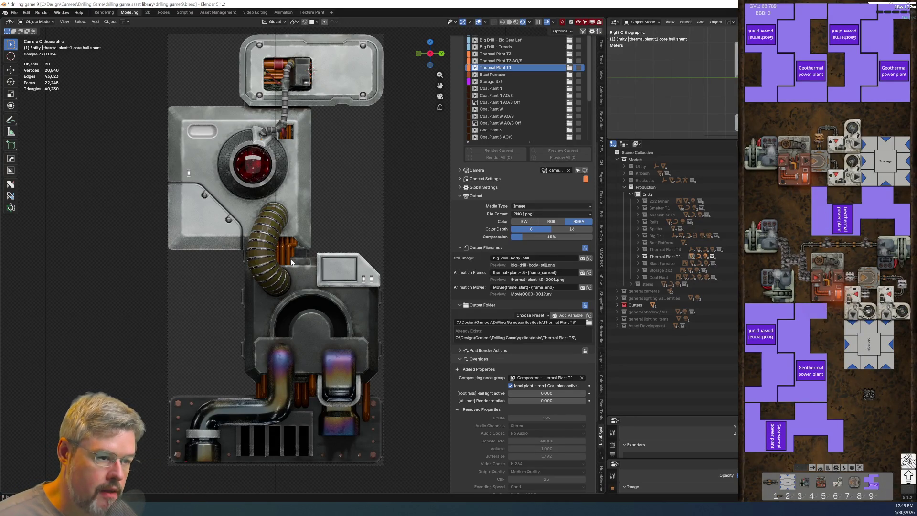
Link the exhaust assembly materials onto the backplate, core exhaust plate and cablebox plate.
{"action": "left_click", "coordinate": [241, 348]}
{"action": "left_click", "coordinate": [304, 255], "text": "shift"}
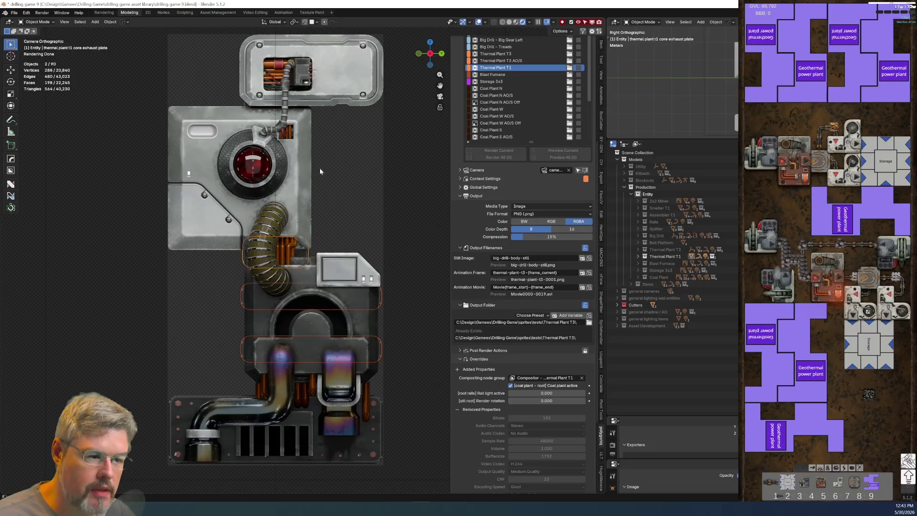
{"action": "left_click", "coordinate": [245, 102], "text": "shift"}
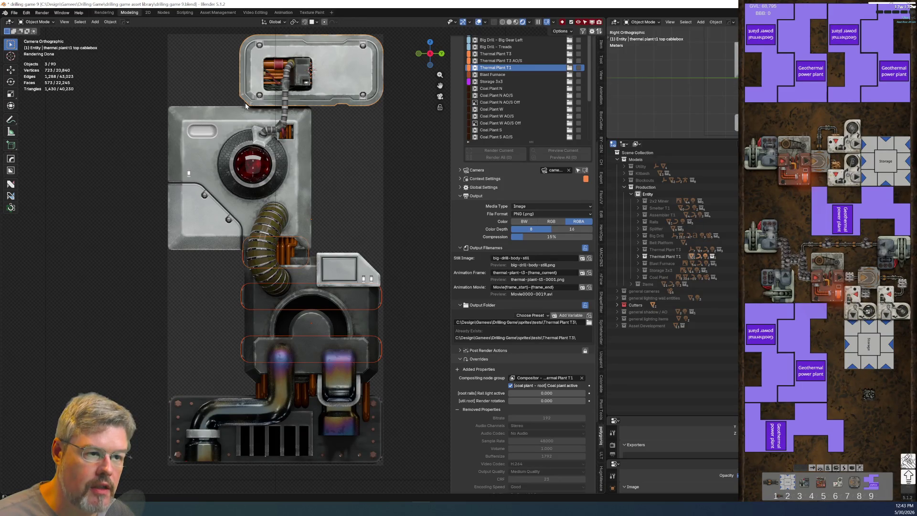
{"action": "left_click", "coordinate": [245, 102], "text": "shift"}
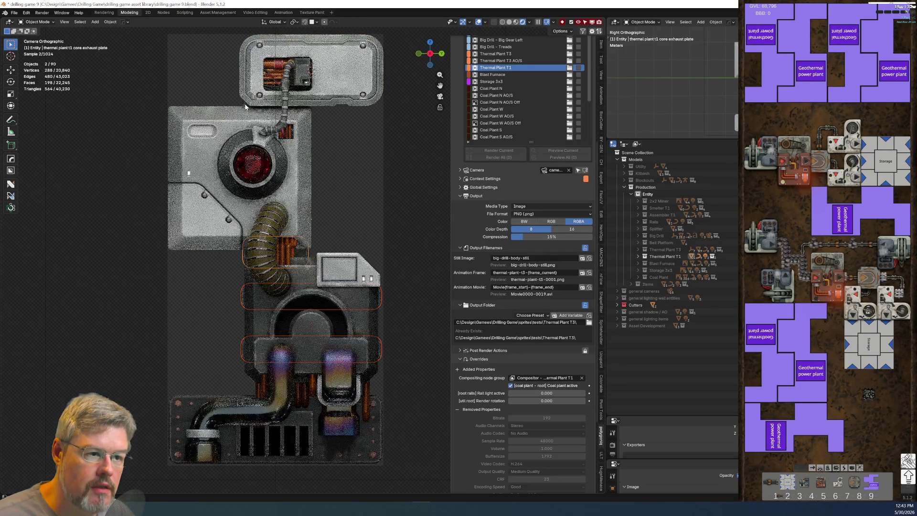
{"action": "left_click", "coordinate": [248, 318], "text": "shift"}
{"action": "key", "text": "ctrl+l"}
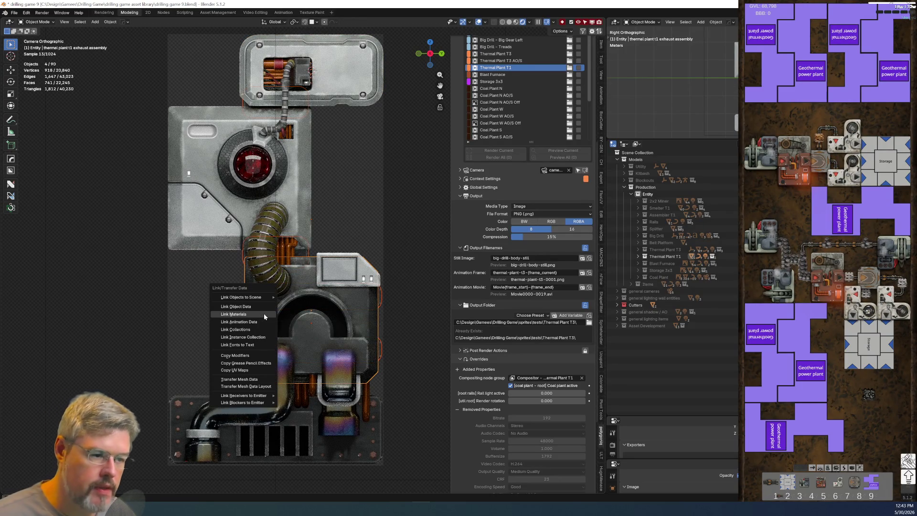
{"action": "left_click", "coordinate": [264, 315]}
{"action": "left_click", "coordinate": [177, 353]}
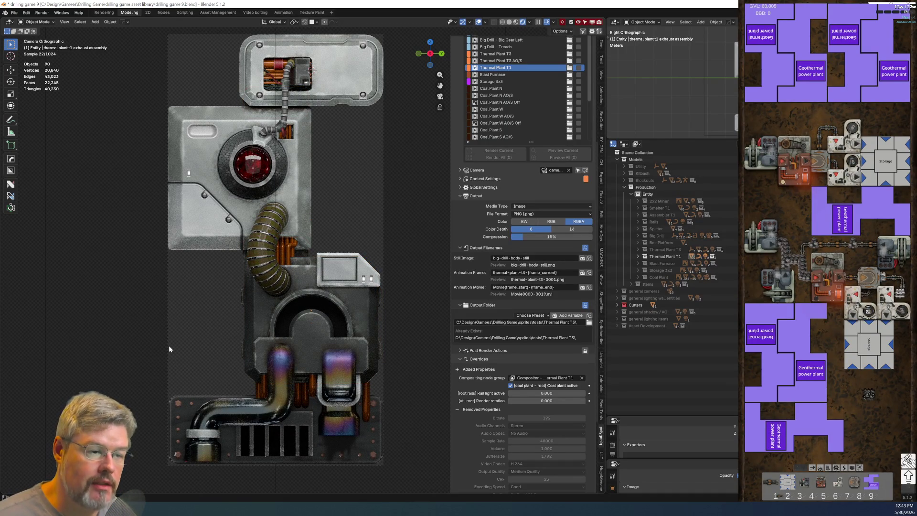
Save the file and show the bottom Exhaust Plate in the node-editing workspace.
{"action": "left_click", "coordinate": [14, 13]}
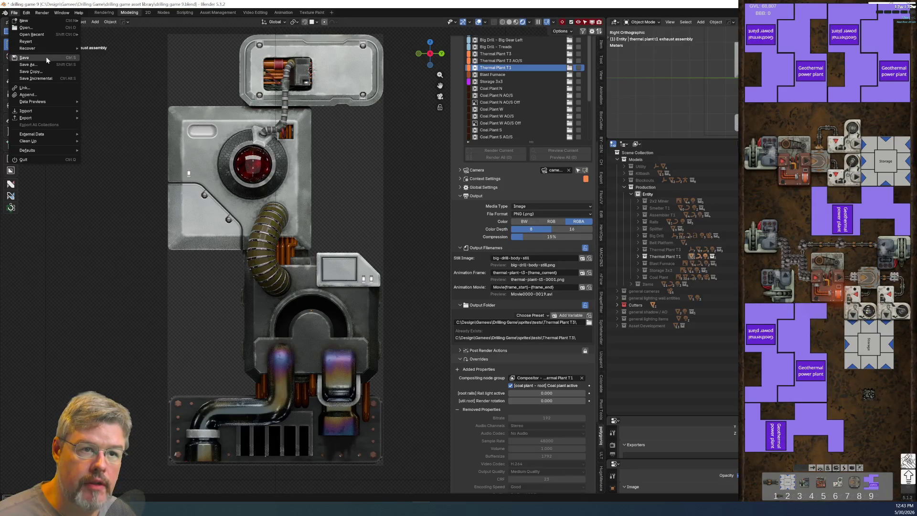
{"action": "left_click", "coordinate": [24, 57]}
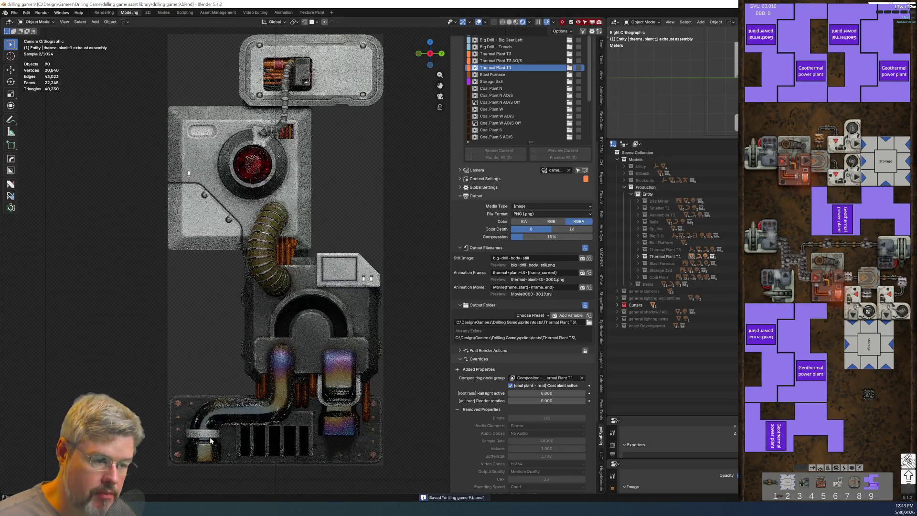
{"action": "left_click", "coordinate": [187, 412]}
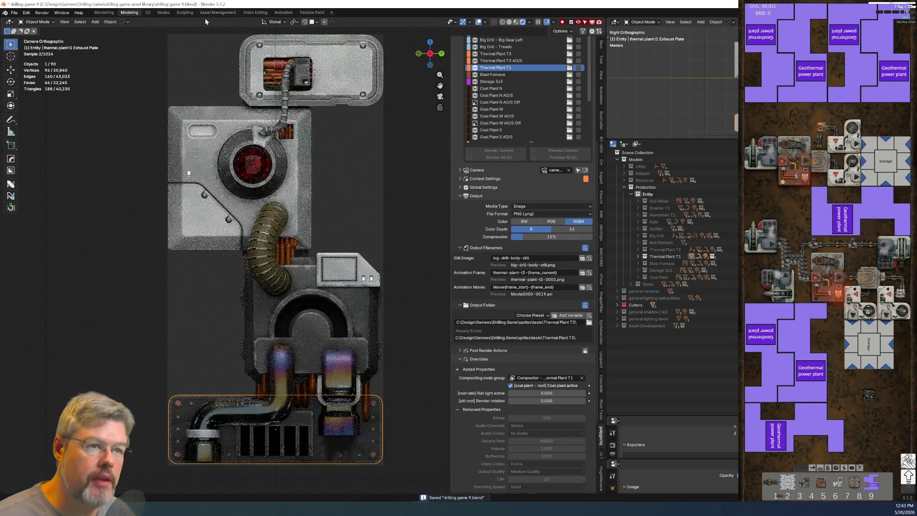
{"action": "left_click", "coordinate": [164, 12]}
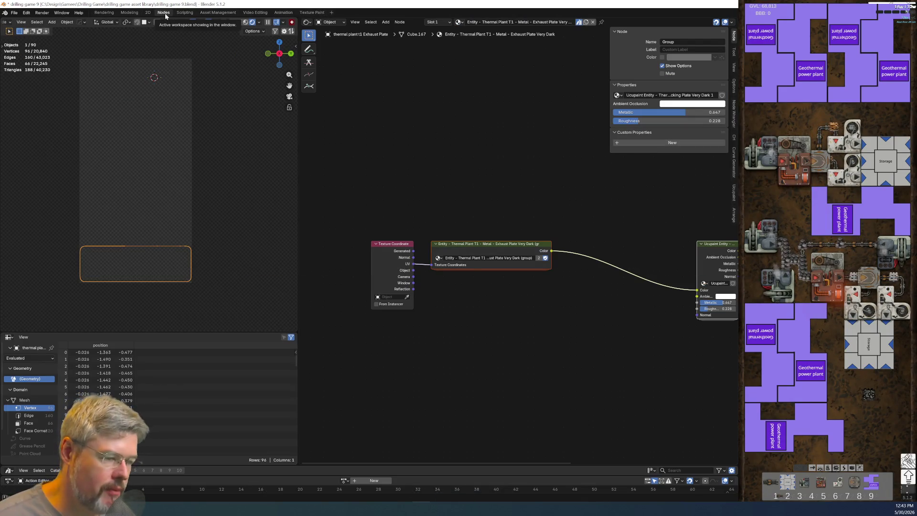
Enter the Ucupaint Entity node group and bring its Solid Color 1 layer node into view.
{"action": "middle_click_drag", "start_coordinate": [581, 332], "coordinate": [457, 311]}
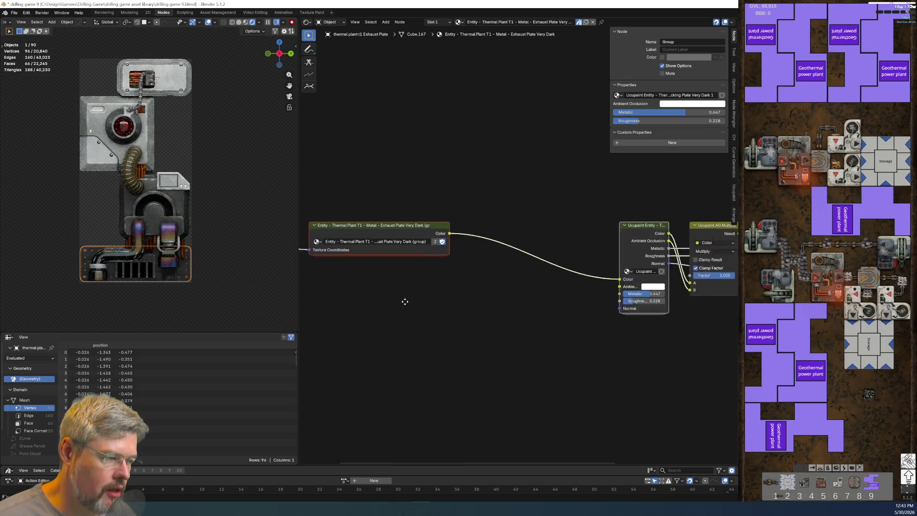
{"action": "scroll", "coordinate": [374, 291], "scroll_direction": "down", "scroll_amount": 3}
{"action": "scroll", "coordinate": [386, 307], "scroll_direction": "up", "scroll_amount": 1}
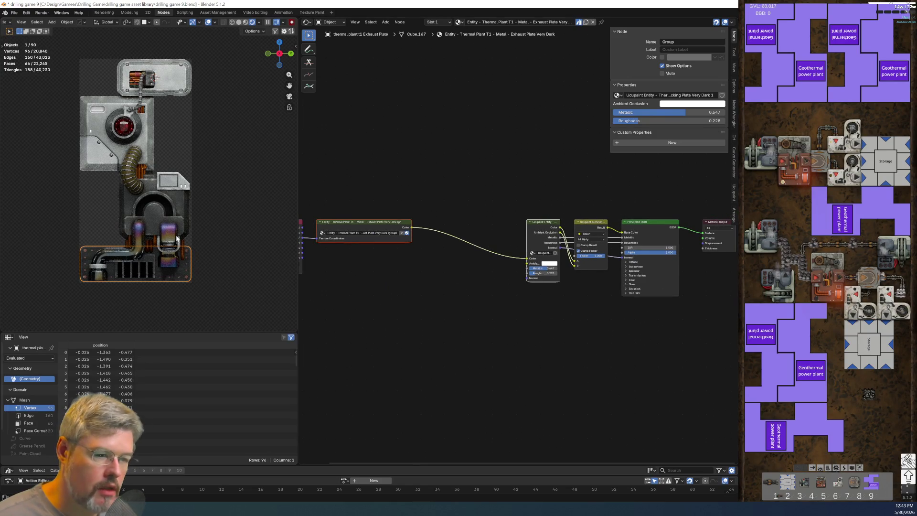
{"action": "key", "text": "Tab"}
{"action": "mouse_move", "coordinate": [506, 284]}
{"action": "middle_mouse_down"}
{"action": "mouse_move", "coordinate": [381, 348]}
{"action": "mouse_move", "coordinate": [417, 302]}
{"action": "middle_mouse_up"}
{"action": "scroll", "coordinate": [368, 348], "scroll_direction": "up", "scroll_amount": 2}
{"action": "middle_click_drag", "start_coordinate": [370, 351], "coordinate": [527, 377]}
{"action": "scroll", "coordinate": [527, 377], "scroll_direction": "down", "scroll_amount": 1}
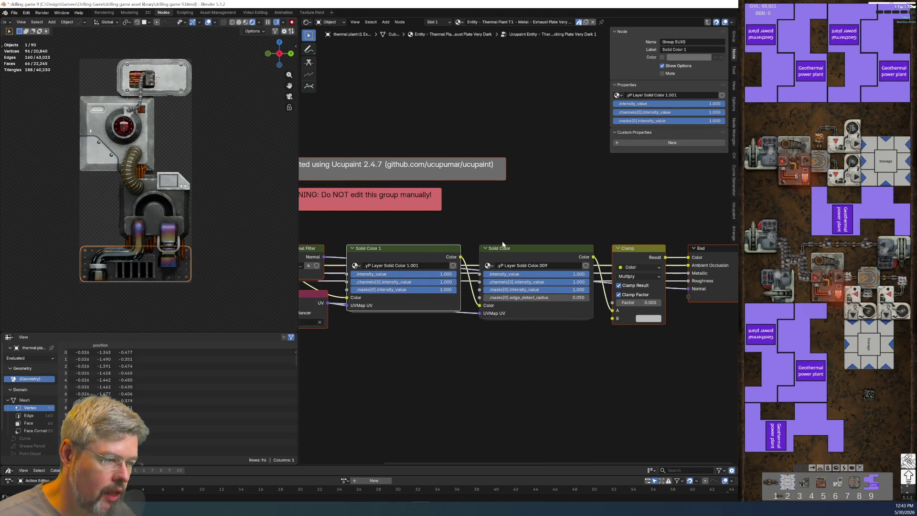
{"action": "middle_click_drag", "start_coordinate": [393, 394], "coordinate": [459, 398]}
{"action": "mouse_move", "coordinate": [472, 252]}
{"action": "middle_mouse_down"}
{"action": "mouse_move", "coordinate": [428, 273]}
{"action": "mouse_move", "coordinate": [345, 276]}
{"action": "middle_mouse_up"}
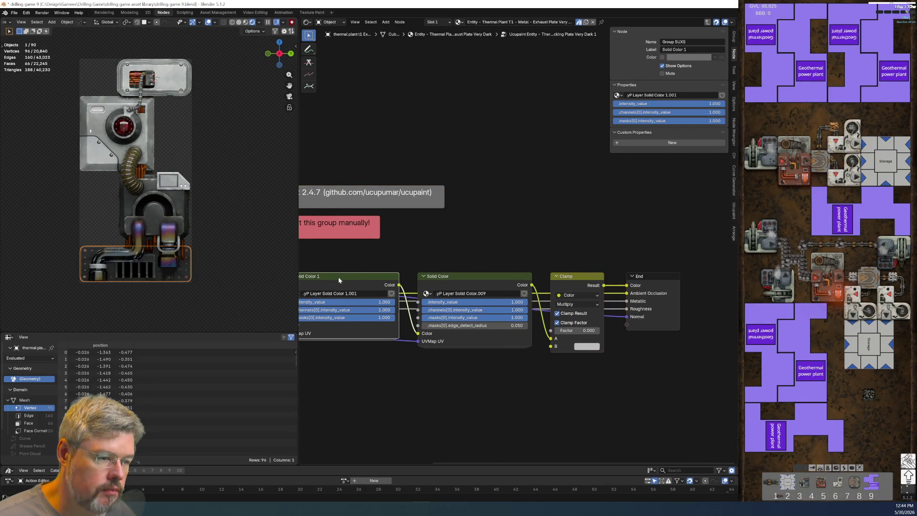
Enter the Solid Color 1 group and zoom to the Exhaust Plate Soot Mask nodes.
{"action": "key", "text": "Tab"}
{"action": "middle_click_drag", "start_coordinate": [425, 334], "coordinate": [172, 334]}
{"action": "scroll", "coordinate": [366, 223], "scroll_direction": "up", "scroll_amount": 5}
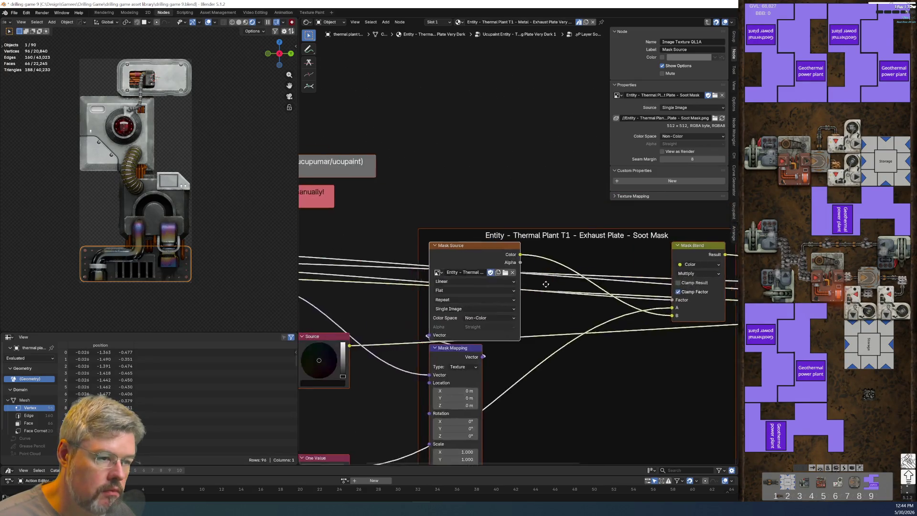